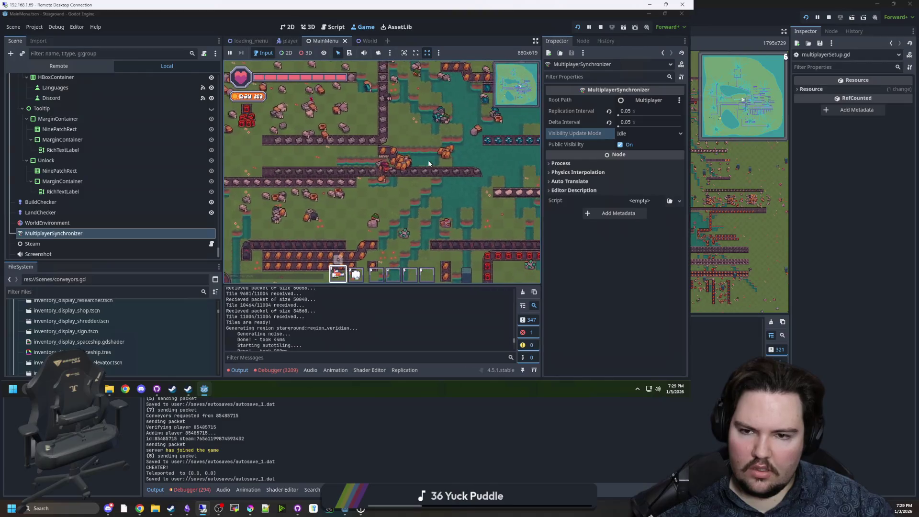
# Step: Walk the player around in the remote game, then switch to the local World editor
pyautogui.press('d')
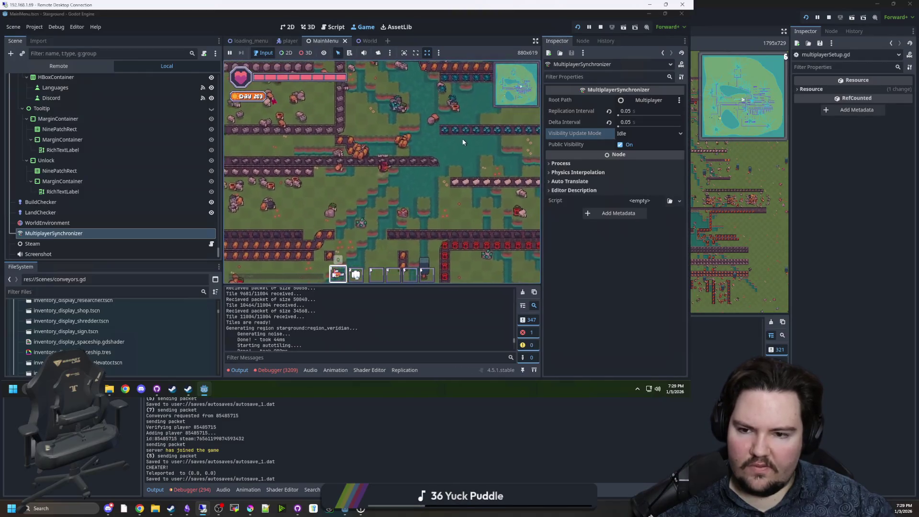
pyautogui.press('d')
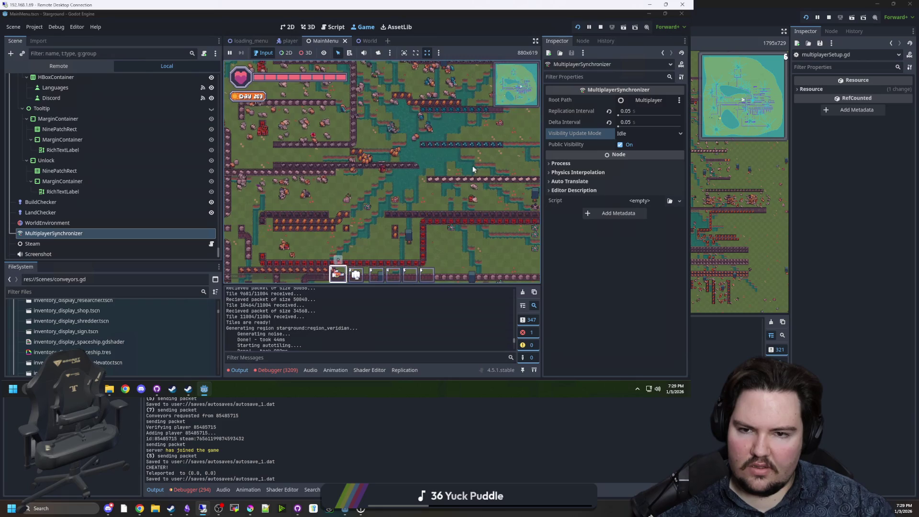
pyautogui.press('a')
pyautogui.press('s')
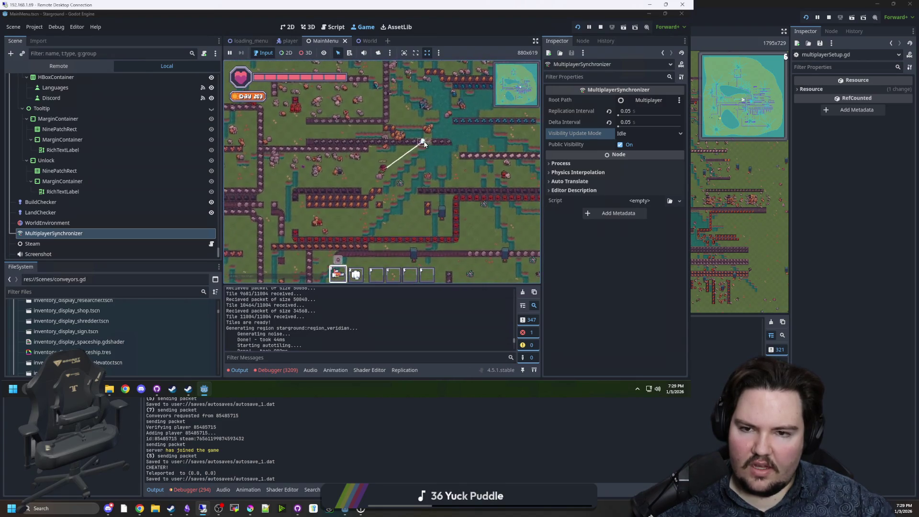
pyautogui.press('w')
pyautogui.press('d')
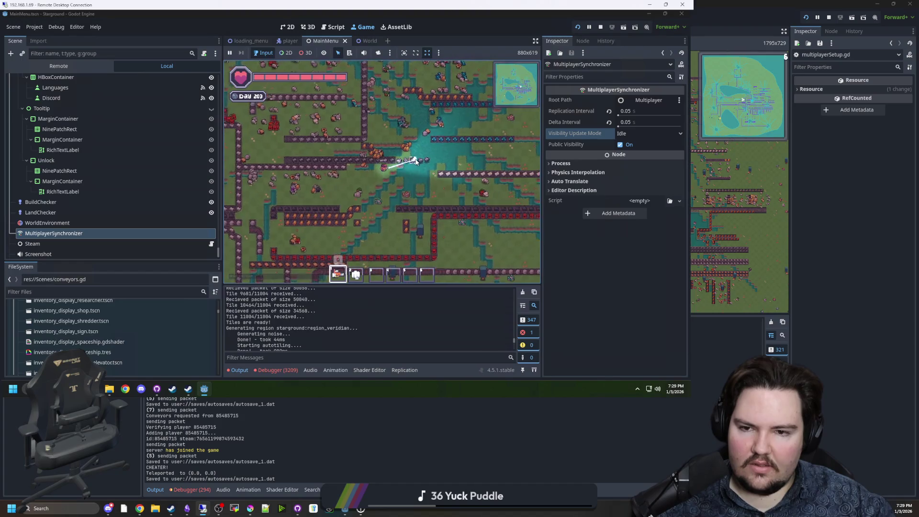
pyautogui.hotkey('alt', 'Tab')
pyautogui.scroll(2, 572, 169)
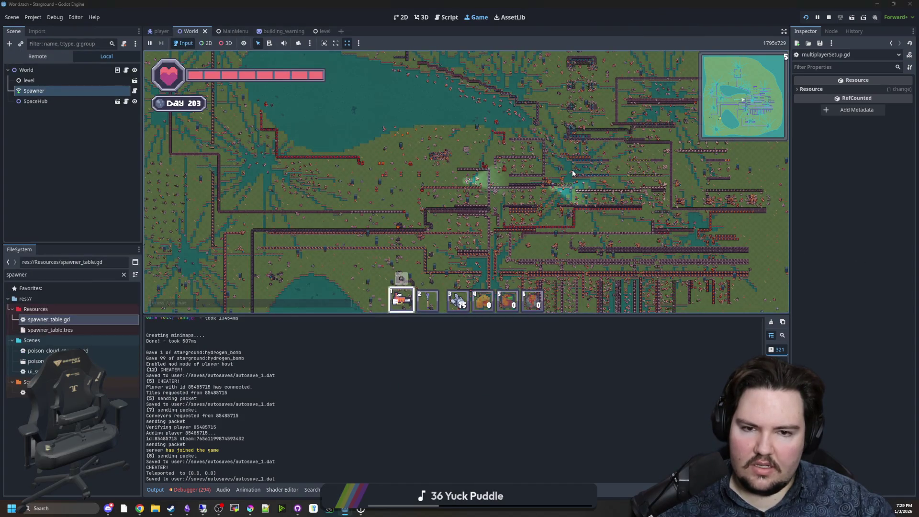
# Step: Zoom the game camera in and out while walking, then drag the World window to the lower right
pyautogui.press('z')
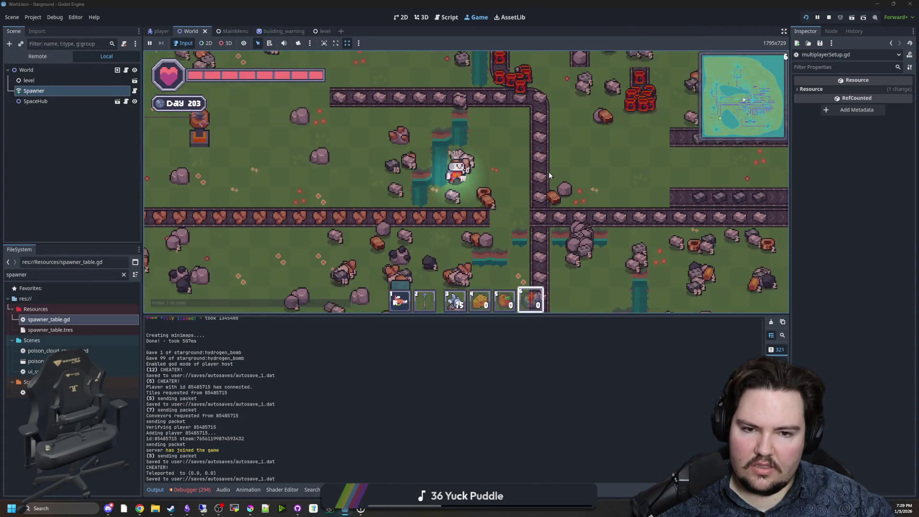
pyautogui.press('d')
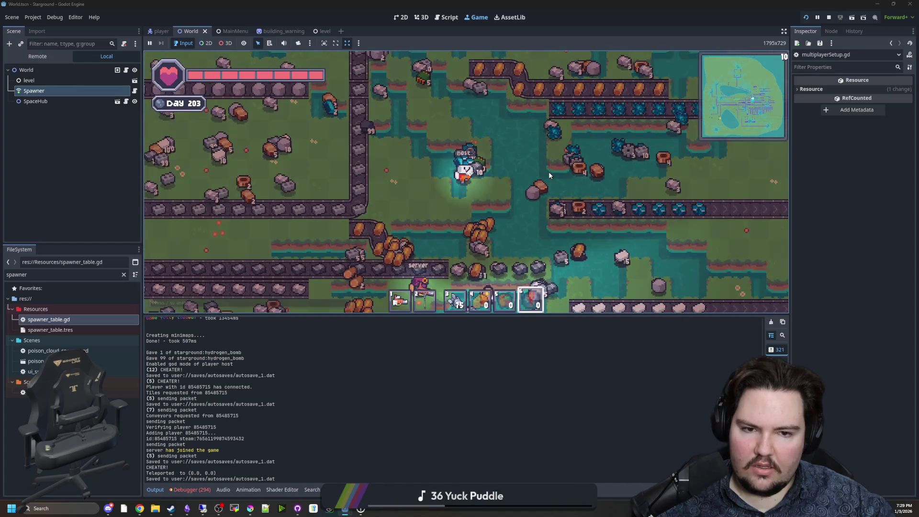
pyautogui.scroll(-5, 548, 171)
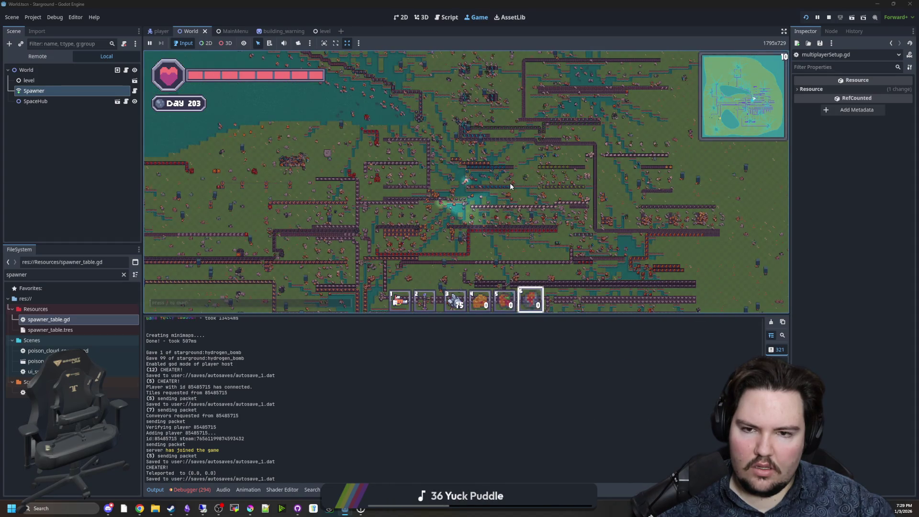
pyautogui.scroll(5, 491, 186)
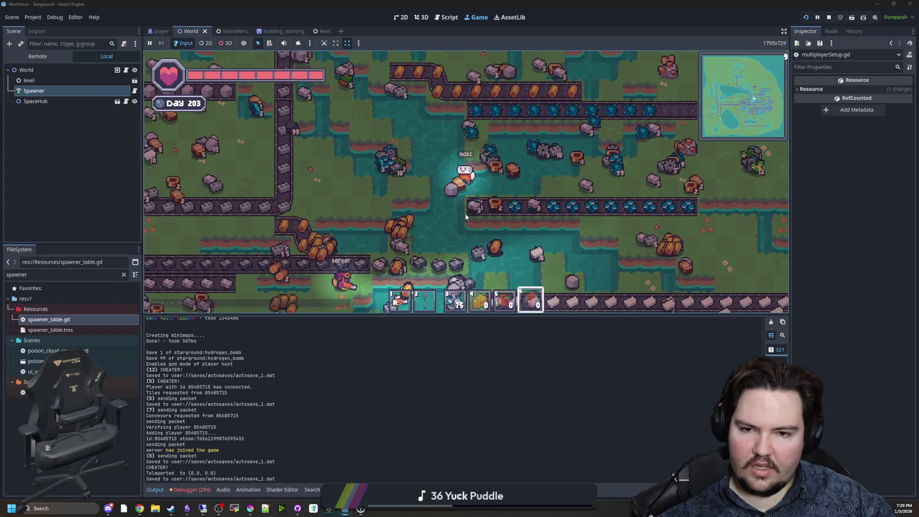
pyautogui.scroll(-2, 457, 203)
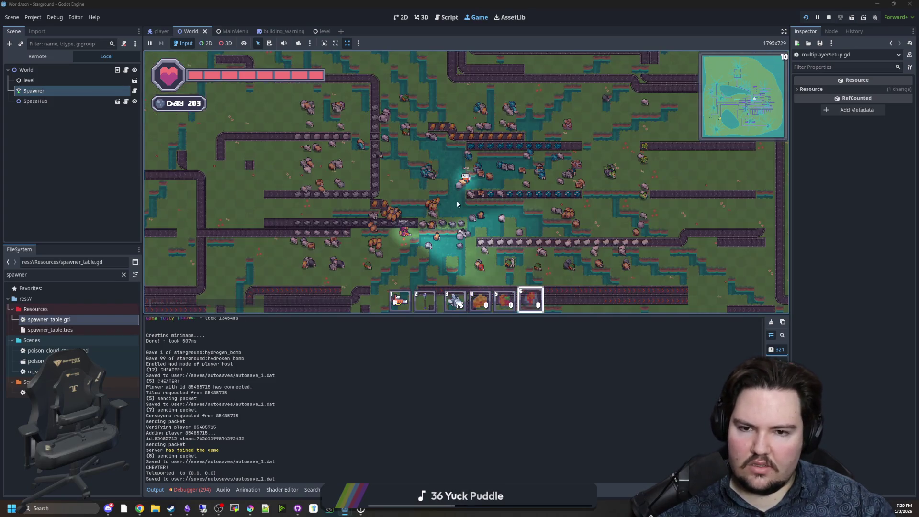
pyautogui.scroll(-3, 457, 203)
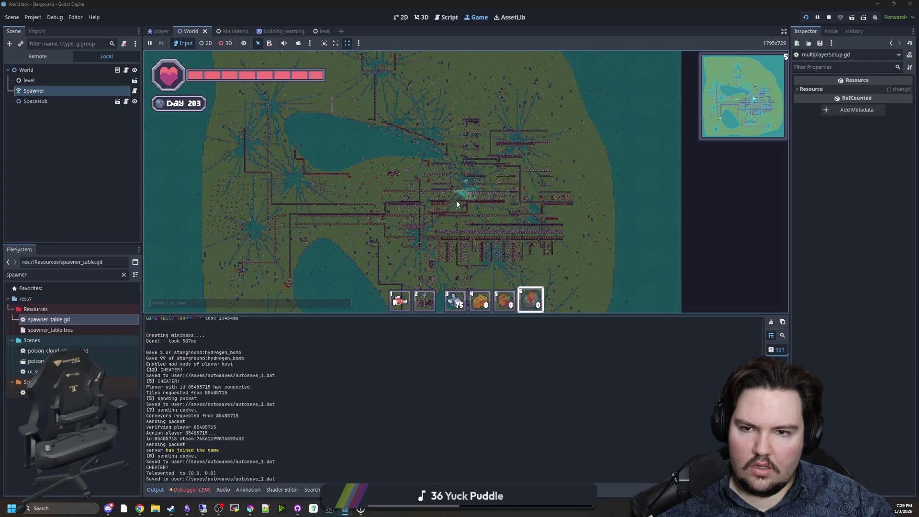
pyautogui.scroll(2, 457, 203)
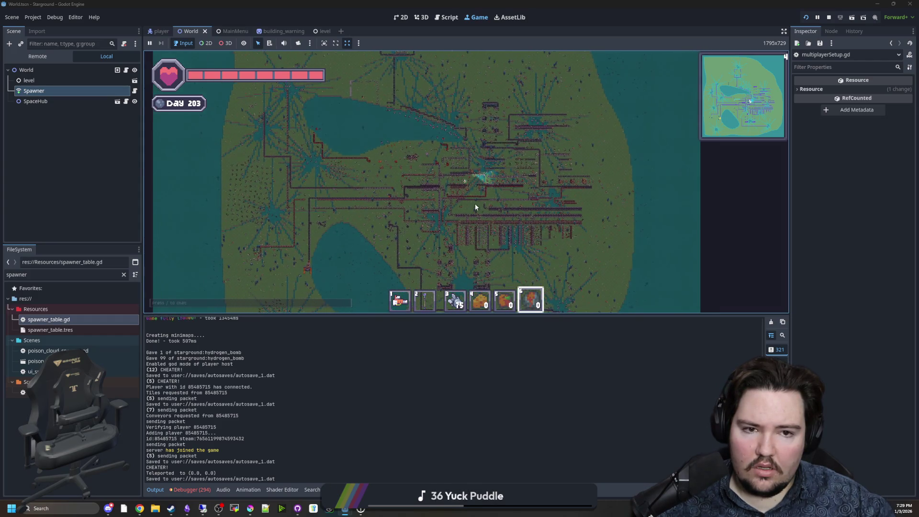
pyautogui.scroll(4, 475, 207)
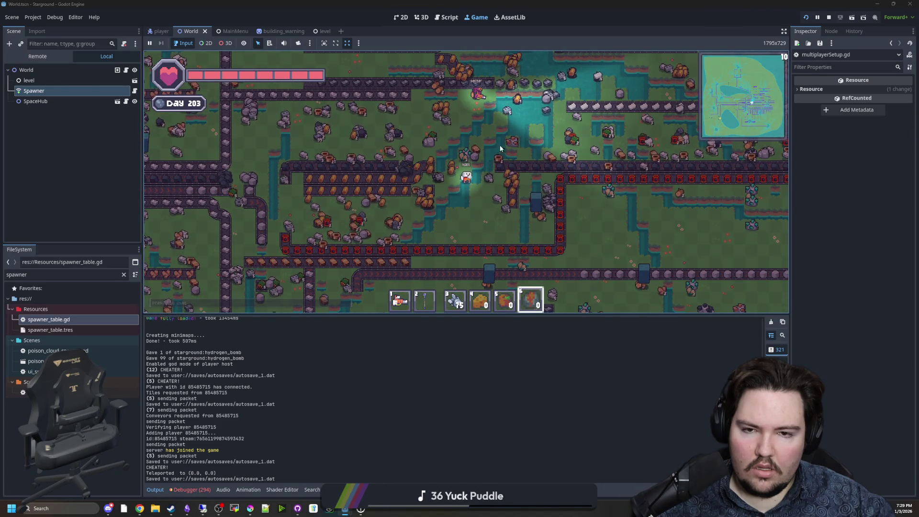
pyautogui.moveTo(555, 4)
pyautogui.mouseDown()
pyautogui.moveTo(665, 209)
pyautogui.moveTo(633, 304)
pyautogui.mouseUp()
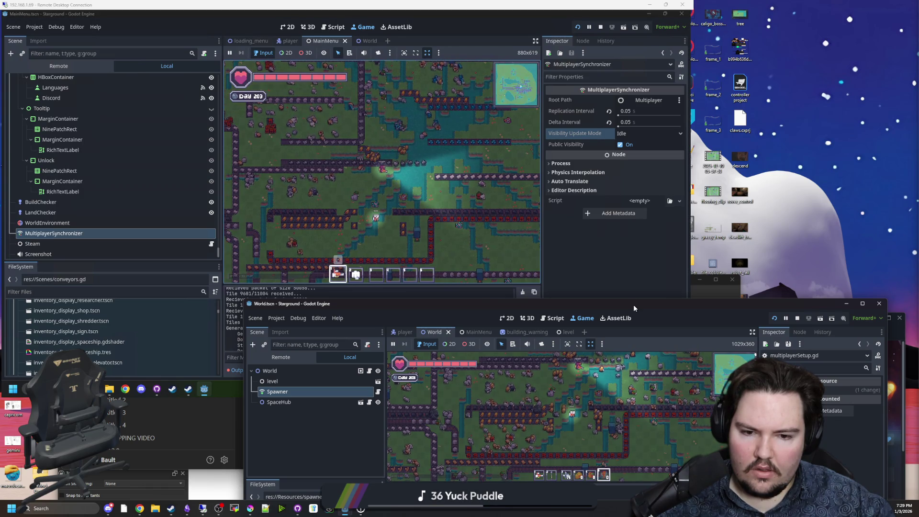
# Step: Reposition the World window while walking the player, then fire the laser in the remote game
pyautogui.moveTo(633, 305)
pyautogui.mouseDown()
pyautogui.moveTo(628, 314)
pyautogui.moveTo(553, 6)
pyautogui.mouseUp()
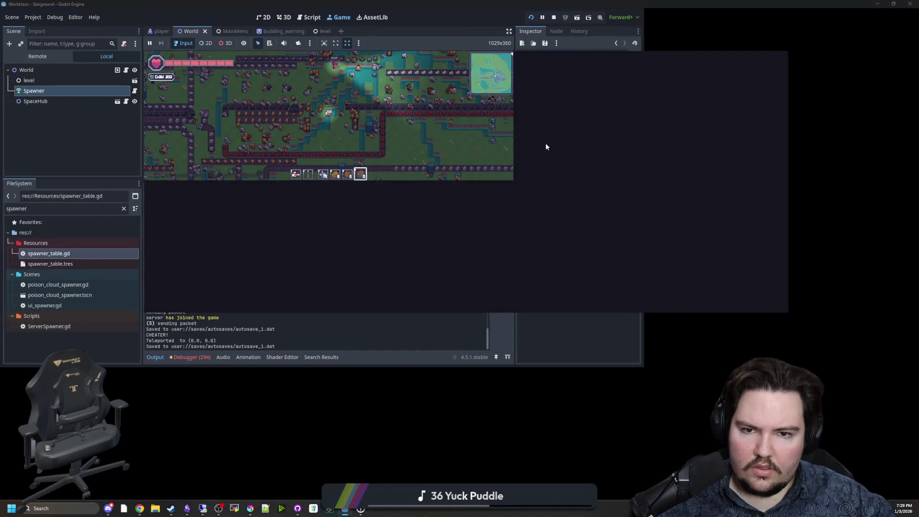
pyautogui.press('w')
pyautogui.press('d')
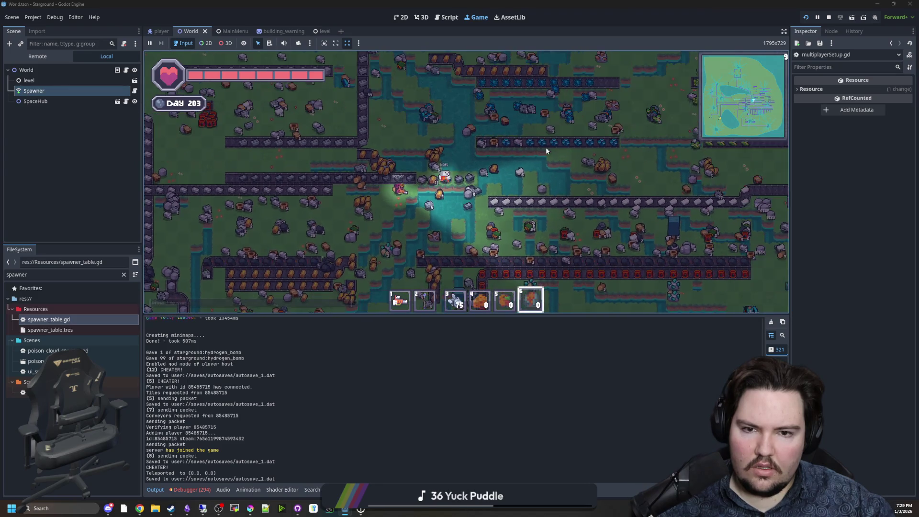
pyautogui.press('d')
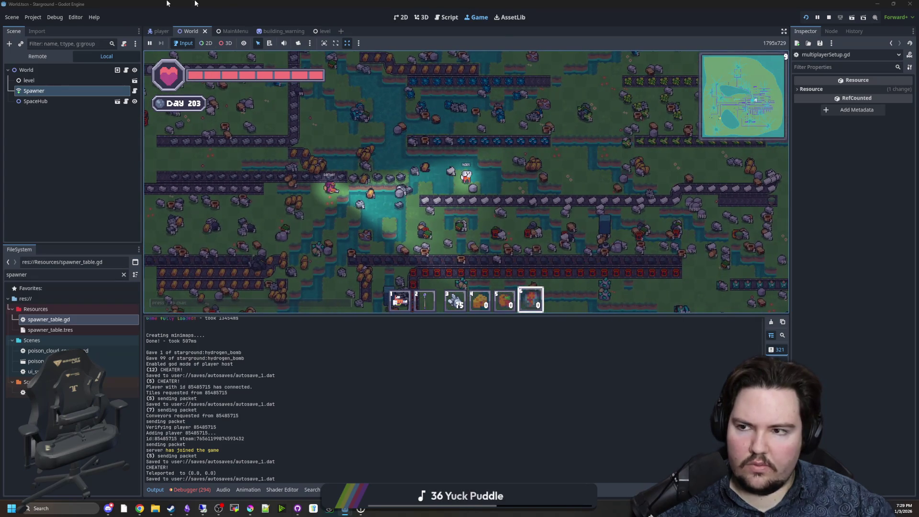
pyautogui.moveTo(191, 4)
pyautogui.mouseDown()
pyautogui.moveTo(531, 198)
pyautogui.moveTo(708, 70)
pyautogui.mouseUp()
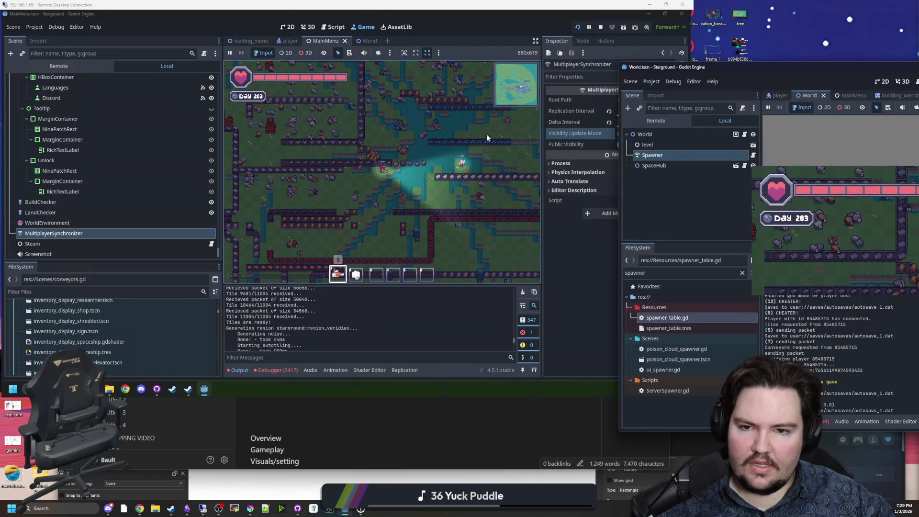
pyautogui.click(429, 156)
pyautogui.scroll(2, 423, 158)
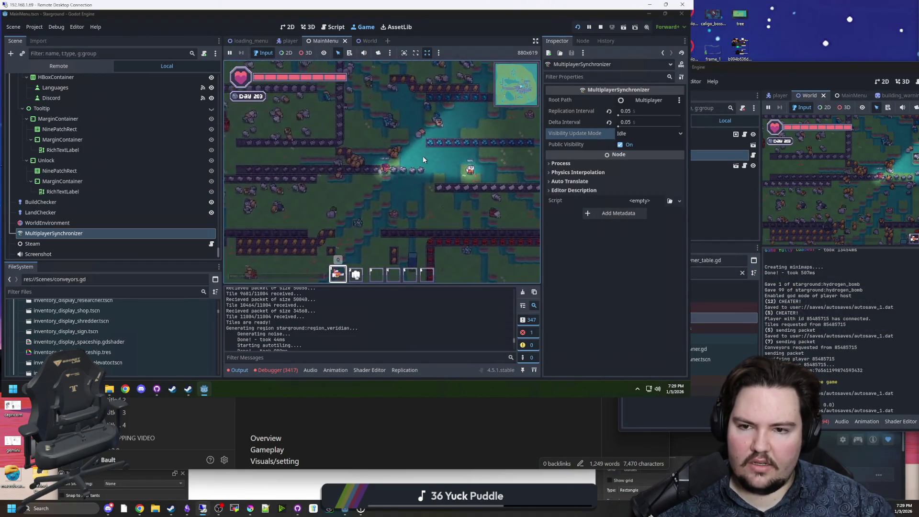
pyautogui.moveTo(471, 147)
pyautogui.mouseDown()
pyautogui.moveTo(458, 149)
pyautogui.moveTo(483, 151)
pyautogui.mouseUp()
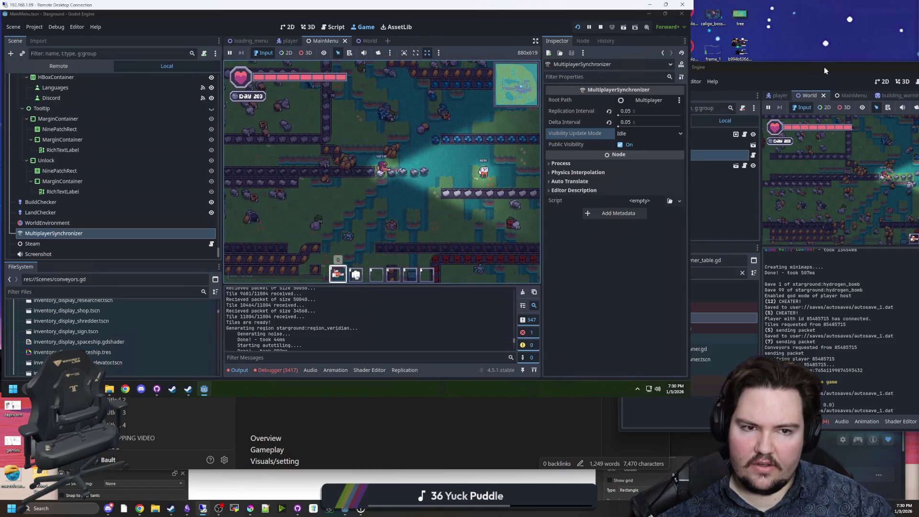
# Step: Place the World window to the right of the remote editor and focus the TODO LIST note
pyautogui.moveTo(829, 70)
pyautogui.mouseDown()
pyautogui.moveTo(707, 184)
pyautogui.moveTo(594, 178)
pyautogui.moveTo(550, 133)
pyautogui.moveTo(495, 130)
pyautogui.mouseUp()
pyautogui.scroll(3, 610, 210)
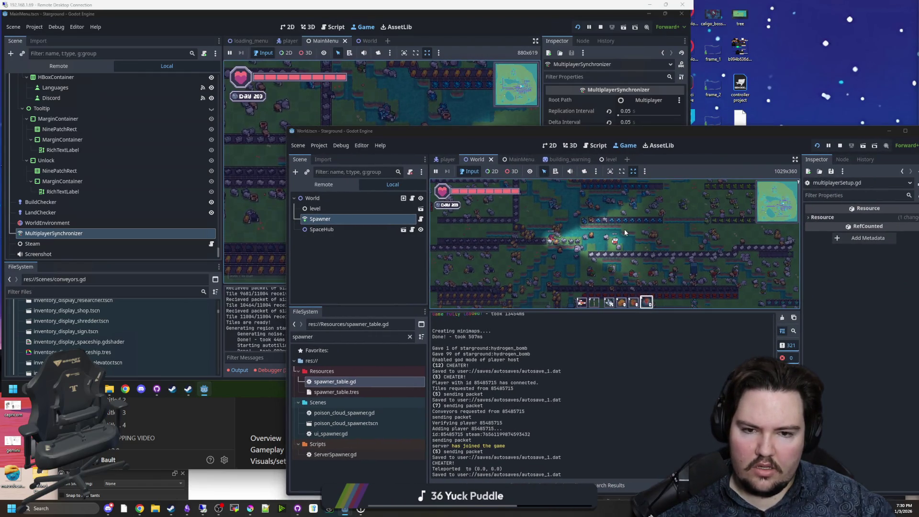
pyautogui.scroll(-4, 574, 216)
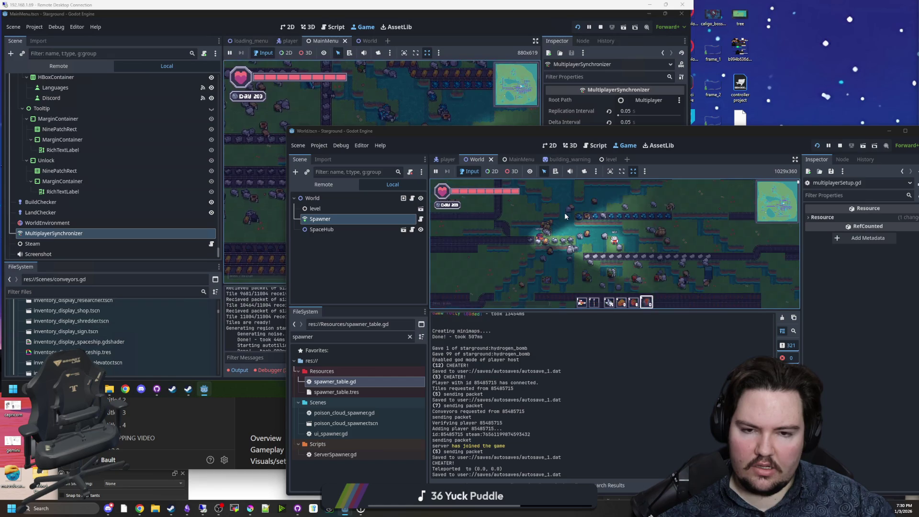
pyautogui.moveTo(541, 133)
pyautogui.mouseDown()
pyautogui.moveTo(805, 117)
pyautogui.moveTo(744, 136)
pyautogui.moveTo(708, 134)
pyautogui.mouseUp()
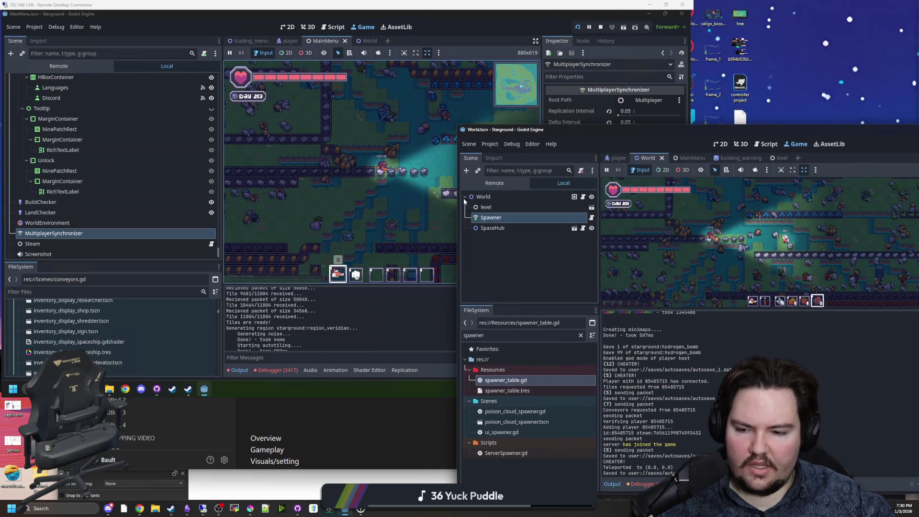
pyautogui.click(326, 411)
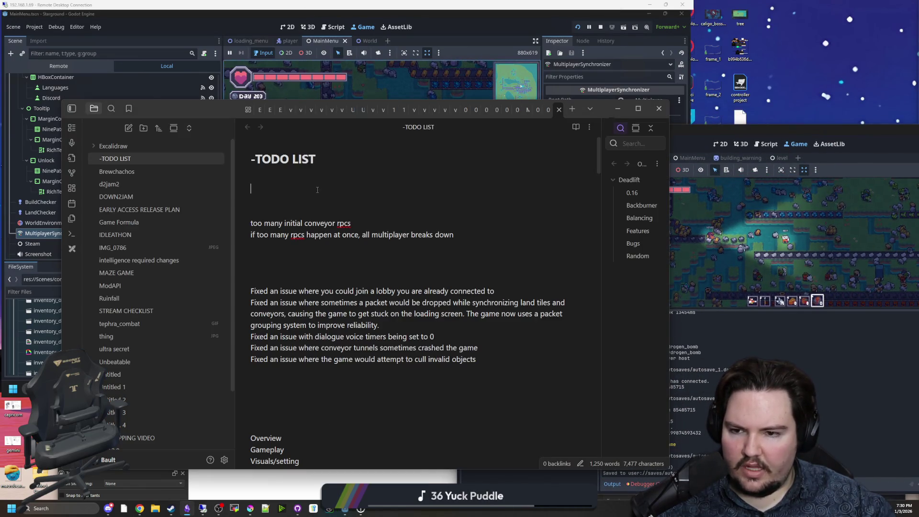
# Step: Add 'bomb causes tile desync' at the top of the TODO LIST, then return to the World editor
pyautogui.press('Return')
pyautogui.press('Return')
pyautogui.press('Return')
pyautogui.write('bomb causes tile desync')
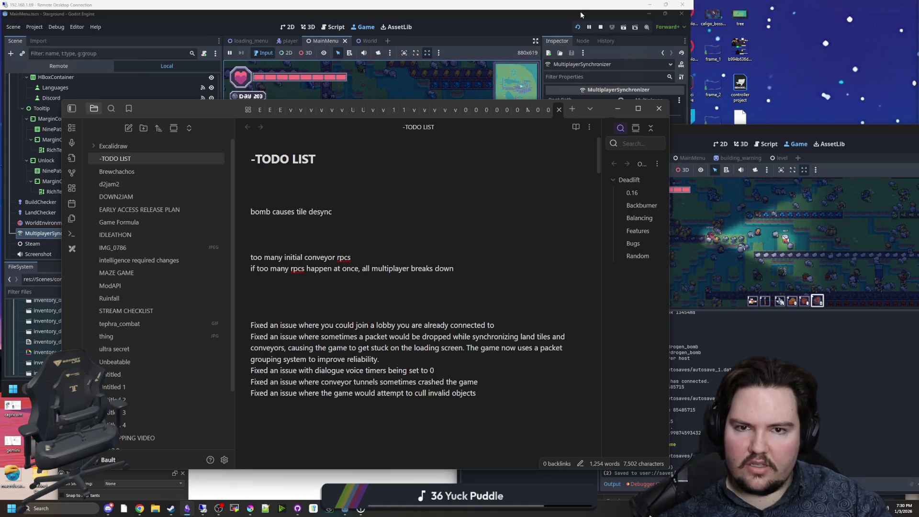
pyautogui.hotkey('alt', 'Tab')
pyautogui.click(794, 139)
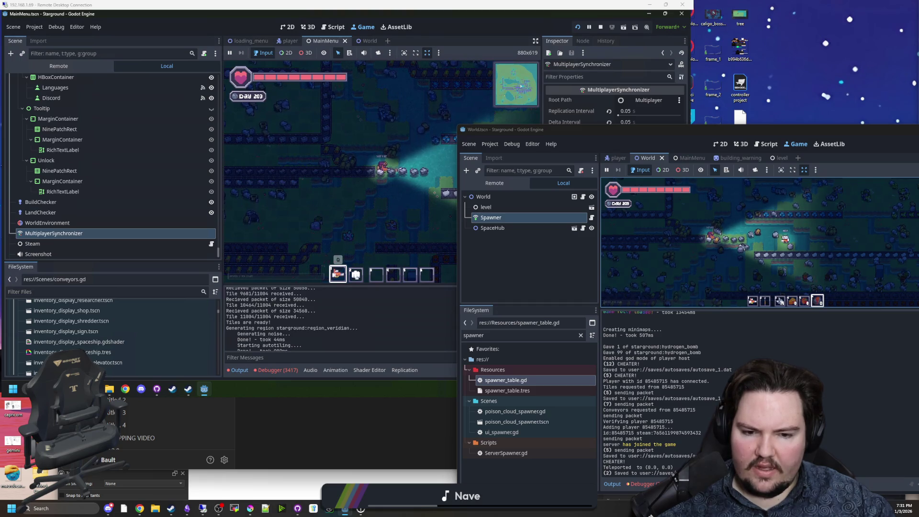
# Step: Move the World window left, toggle the full map and zoom the game, then move the window off-screen
pyautogui.moveTo(778, 131); pyautogui.dragTo(364, 143)
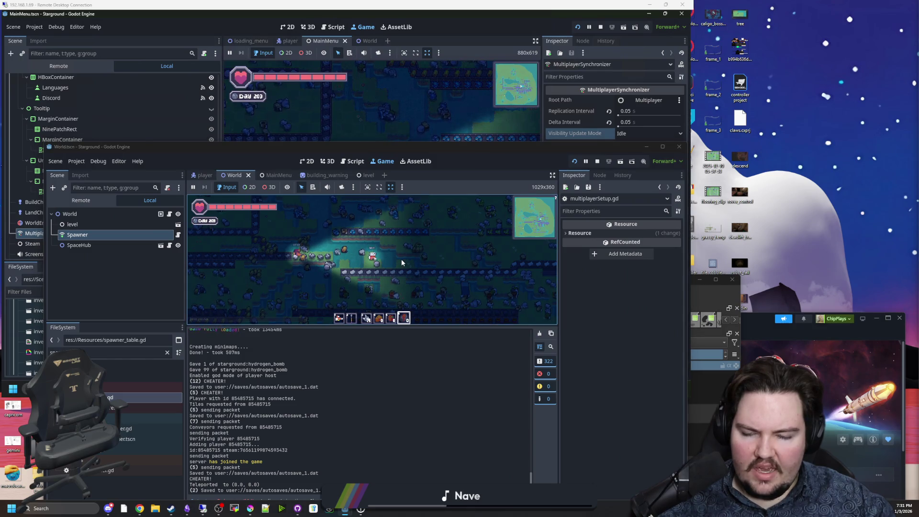
pyautogui.press('m')
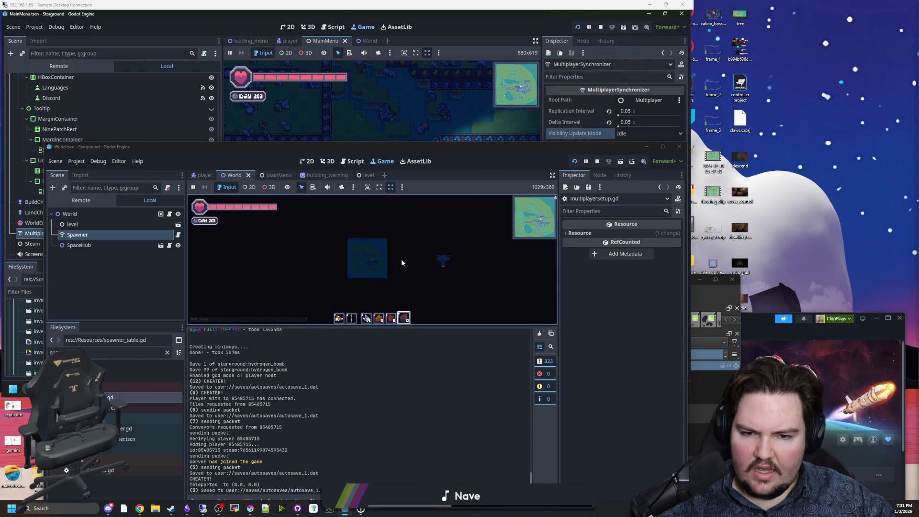
pyautogui.press('m')
pyautogui.scroll(3, 401, 259)
pyautogui.scroll(-2, 402, 259)
pyautogui.scroll(-3, 401, 259)
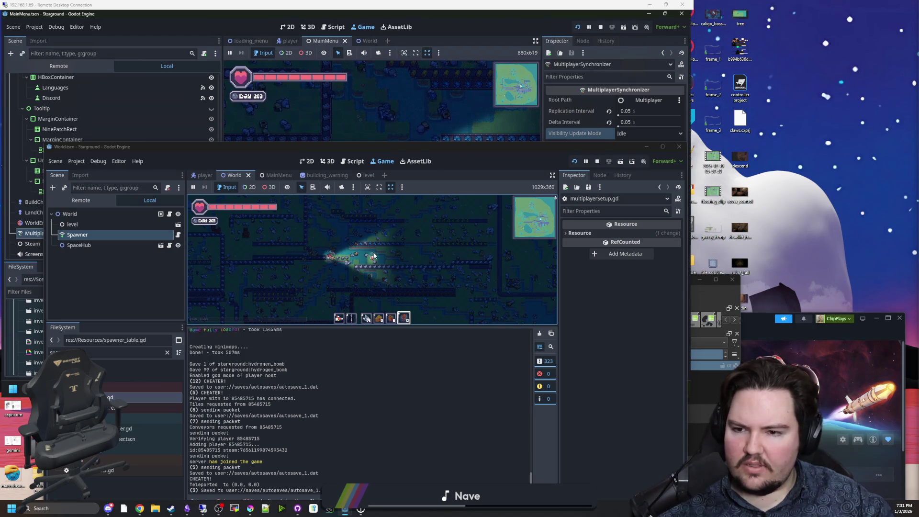
pyautogui.scroll(3, 363, 255)
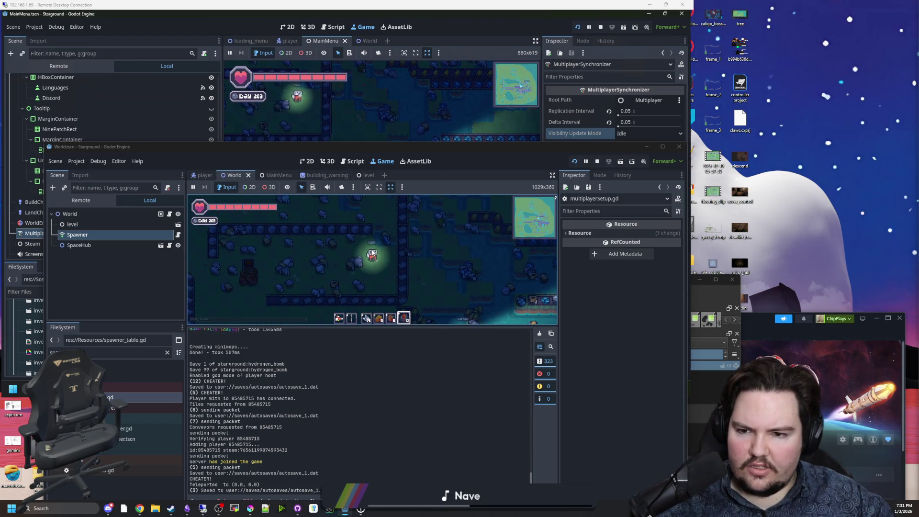
pyautogui.scroll(-3, 373, 256)
pyautogui.scroll(-3, 372, 251)
pyautogui.scroll(3, 372, 250)
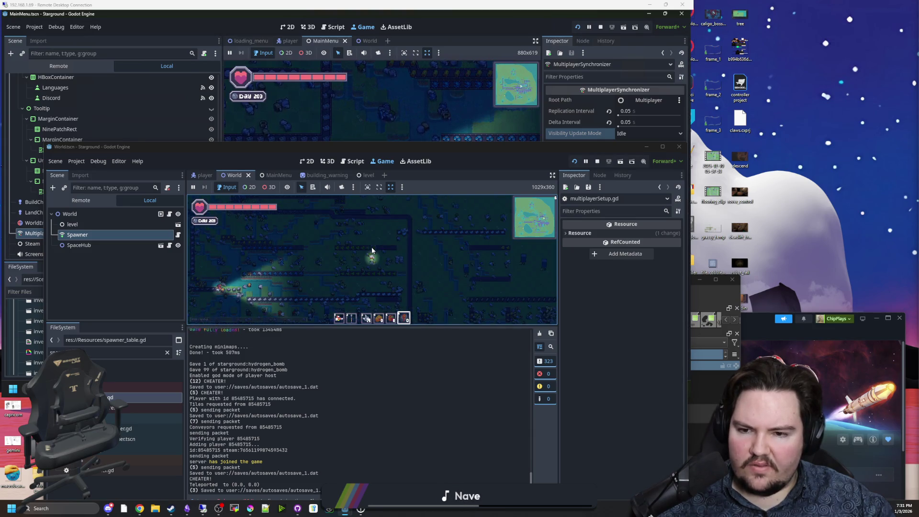
pyautogui.moveTo(398, 154)
pyautogui.mouseDown()
pyautogui.moveTo(528, 165)
pyautogui.moveTo(918, 239)
pyautogui.mouseUp()
pyautogui.write('/s')
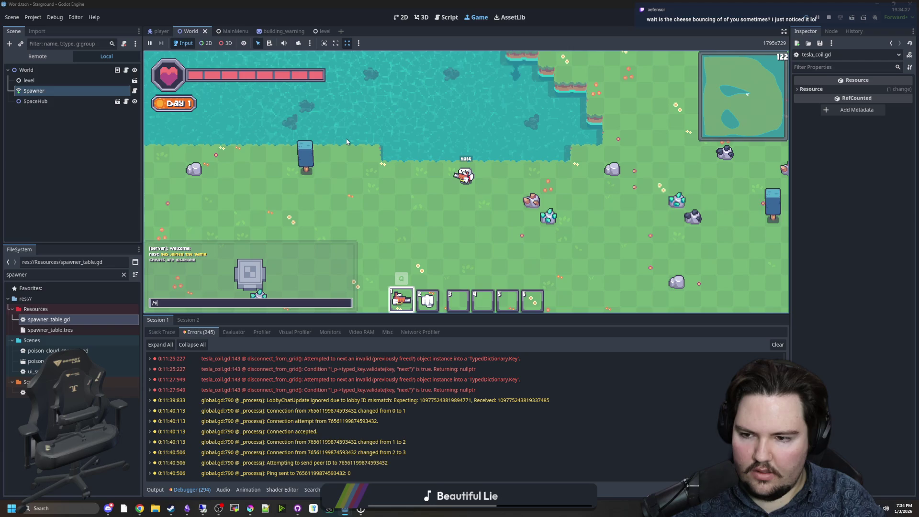
# Step: Choose the Refiner building for placement from the in-game menu
pyautogui.press('Escape')
pyautogui.click(464, 192)
pyautogui.click(445, 179)
pyautogui.write('/b')
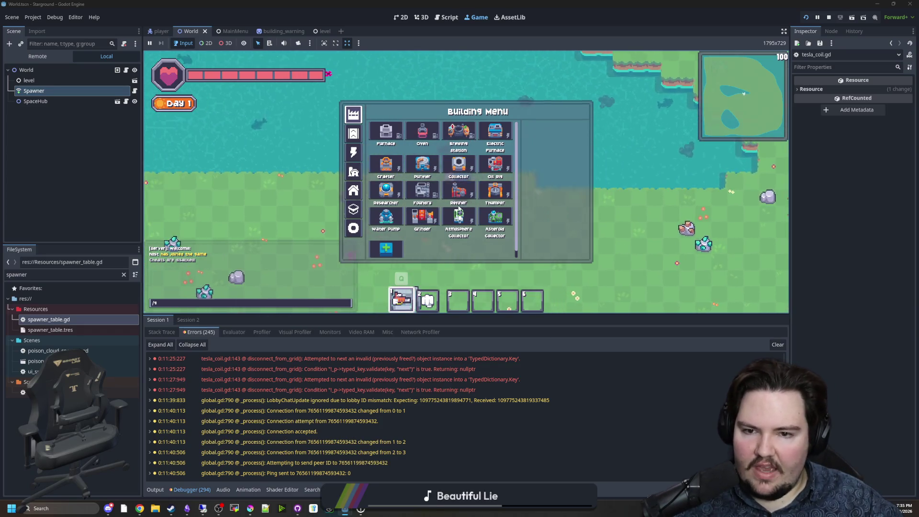
pyautogui.click(458, 208)
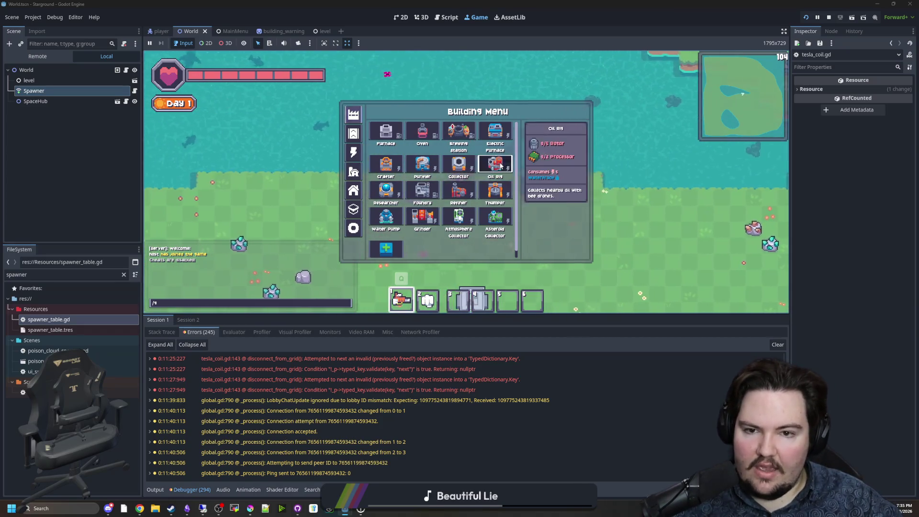
# Step: Place a chain of Long Range Movers below the red box
pyautogui.press('b')
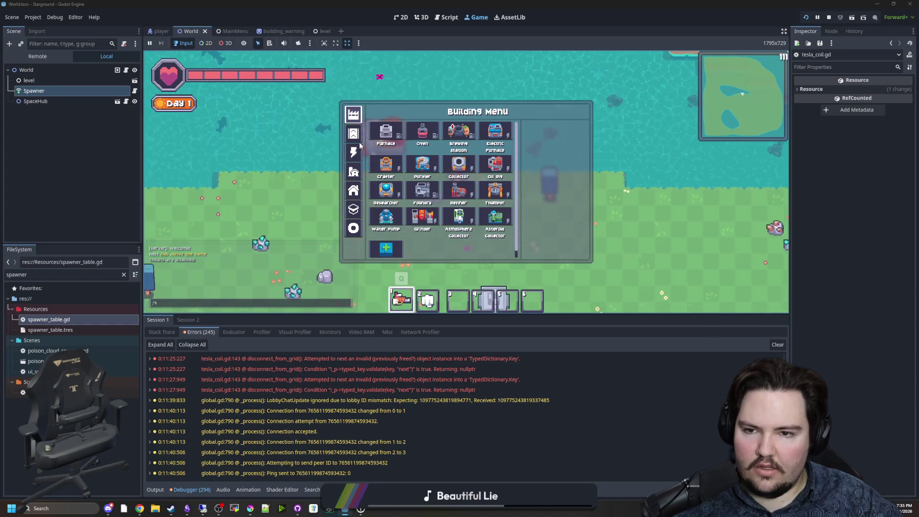
pyautogui.click(354, 133)
pyautogui.click(423, 134)
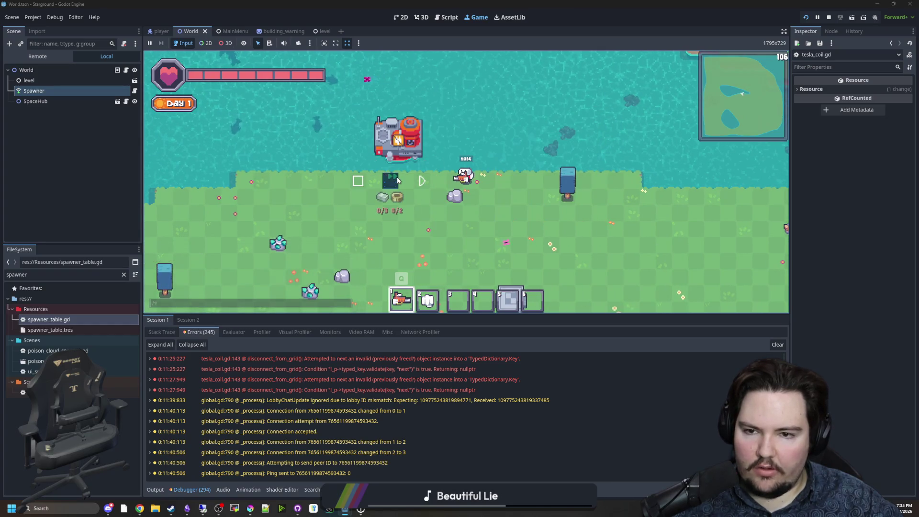
pyautogui.press('b')
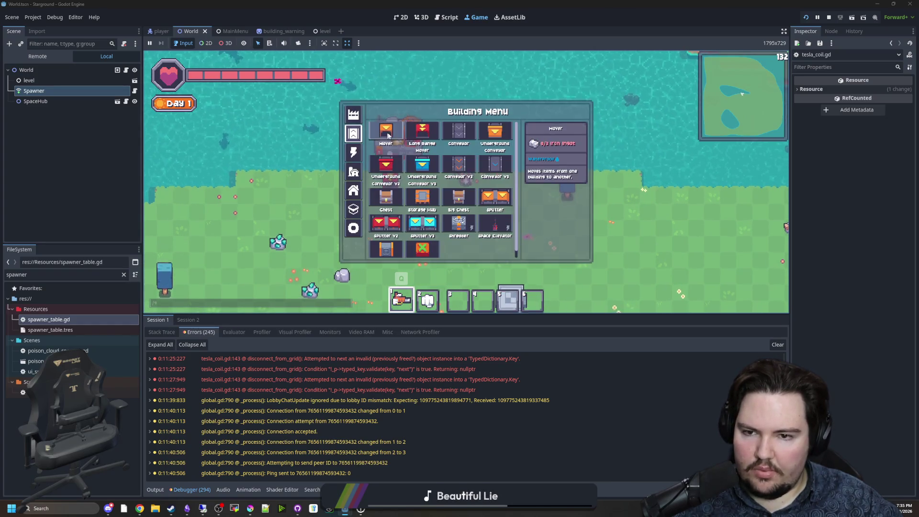
pyautogui.press('b')
pyautogui.click(388, 206)
pyautogui.press('s')
# Step: Pick the signpost tower building, then walk the player left and up
pyautogui.press('b')
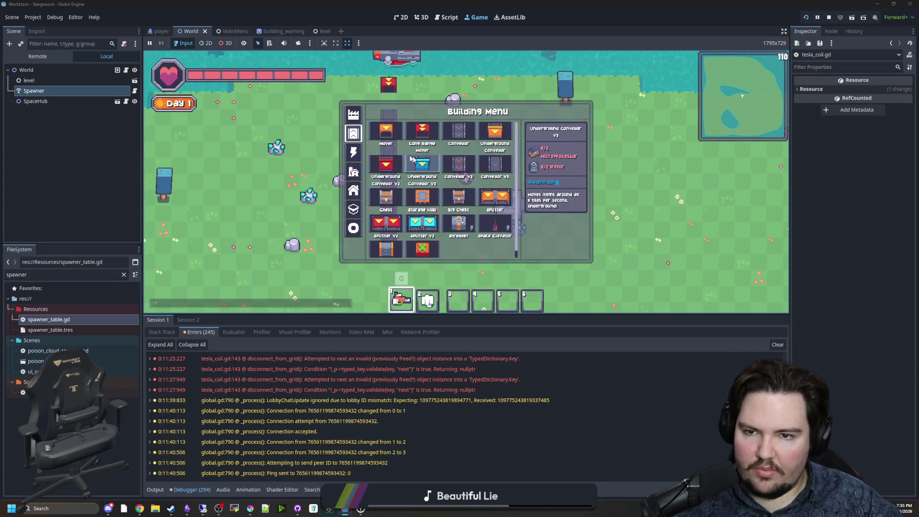
pyautogui.click(353, 152)
pyautogui.click(420, 132)
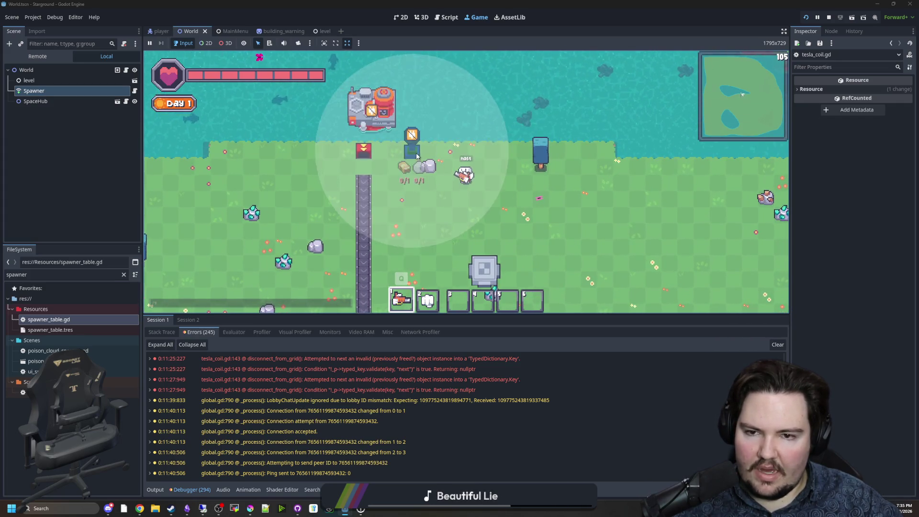
pyautogui.press('b')
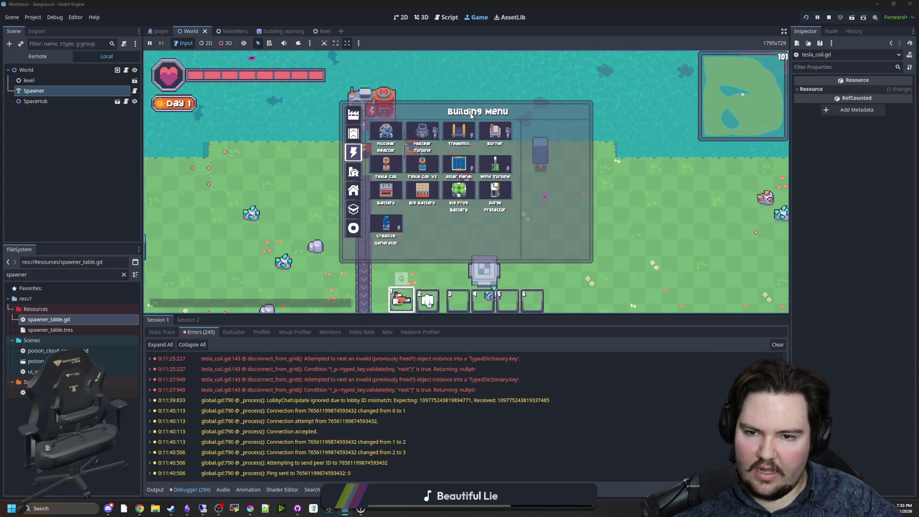
pyautogui.press('b')
pyautogui.press('a')
pyautogui.press('w')
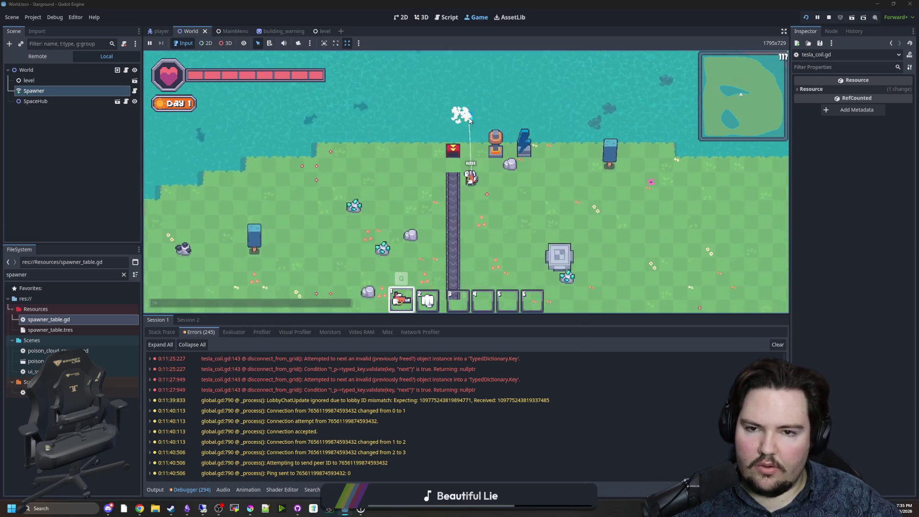
# Step: Place an Oil Rig on the water from the production buildings
pyautogui.press('b')
pyautogui.press('a')
pyautogui.press('s')
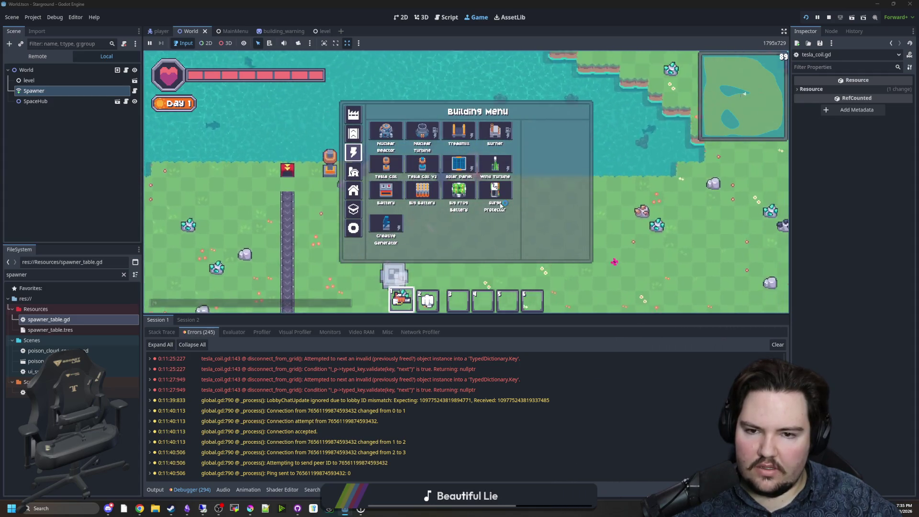
pyautogui.click(353, 114)
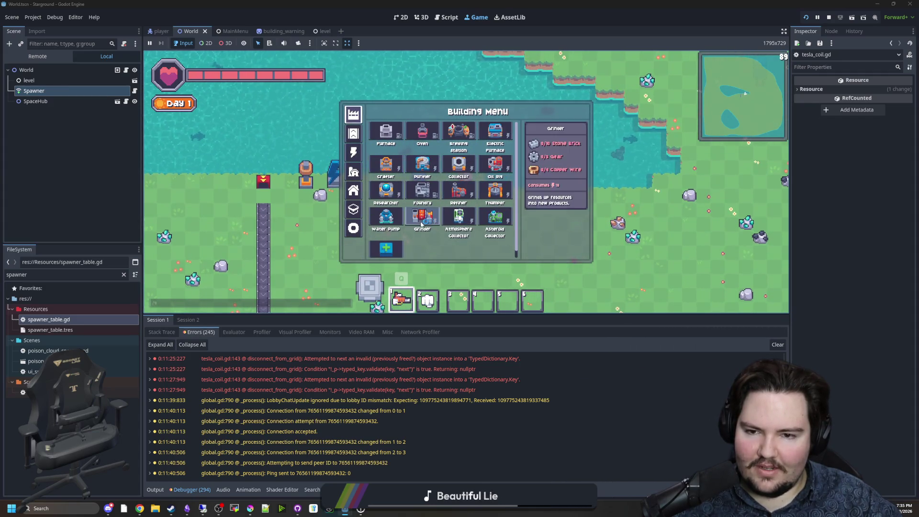
pyautogui.click(490, 170)
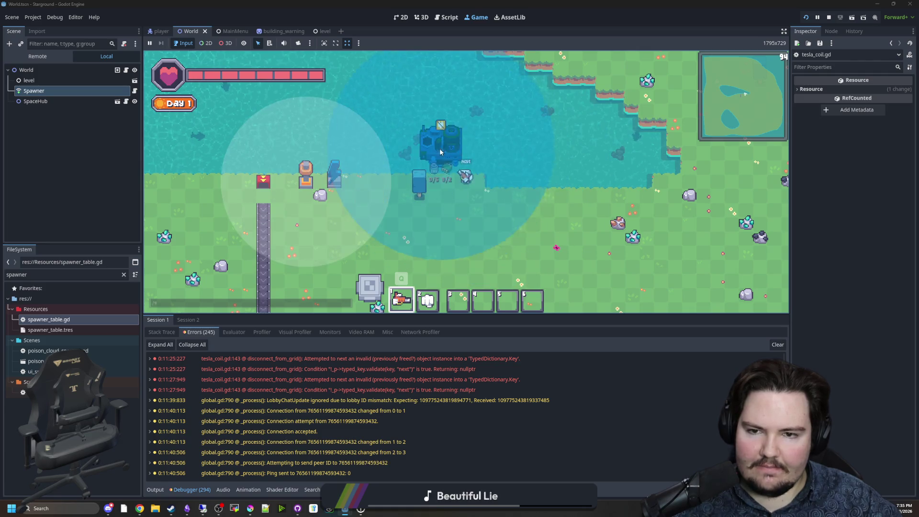
pyautogui.click(470, 143)
# Step: Place a red building and conveyor line below the Oil Rig, plus an orange tower nearby
pyautogui.press('a')
pyautogui.press('s')
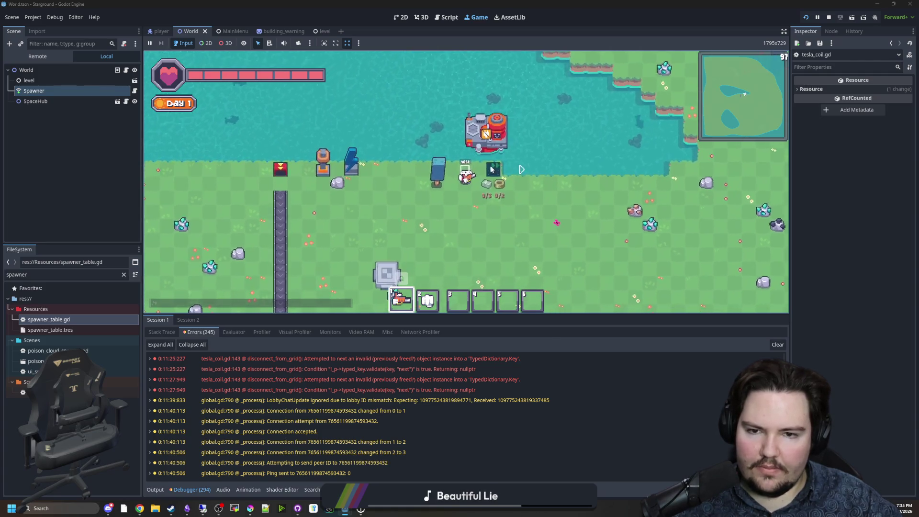
pyautogui.click(496, 181)
pyautogui.moveTo(497, 181); pyautogui.dragTo(521, 209)
pyautogui.click(327, 280)
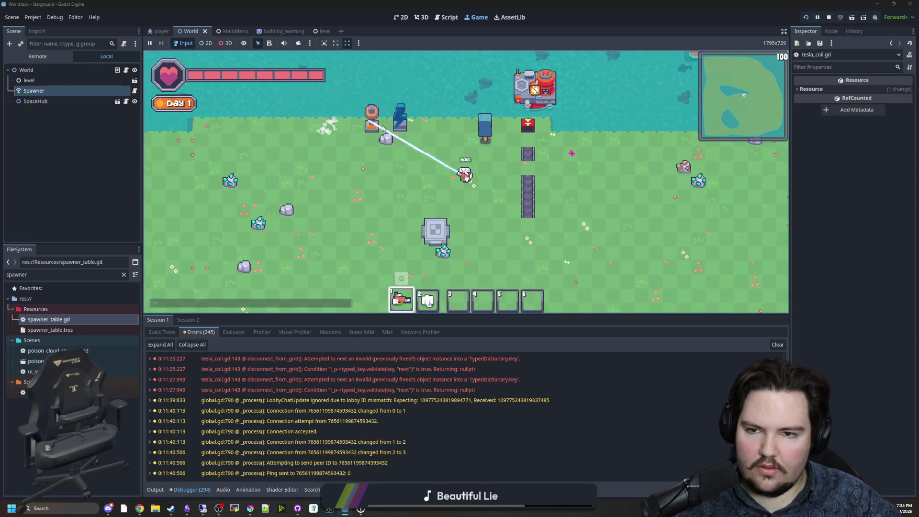
pyautogui.click(439, 157)
# Step: Walk toward the water, switch hotbar slots 6 and 1, then walk back down
pyautogui.press('w')
pyautogui.press('d')
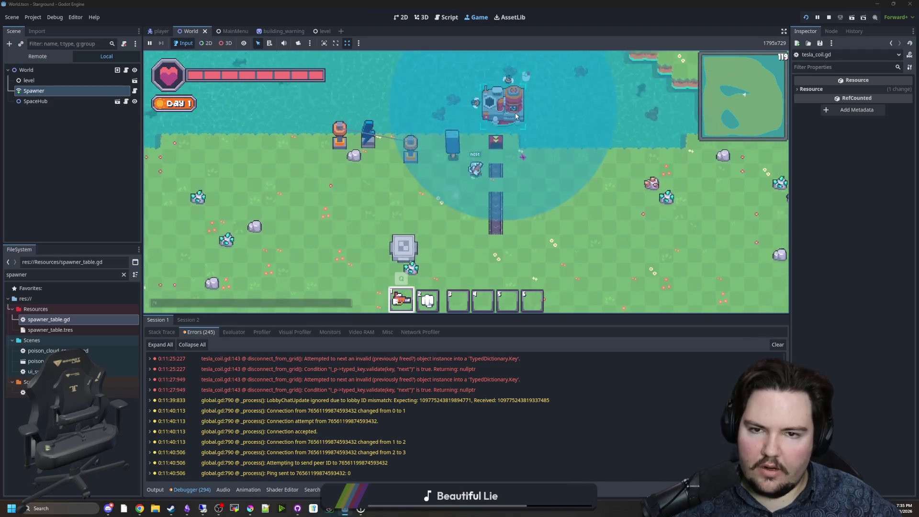
pyautogui.press('6')
pyautogui.press('1')
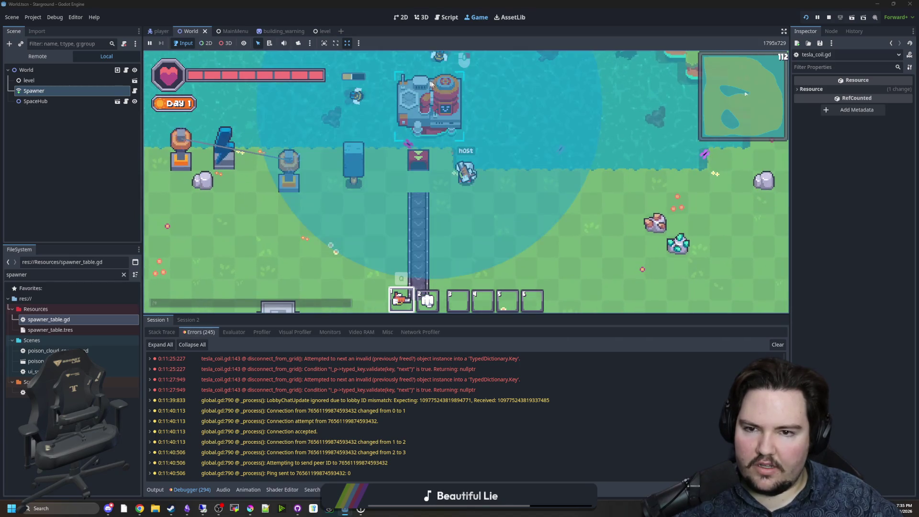
pyautogui.press('b')
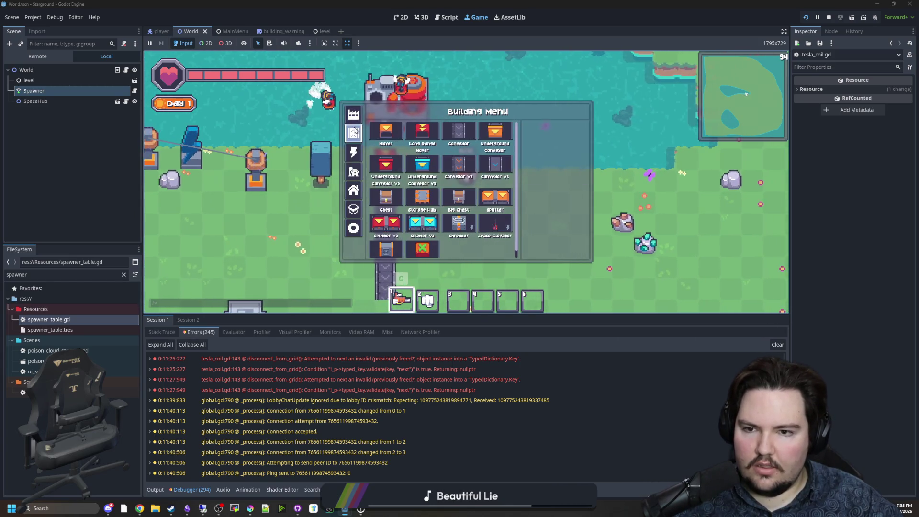
pyautogui.press('e')
pyautogui.press('e')
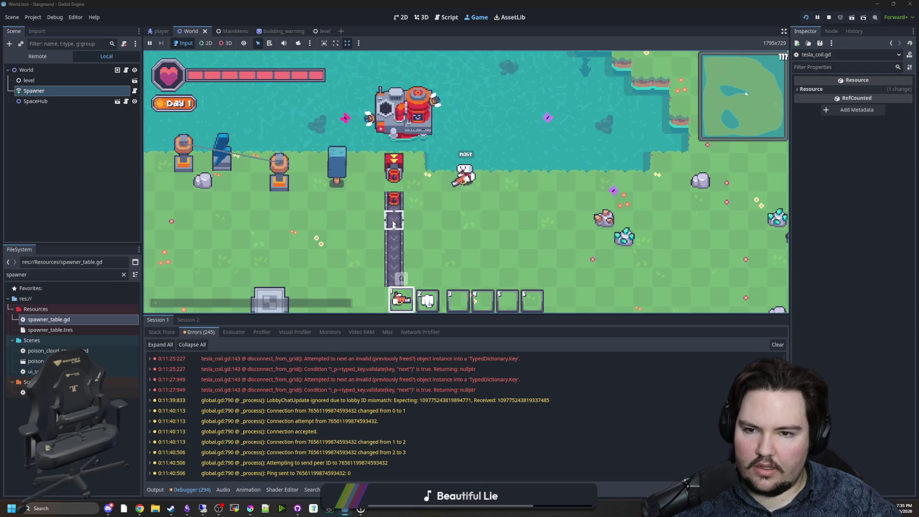
pyautogui.press('s')
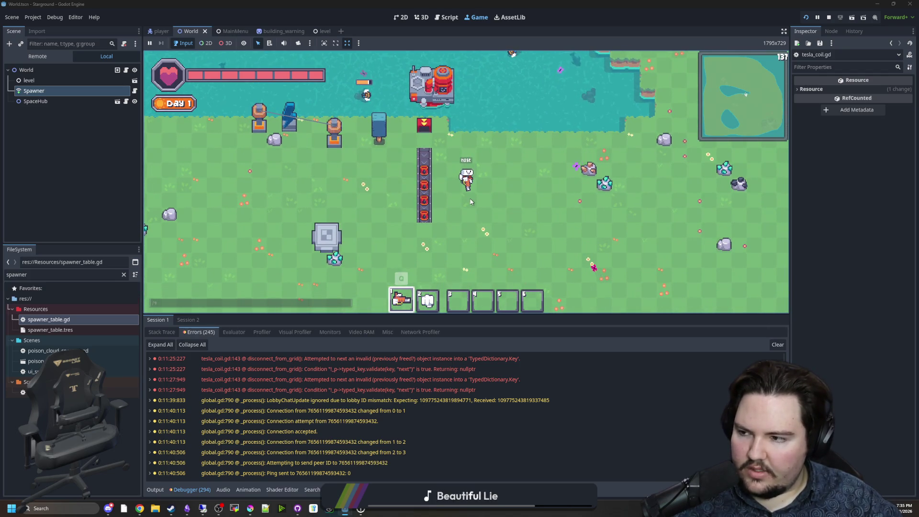
# Step: Add a five-tile Mover column beside the conveyor
pyautogui.press('b')
pyautogui.click(383, 135)
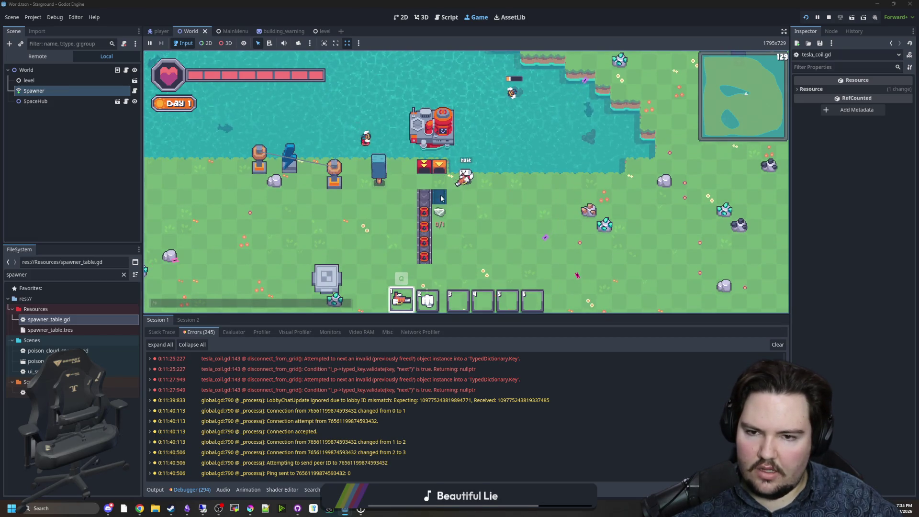
pyautogui.moveTo(424, 190); pyautogui.dragTo(424, 259)
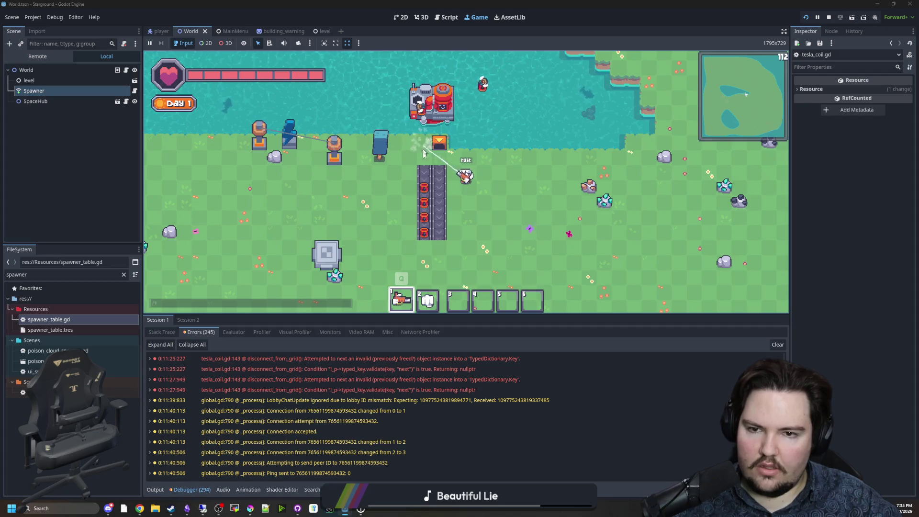
# Step: Inspect the Oil Rig's range and inventory, pick another building, and walk around
pyautogui.click(439, 102)
pyautogui.click(439, 102)
pyautogui.click(436, 141)
pyautogui.press('q')
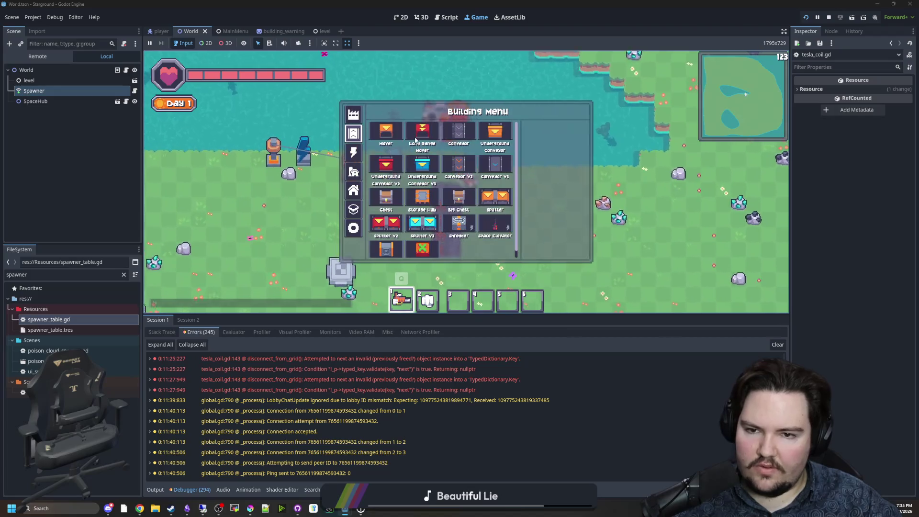
pyautogui.click(418, 143)
pyautogui.press('a')
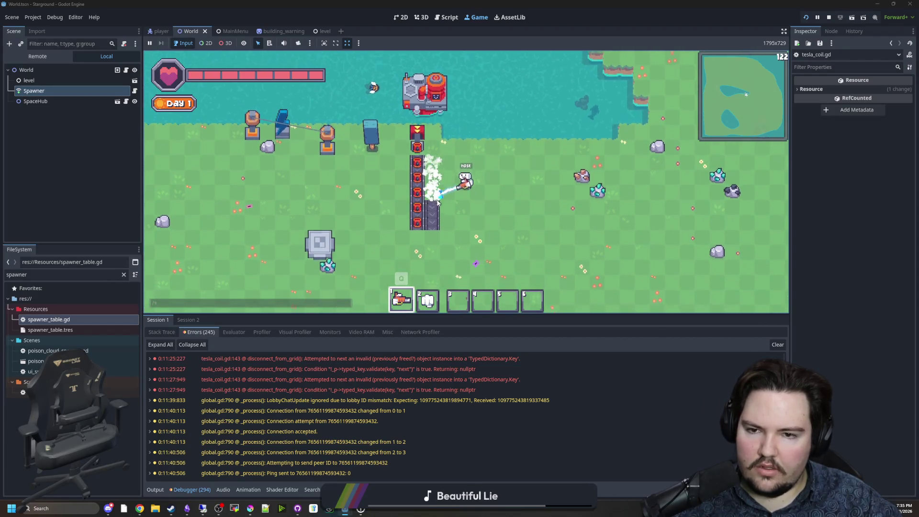
pyautogui.press('w')
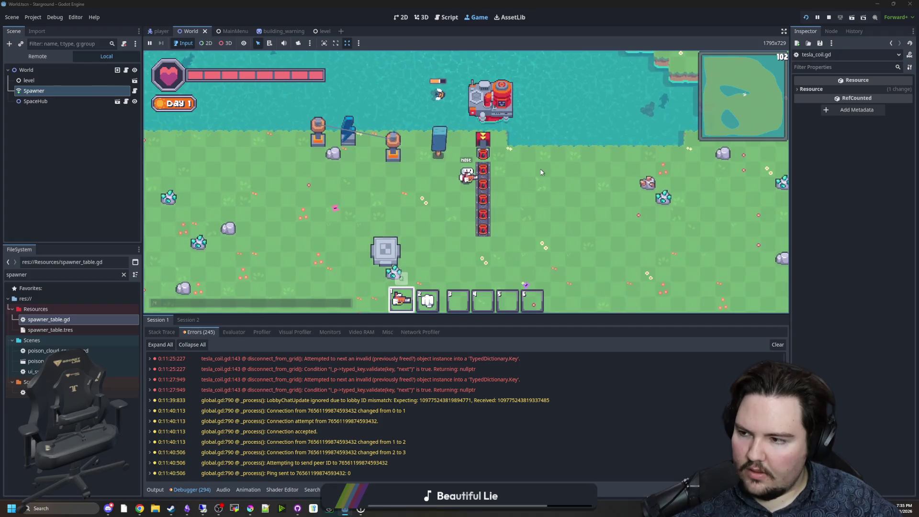
pyautogui.press('d')
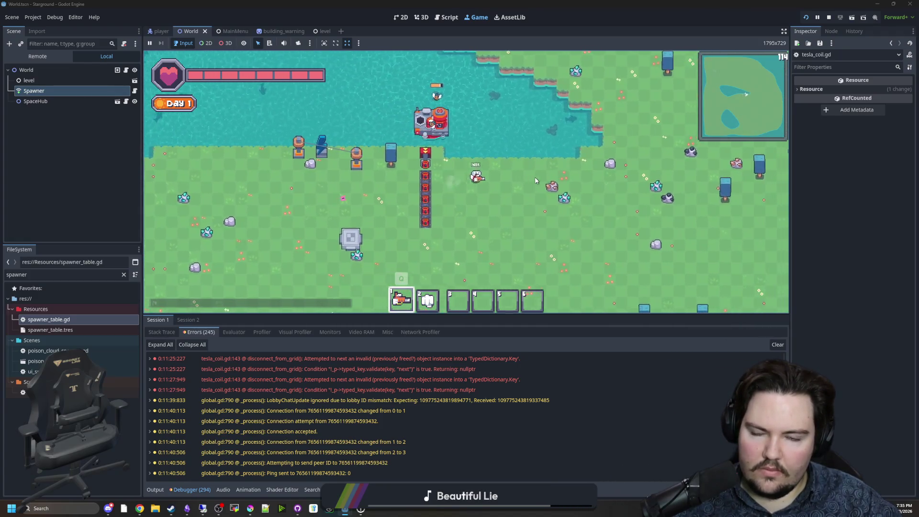
pyautogui.press('a')
pyautogui.press('a')
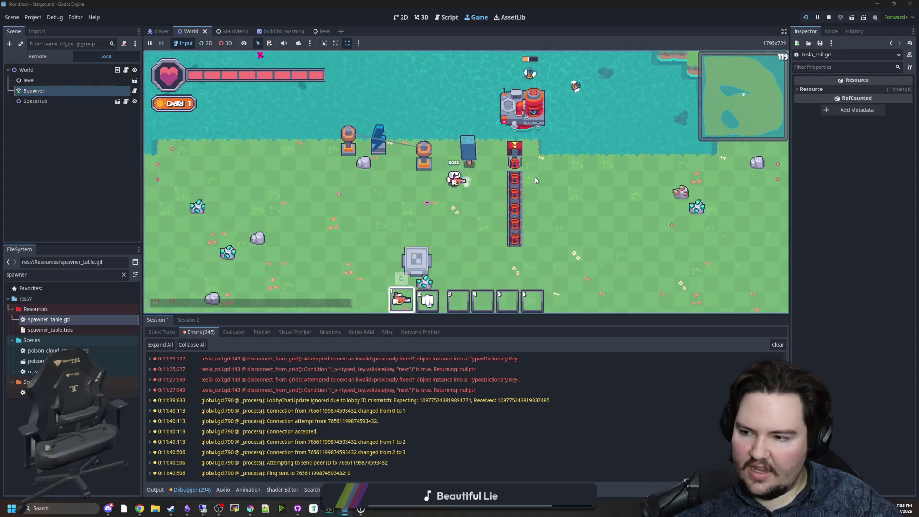
pyautogui.press('d')
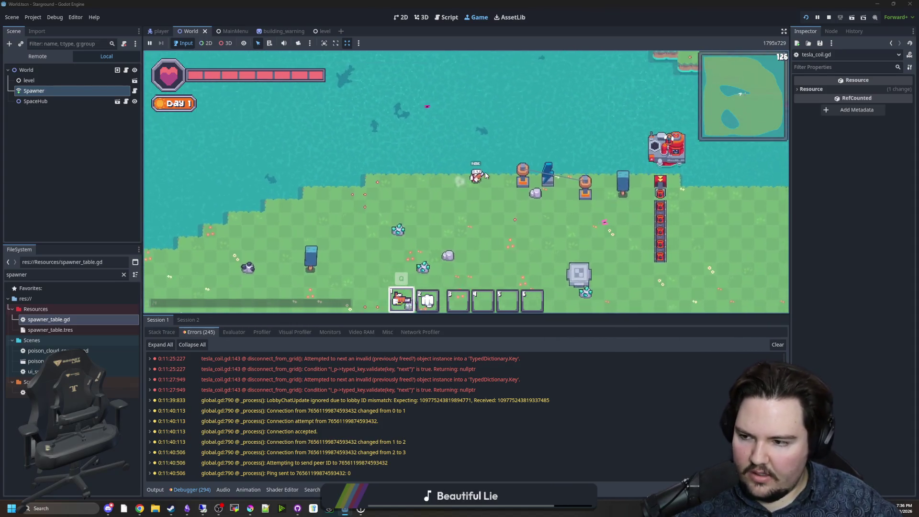
pyautogui.press('d')
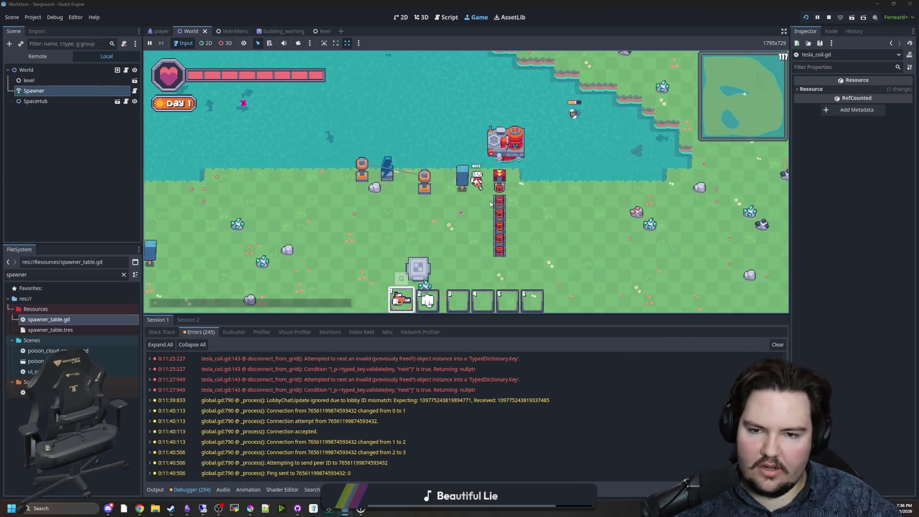
pyautogui.press('w')
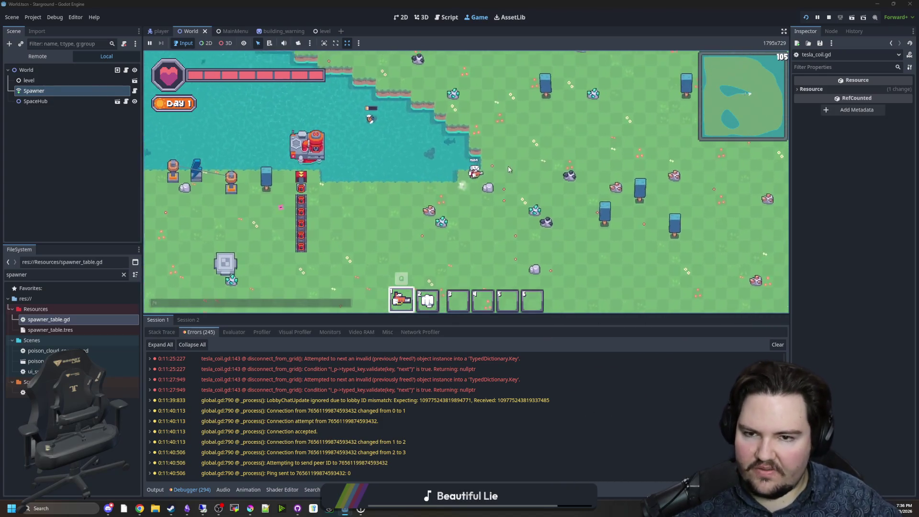
pyautogui.press('s')
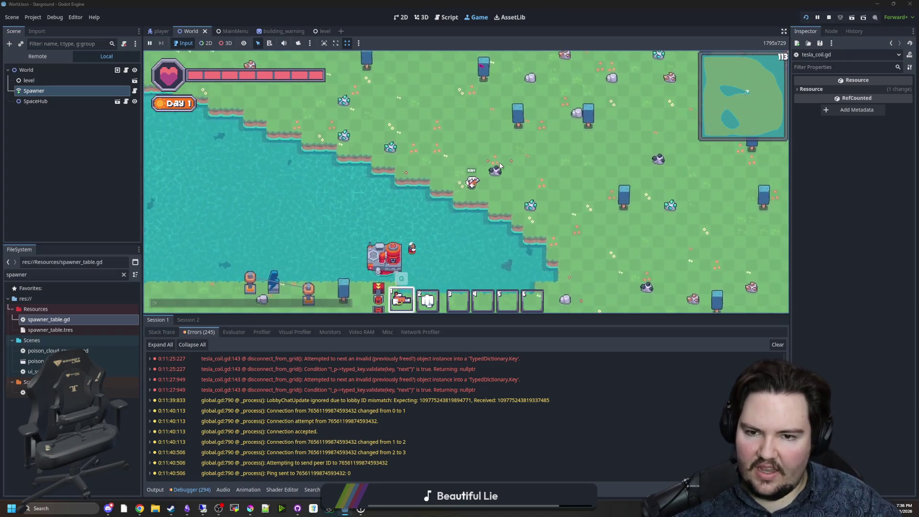
pyautogui.press('d')
pyautogui.press('a')
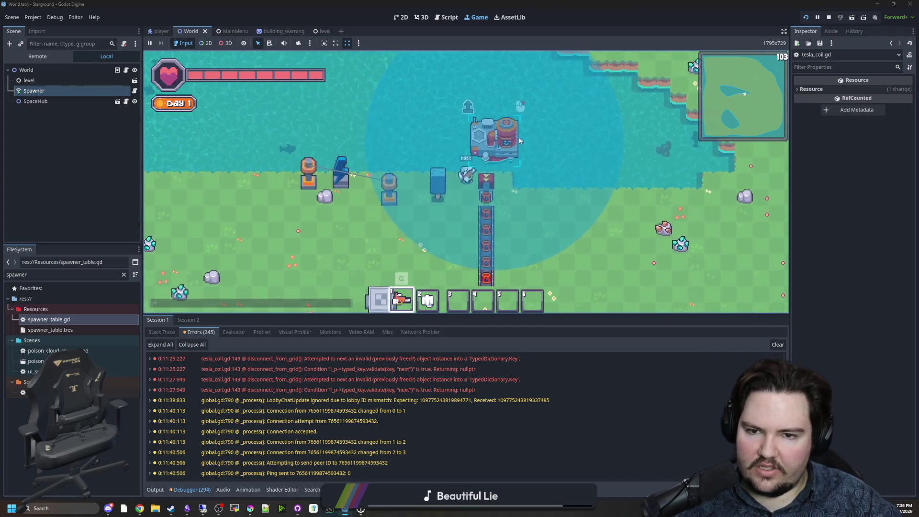
pyautogui.scroll(-2, 527, 168)
pyautogui.press('s')
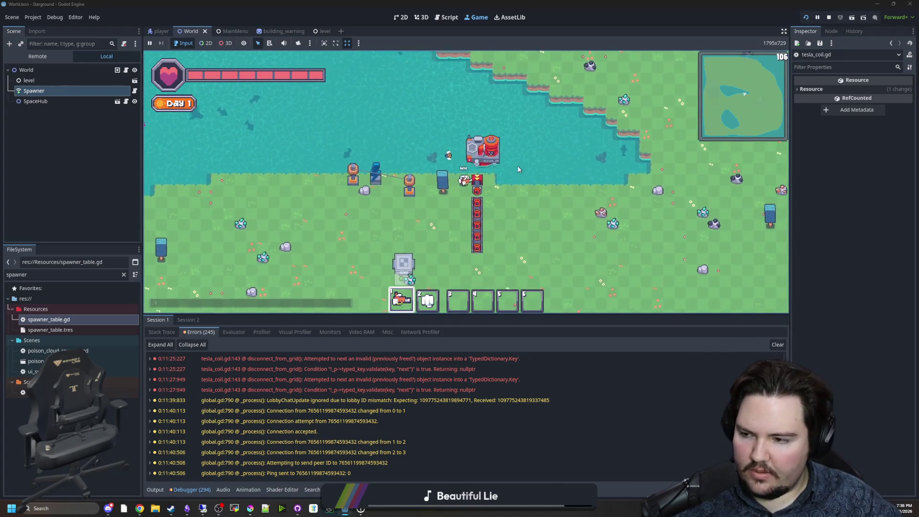
pyautogui.press('a')
pyautogui.press('w')
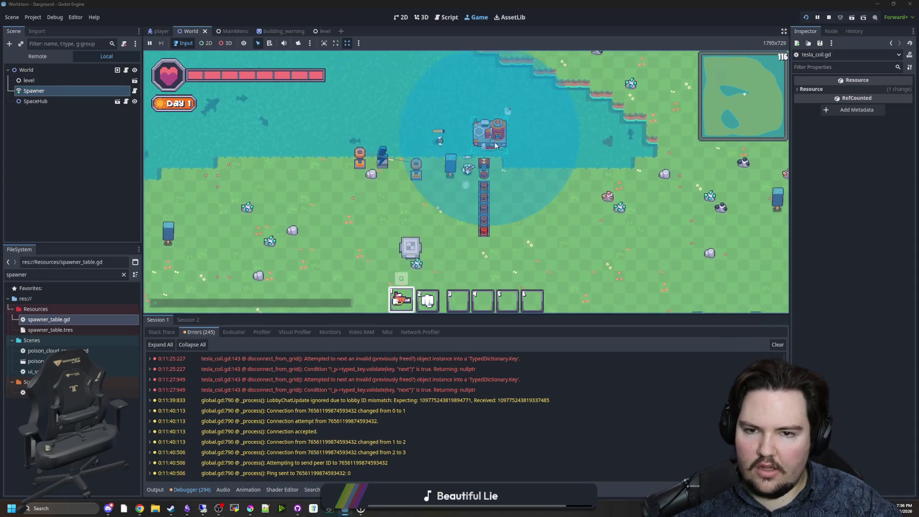
pyautogui.press('a')
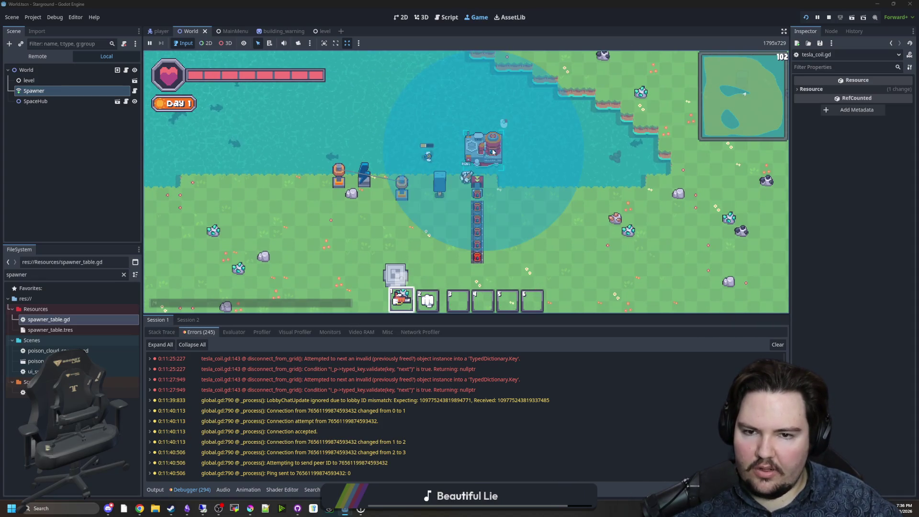
pyautogui.press('s')
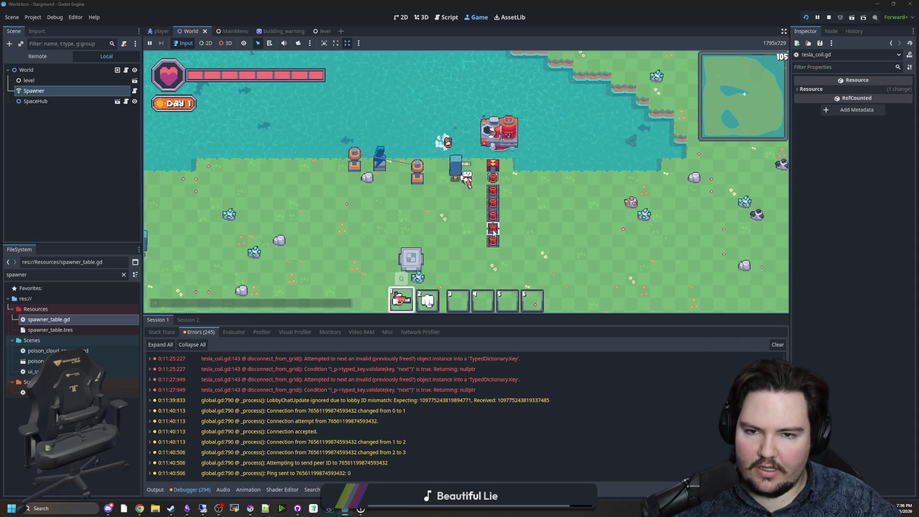
pyautogui.press('a')
pyautogui.press('s')
pyautogui.press('d')
pyautogui.press('s')
pyautogui.press('a')
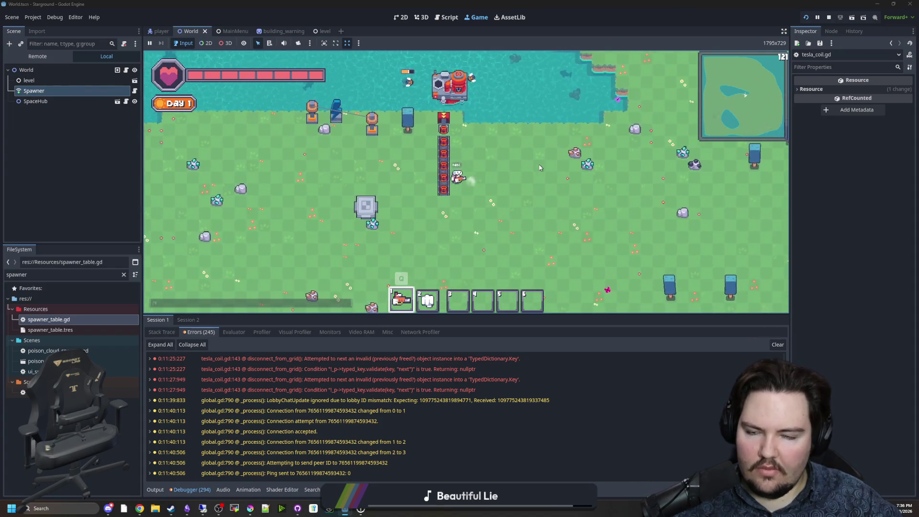
pyautogui.press('w')
pyautogui.press('a')
pyautogui.press('s')
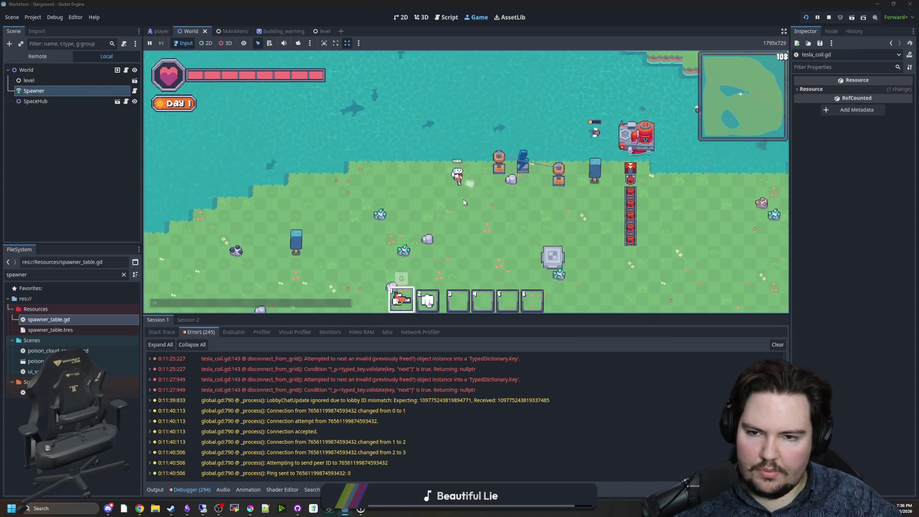
pyautogui.press('d')
pyautogui.press('s')
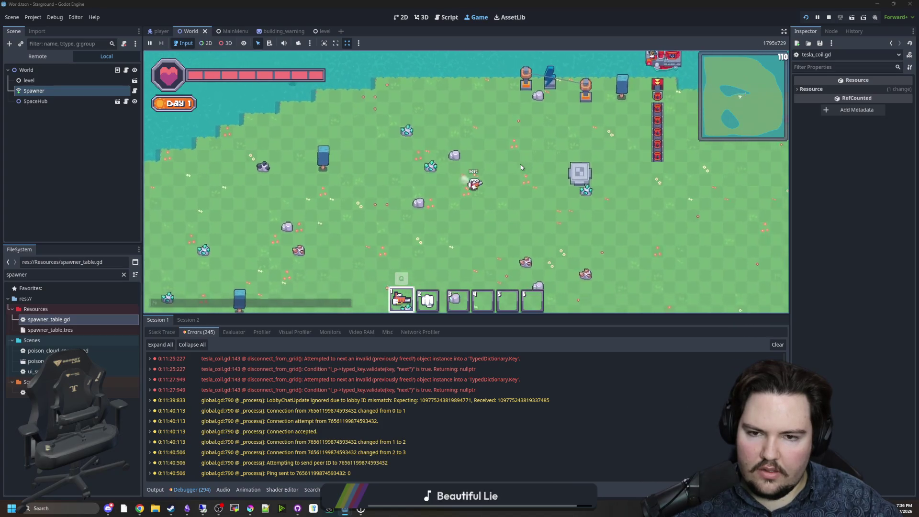
pyautogui.press('d')
pyautogui.press('w')
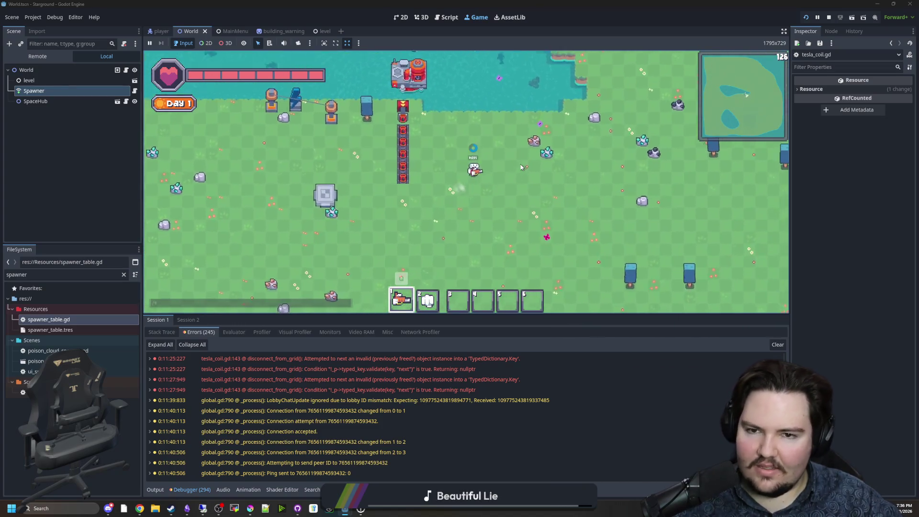
pyautogui.press('w')
pyautogui.press('d')
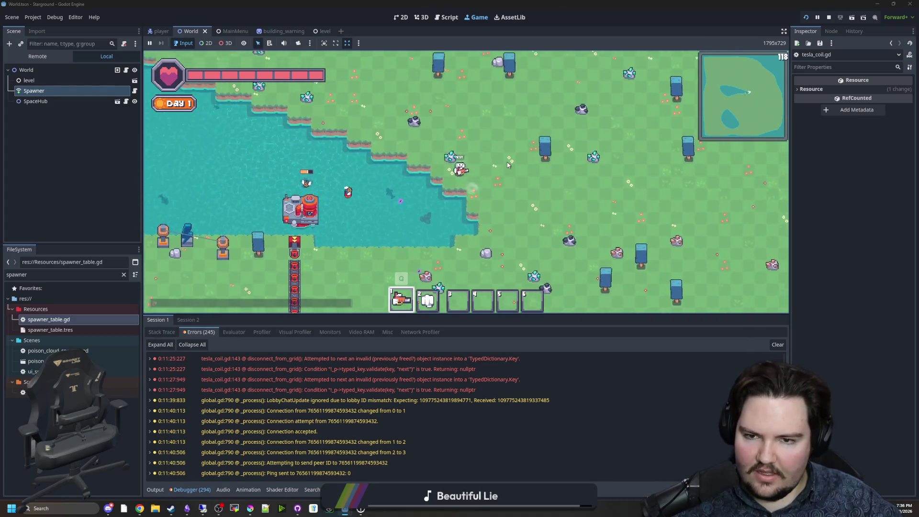
pyautogui.press('a')
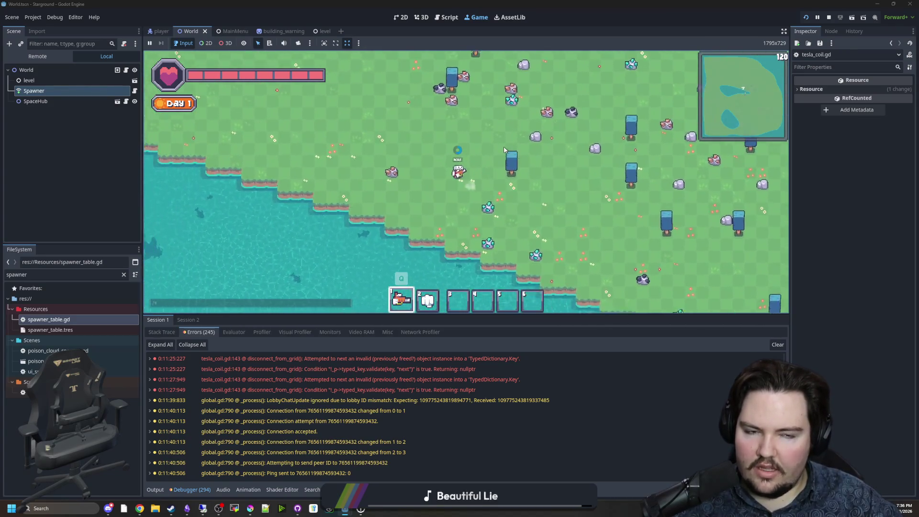
pyautogui.press('a')
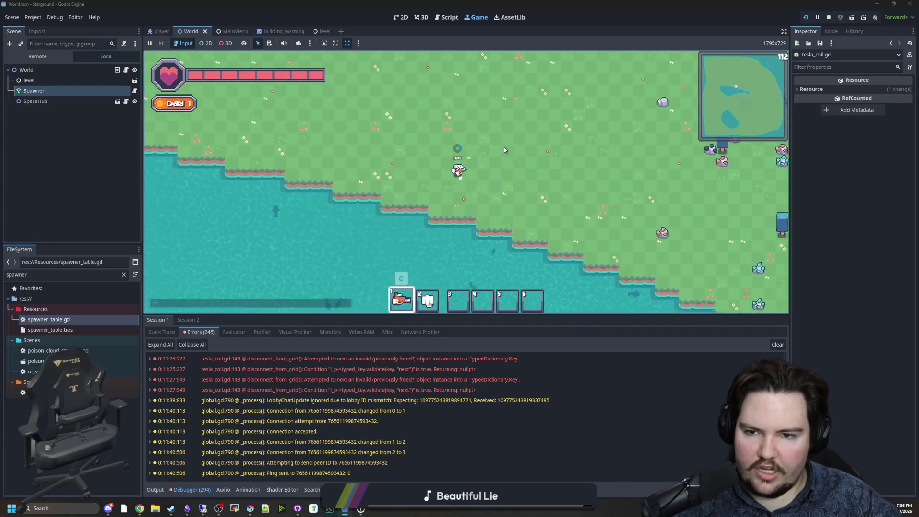
pyautogui.press('a')
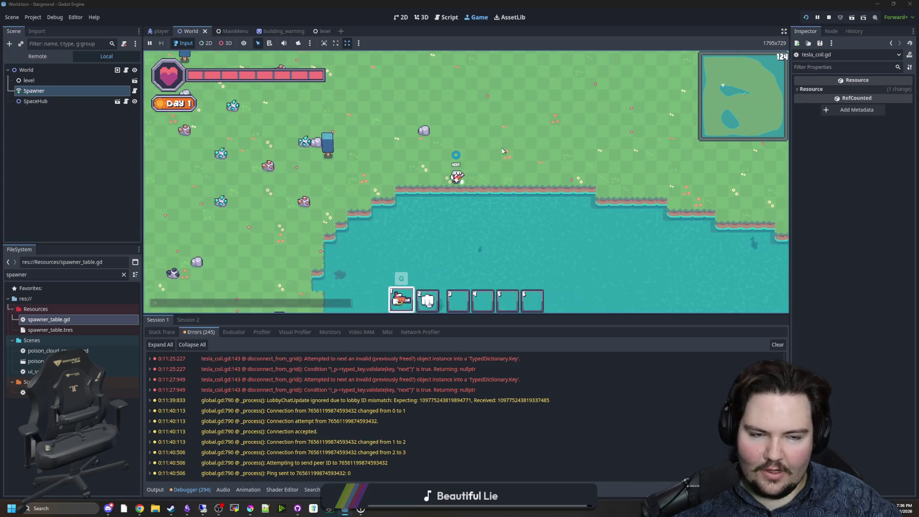
pyautogui.press('a')
pyautogui.press('s')
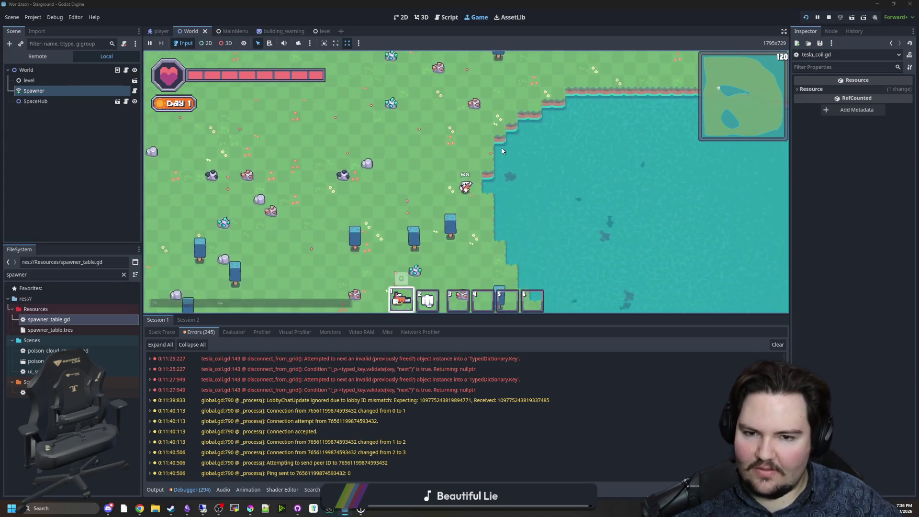
pyautogui.press('s')
pyautogui.press('d')
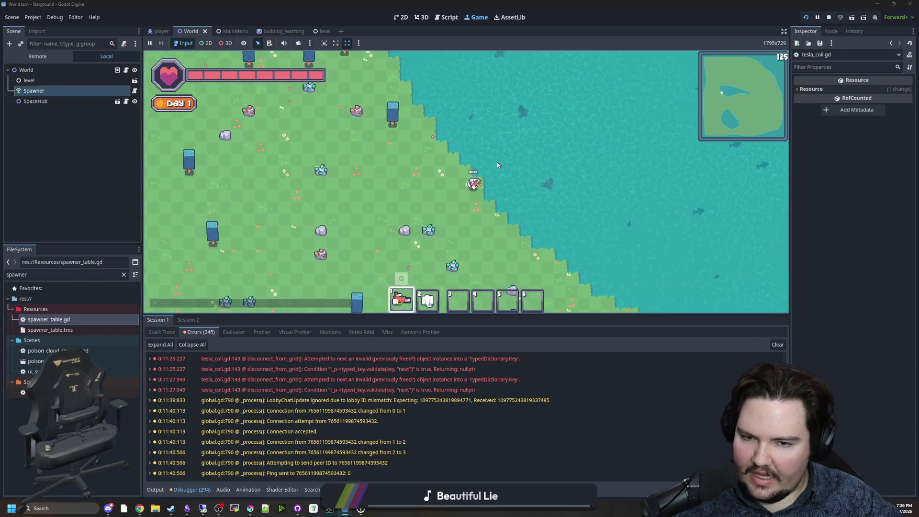
pyautogui.press('s')
pyautogui.press('d')
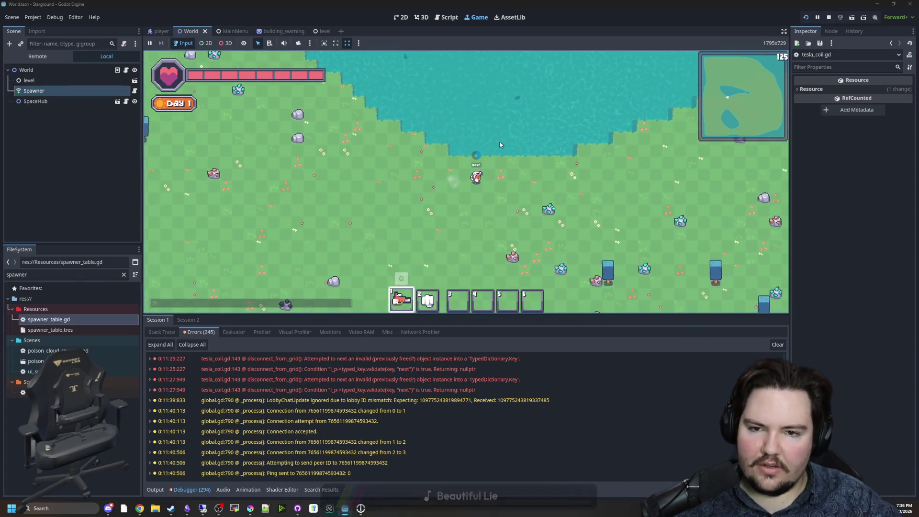
pyautogui.press('d')
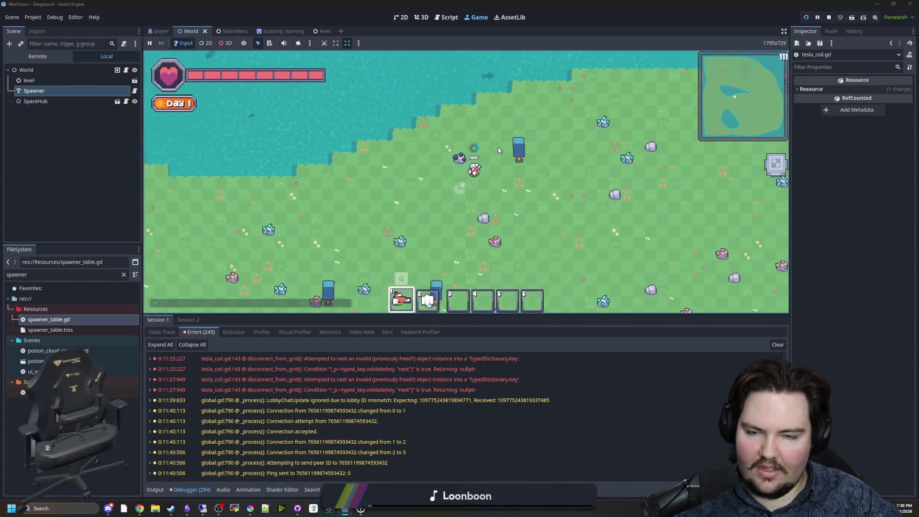
pyautogui.press('d')
pyautogui.press('w')
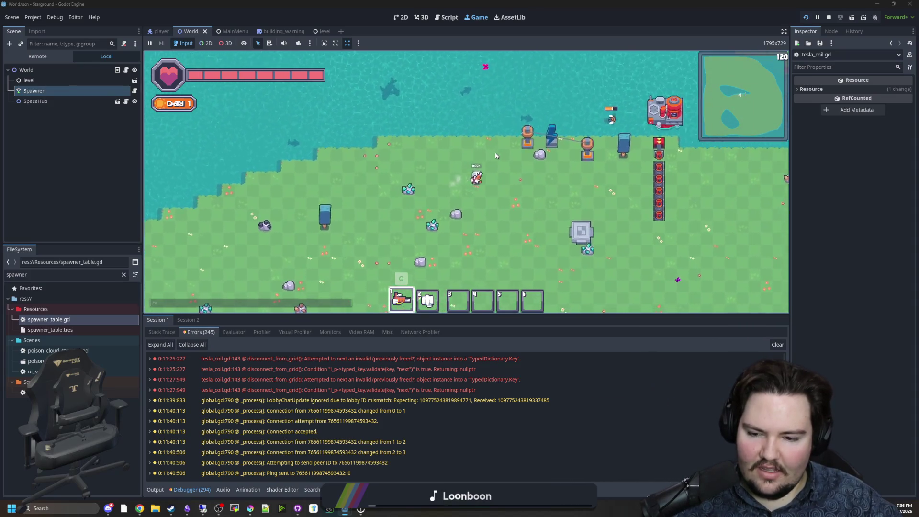
pyautogui.press('d')
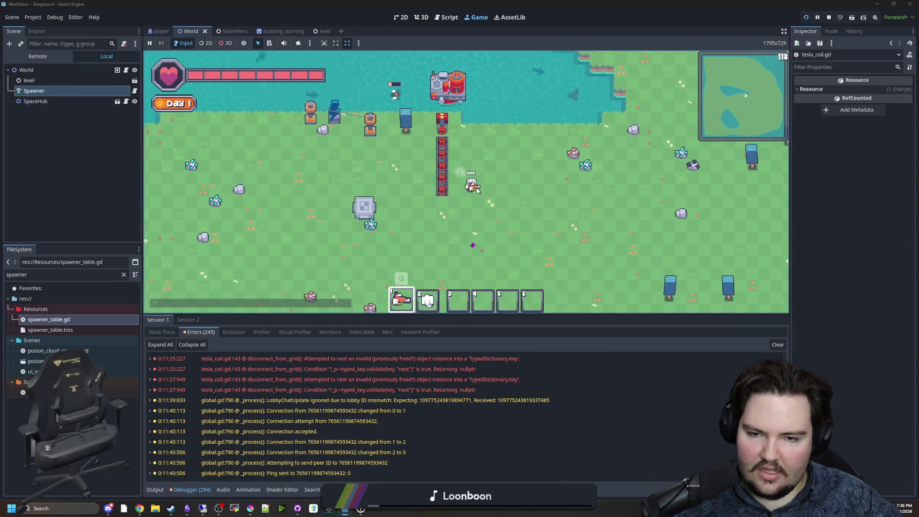
pyautogui.press('s')
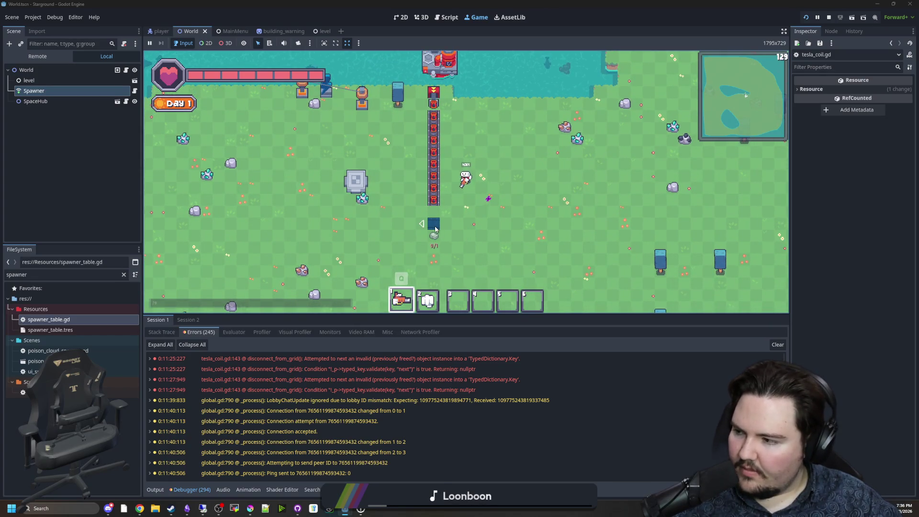
# Step: Lay a conveyor belt left and up from the column's bottom, enclosing the grey machine
pyautogui.press('a')
pyautogui.moveTo(434, 213)
pyautogui.mouseDown()
pyautogui.moveTo(414, 201)
pyautogui.moveTo(413, 161)
pyautogui.mouseUp()
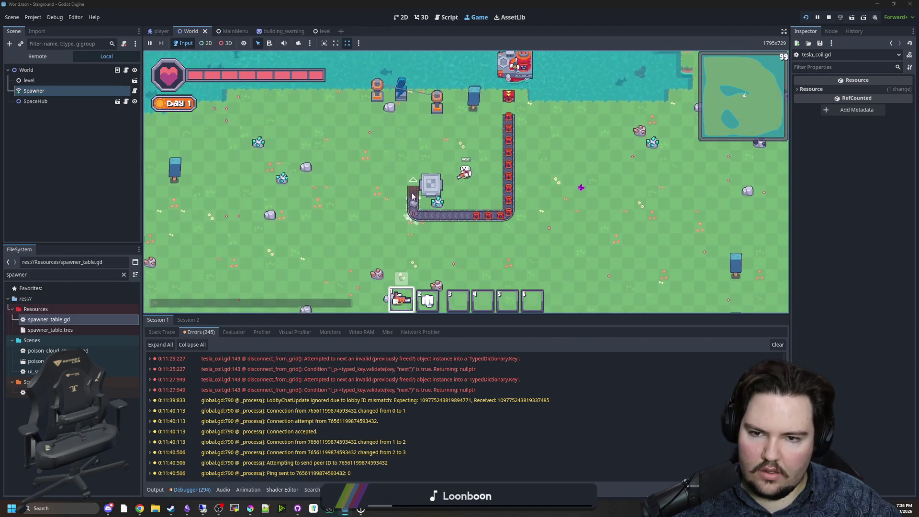
pyautogui.press('w')
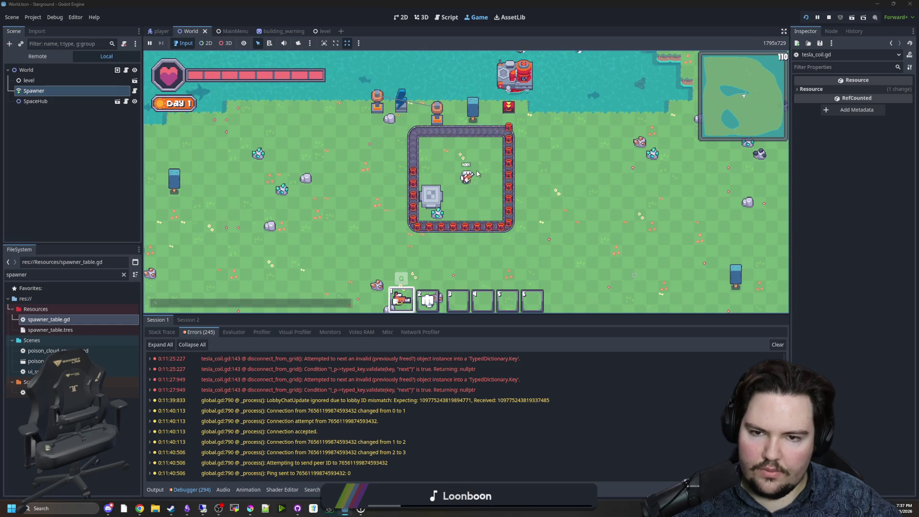
pyautogui.press('w')
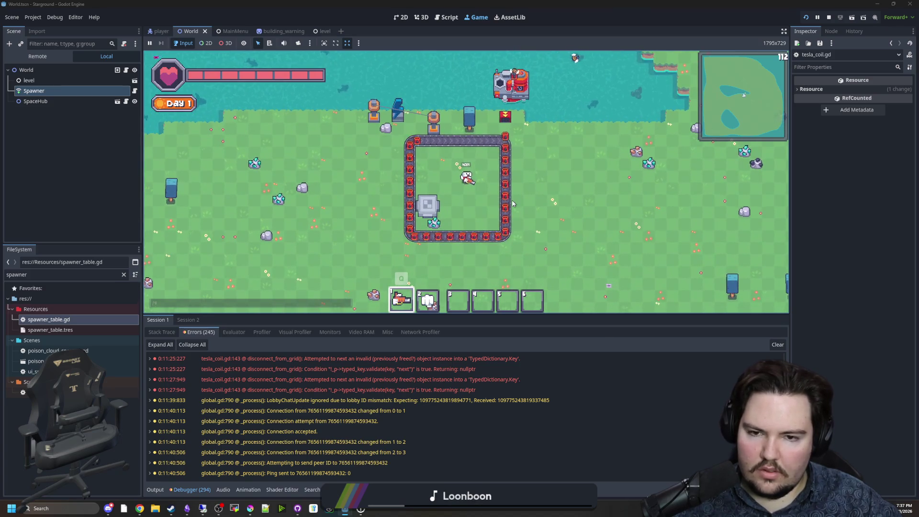
pyautogui.press('s')
pyautogui.press('a')
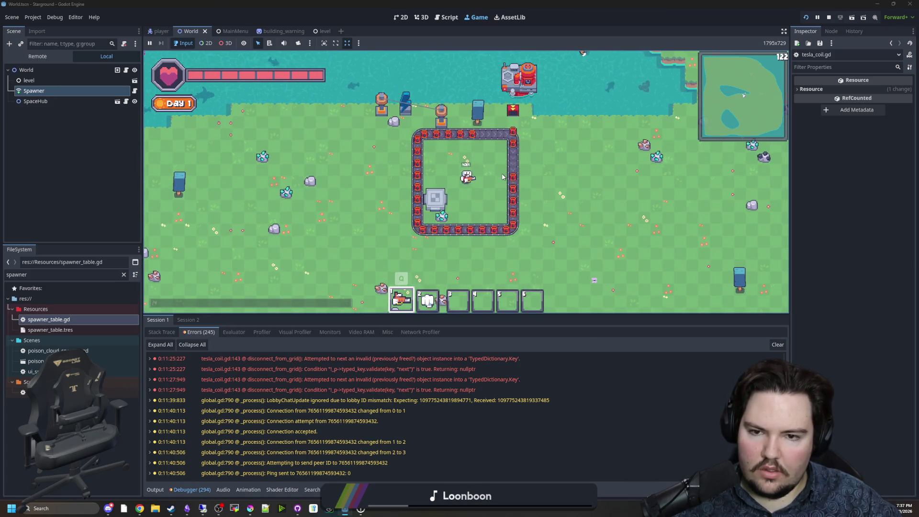
pyautogui.press('d')
pyautogui.press('w')
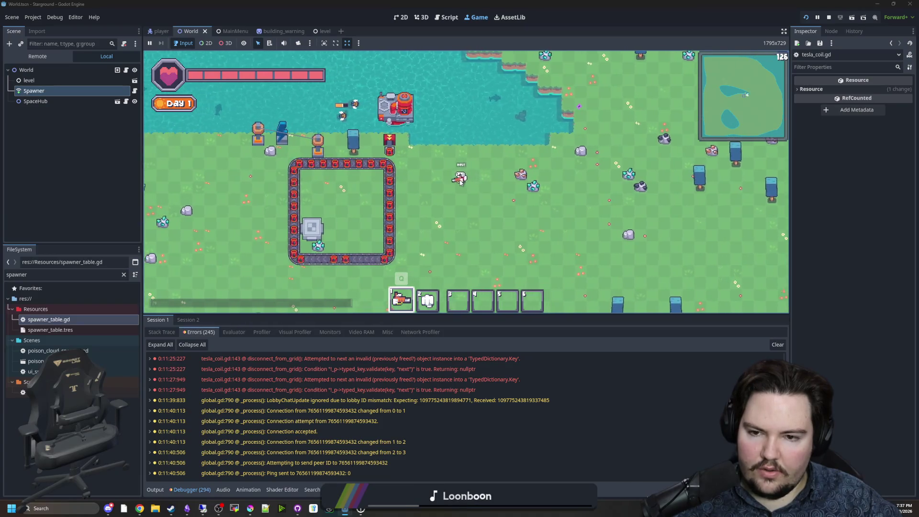
pyautogui.press('a')
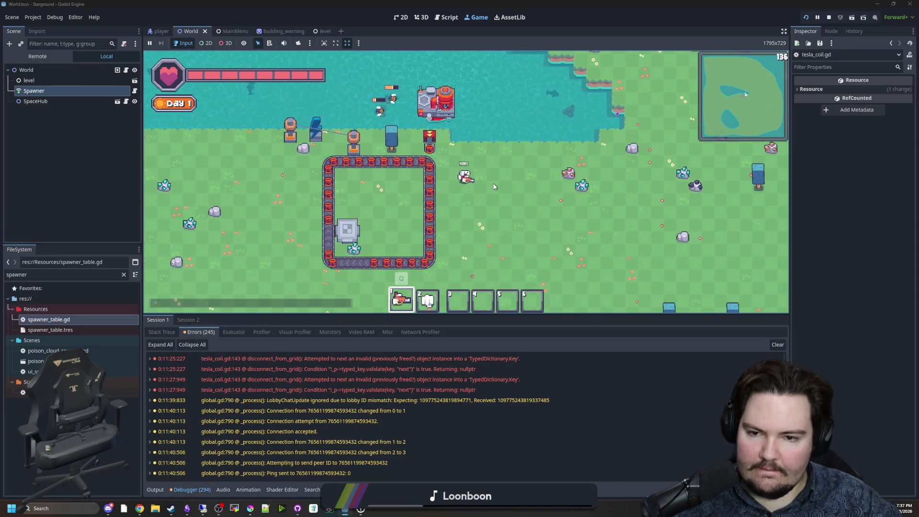
pyautogui.scroll(2, 495, 186)
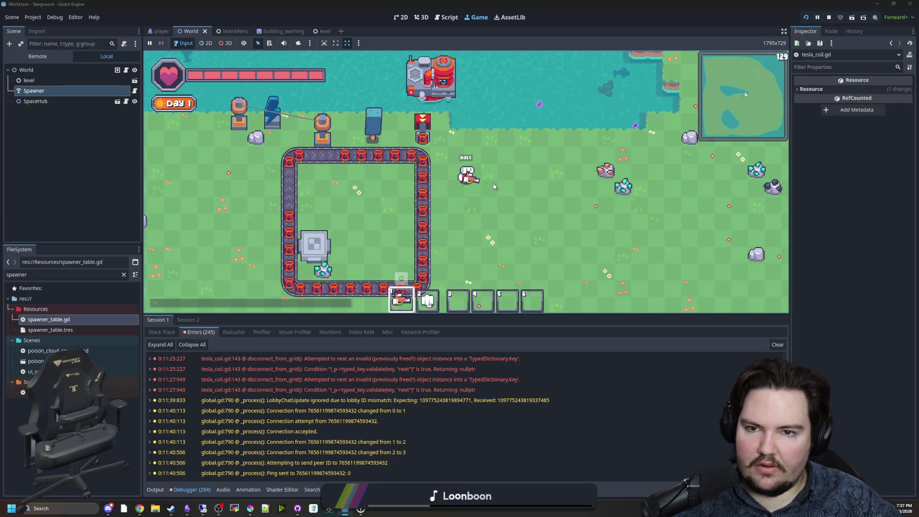
# Step: Walk the player up across the map and back down toward the base
pyautogui.press('w')
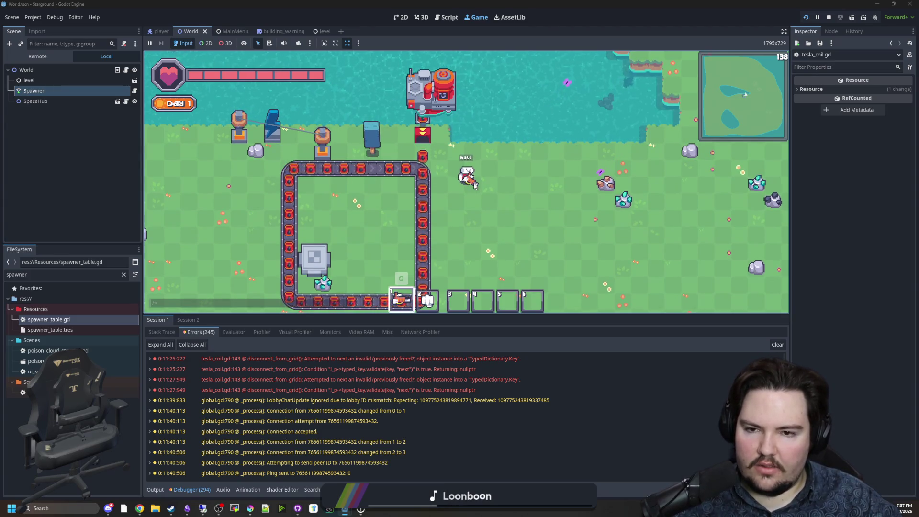
pyautogui.scroll(-2, 498, 194)
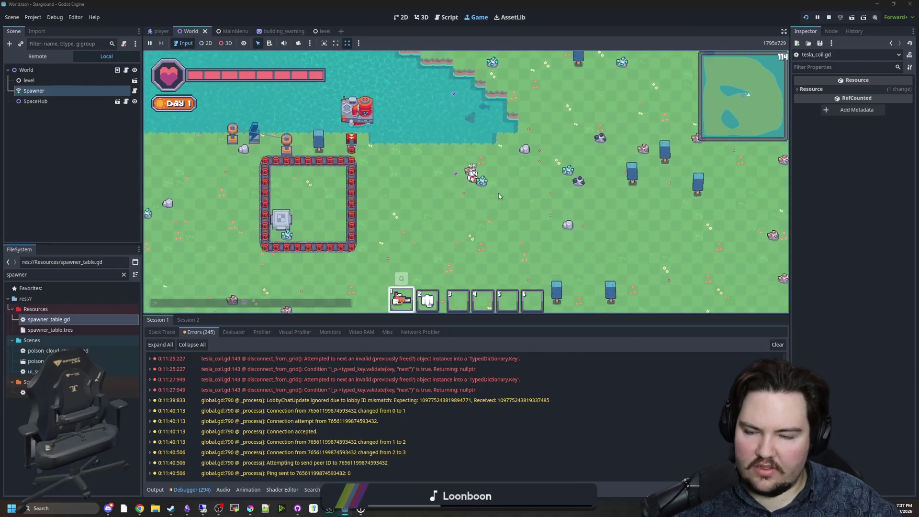
pyautogui.press('w')
pyautogui.press('d')
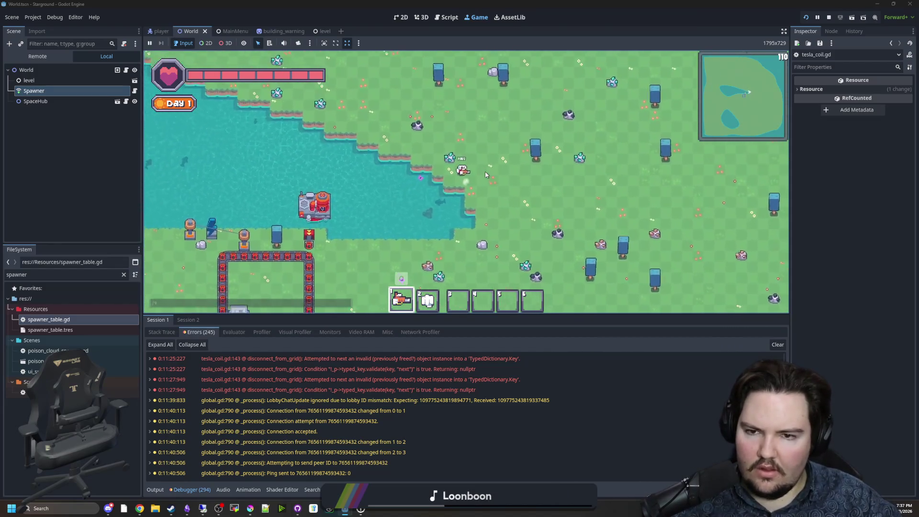
pyautogui.press('w')
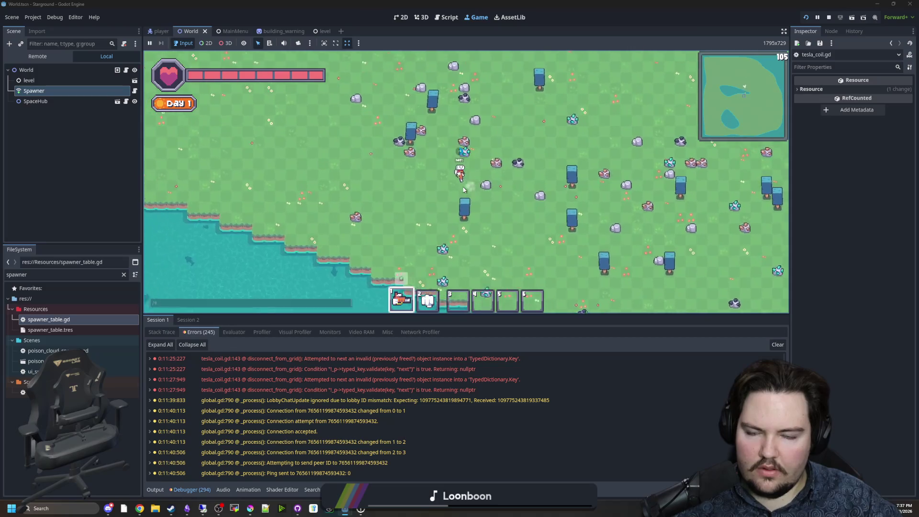
pyautogui.press('w')
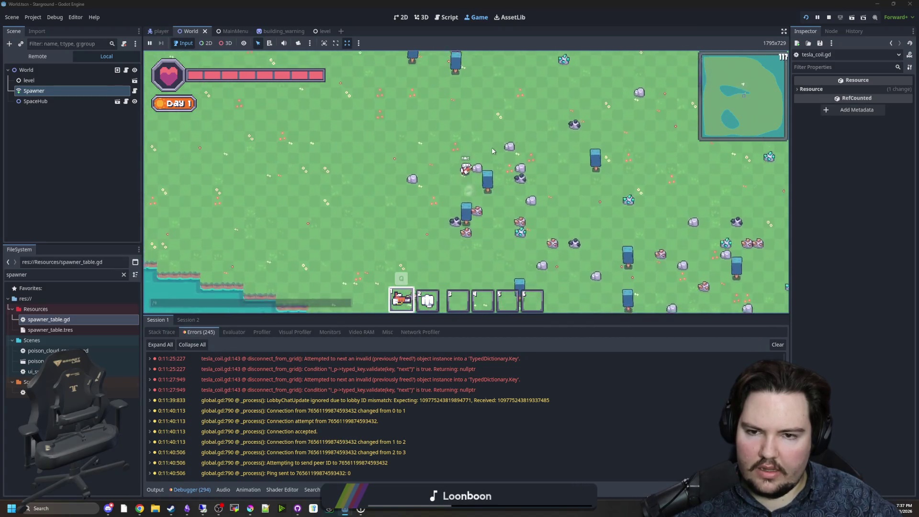
pyautogui.press('s')
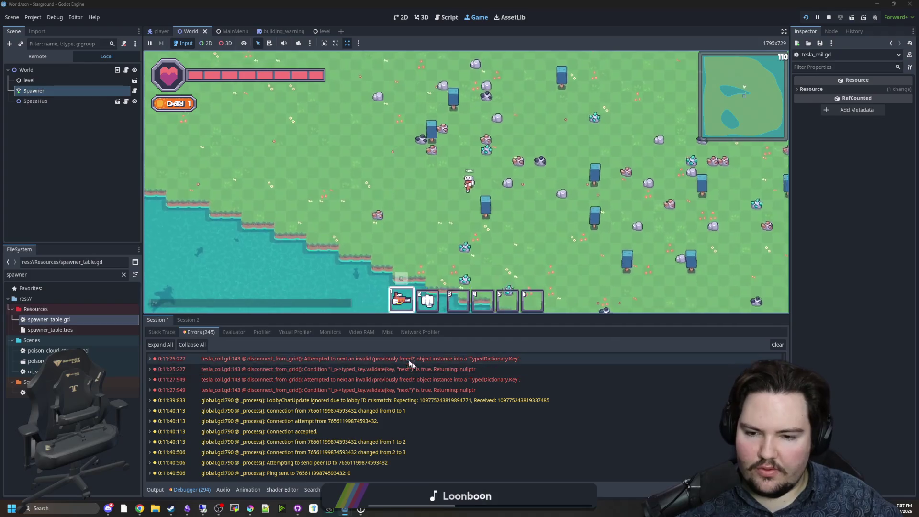
pyautogui.press('s')
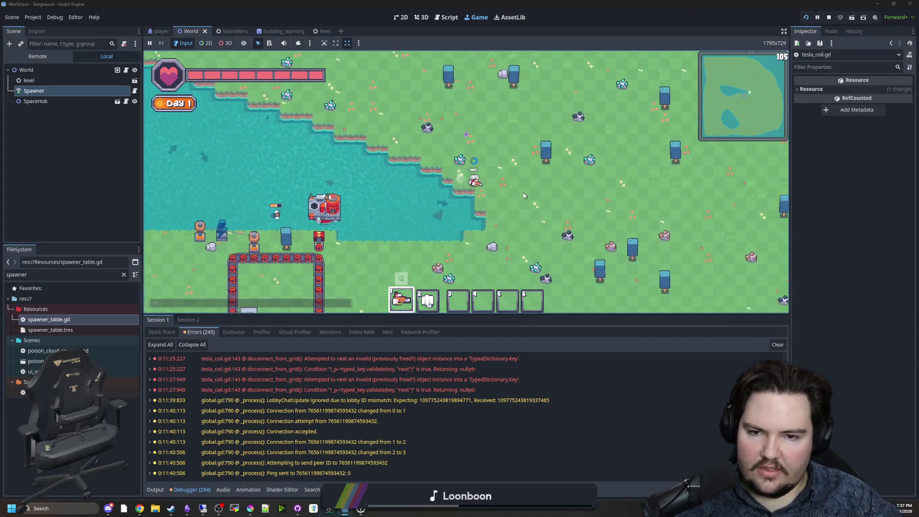
pyautogui.press('s')
pyautogui.press('a')
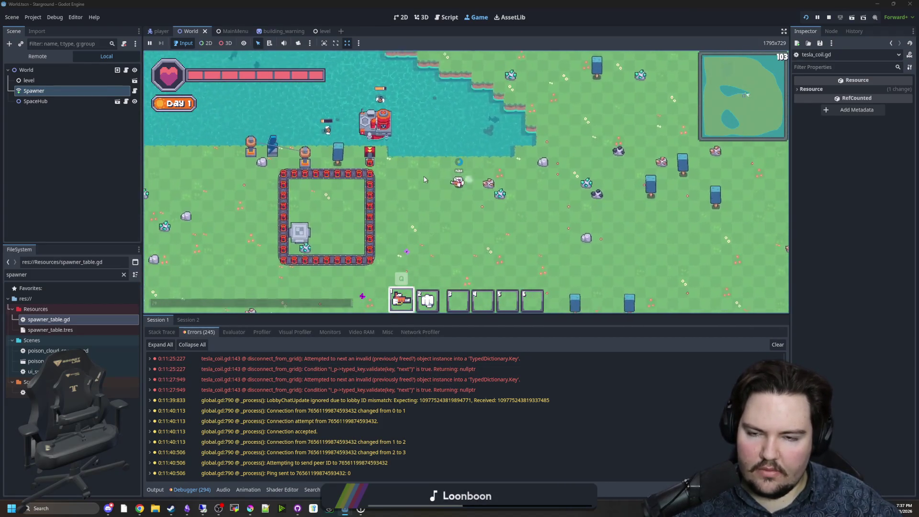
# Step: Stop the game, save the World scene, and switch to the Deadlift editor window
pyautogui.click(829, 18)
pyautogui.hotkey('ctrl', 's')
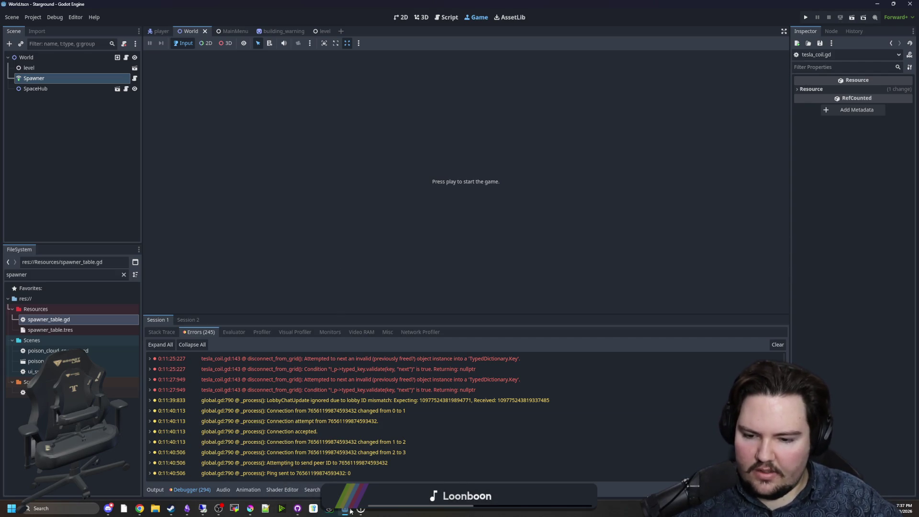
pyautogui.moveTo(351, 511)
pyautogui.click(303, 470)
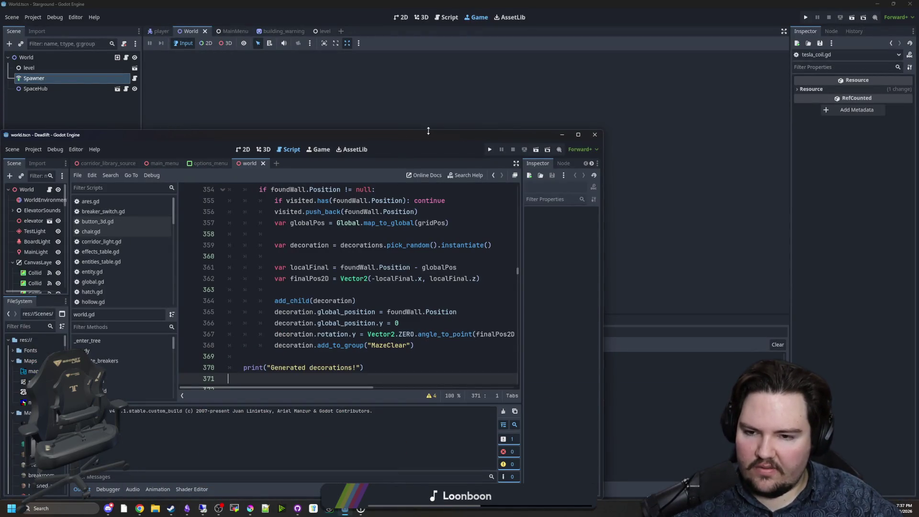
# Step: Maximize the Deadlift editor and save the world script with Ctrl+S
pyautogui.doubleClick(429, 131)
pyautogui.click(431, 202)
pyautogui.click(290, 257)
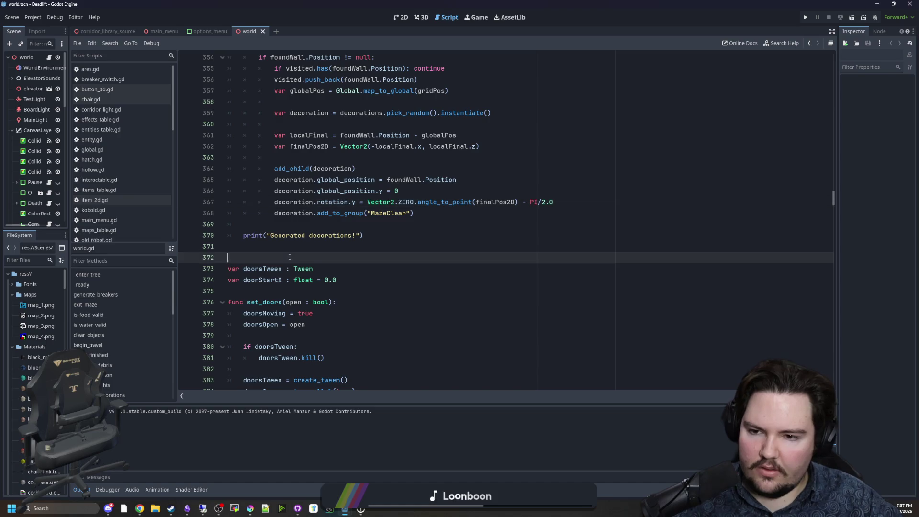
pyautogui.hotkey('ctrl', 's')
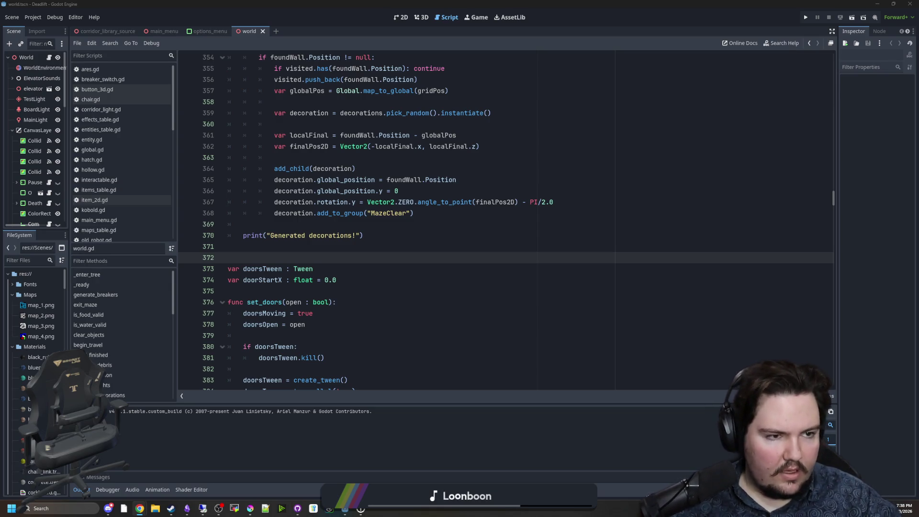
pyautogui.click(557, 164)
pyautogui.scroll(10, 558, 165)
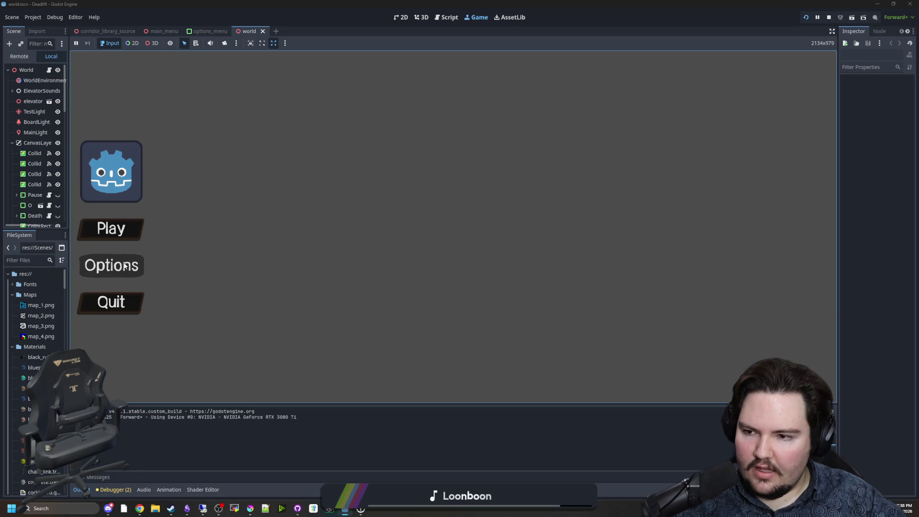
# Step: Widen the side panels, stop the Deadlift game and switch to the 2D view
pyautogui.moveTo(70, 279); pyautogui.dragTo(94, 279)
pyautogui.click(829, 17)
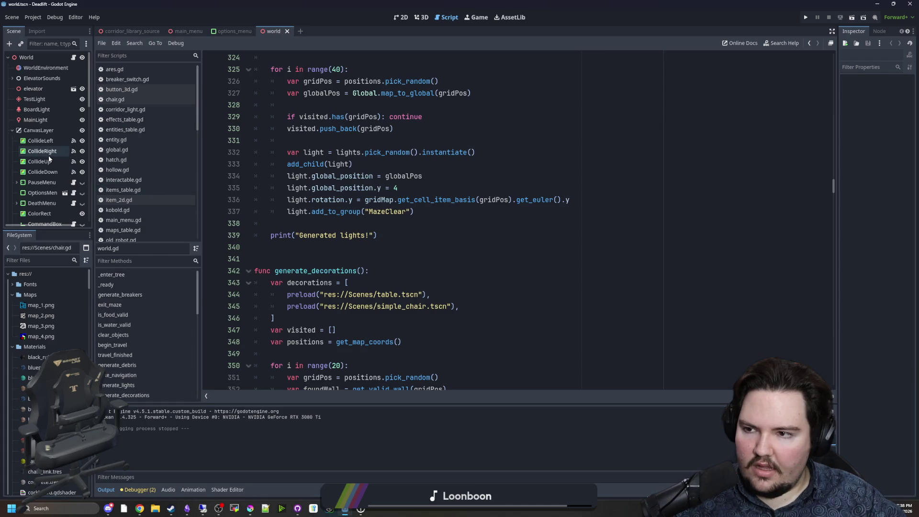
pyautogui.click(420, 17)
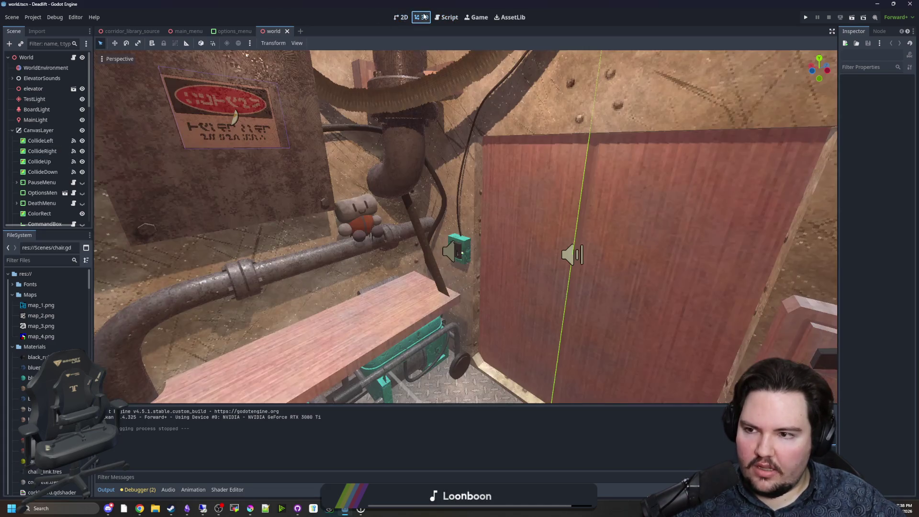
pyautogui.click(402, 18)
# Step: Filter files by 'main', open main_menu.tscn and select the Panel under Options
pyautogui.click(58, 261)
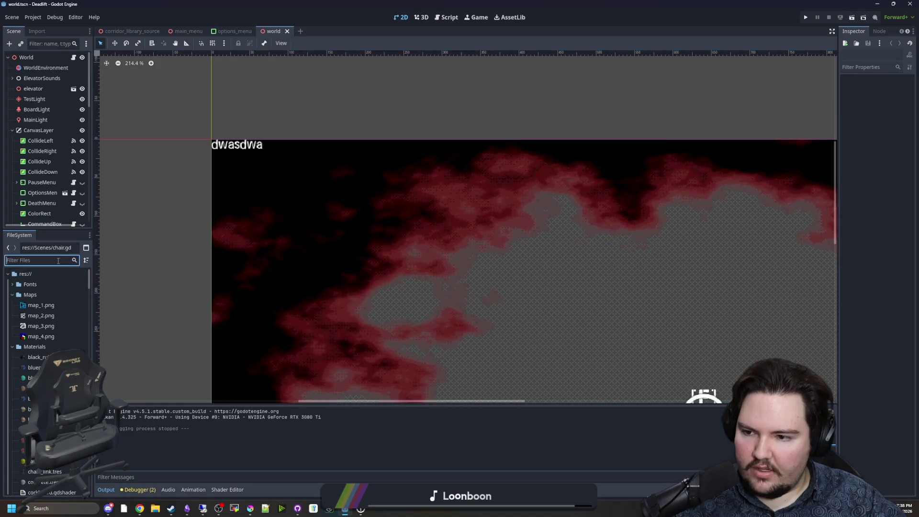
pyautogui.write('main')
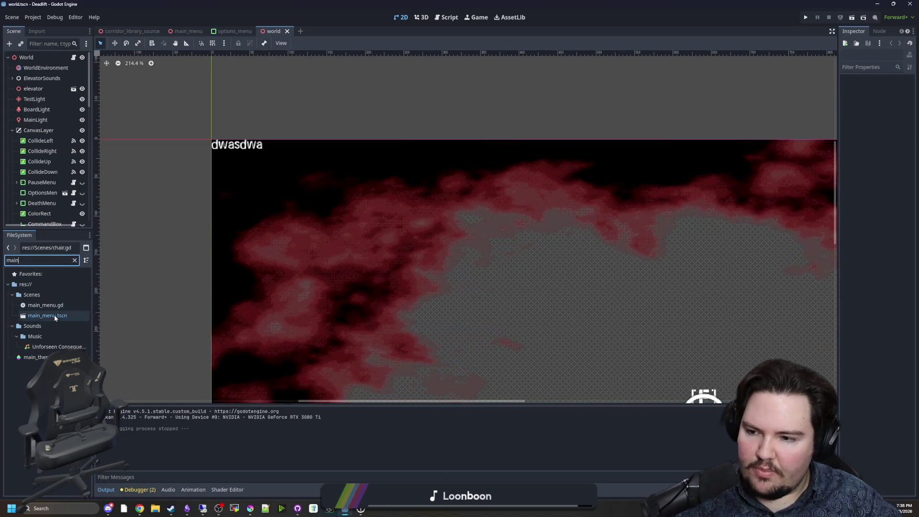
pyautogui.doubleClick(55, 316)
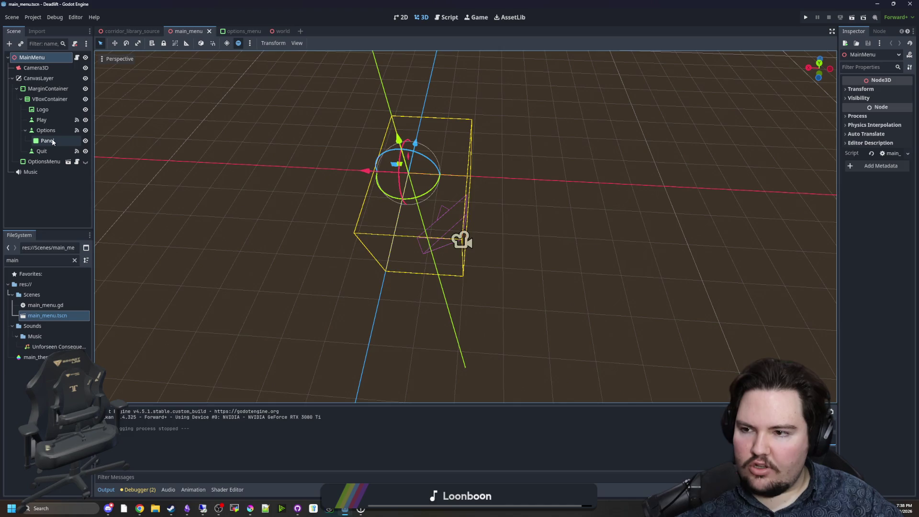
pyautogui.click(52, 140)
pyautogui.scroll(4, 250, 238)
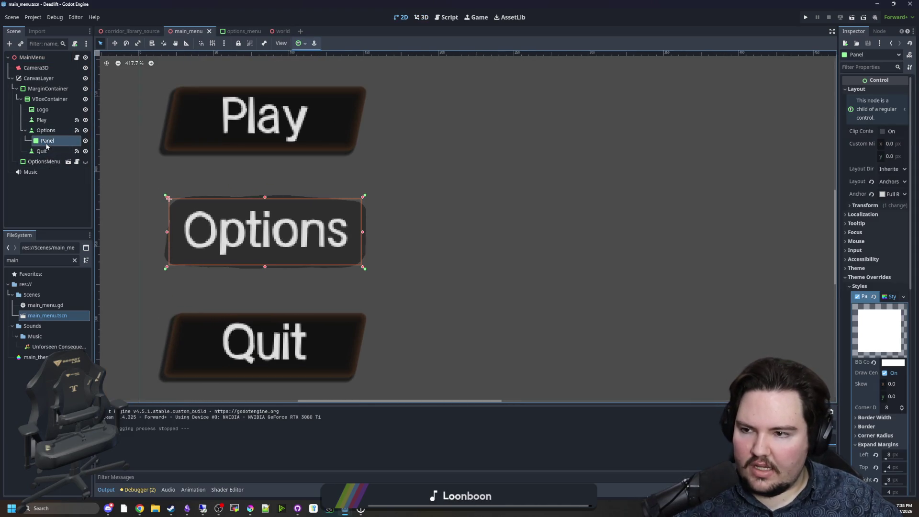
# Step: Delete the Panel child node from the Options button
pyautogui.rightClick(47, 145)
pyautogui.click(67, 376)
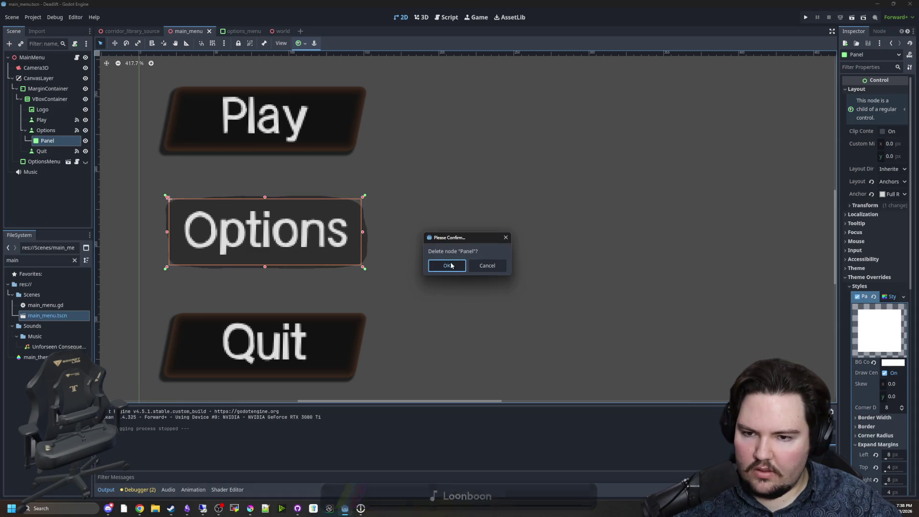
pyautogui.click(447, 266)
# Step: Revert the Options button's EmptyButton type variation and save the main_menu scene
pyautogui.click(46, 130)
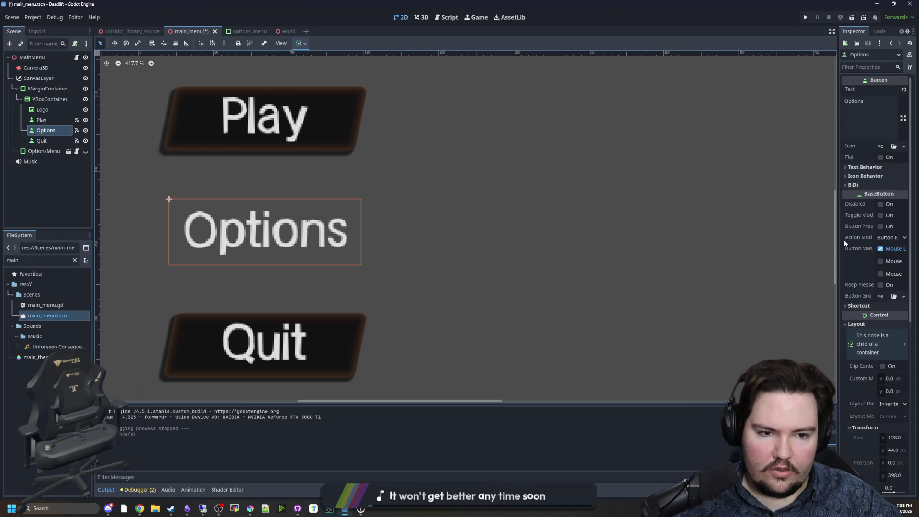
pyautogui.moveTo(837, 239); pyautogui.dragTo(715, 245)
pyautogui.scroll(-10, 781, 253)
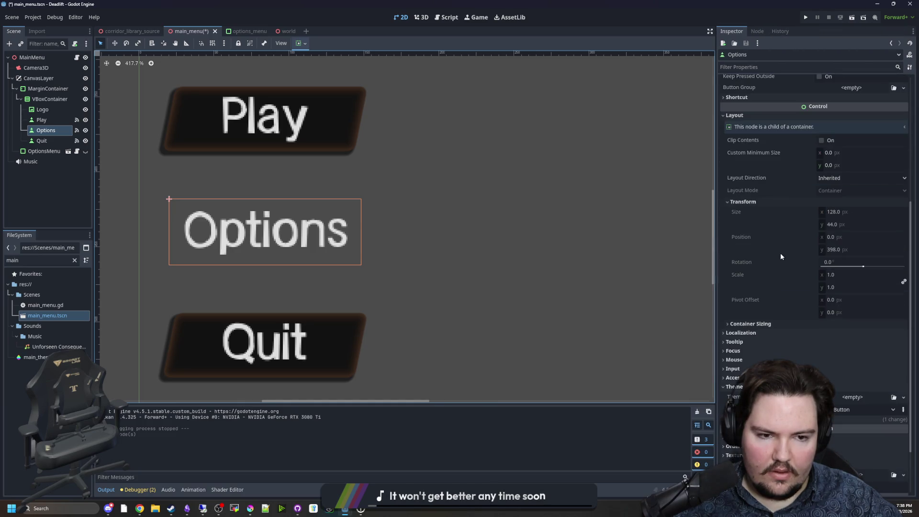
pyautogui.click(759, 350)
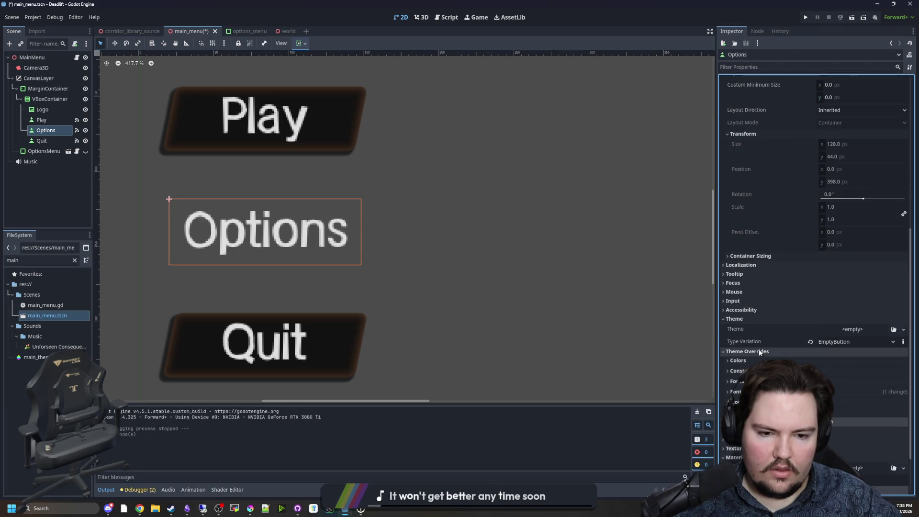
pyautogui.click(811, 342)
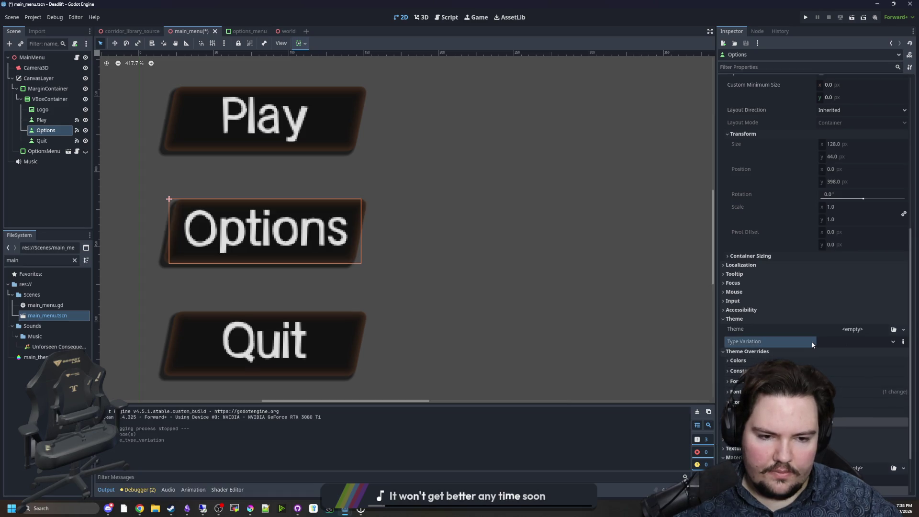
pyautogui.hotkey('ctrl', 's')
# Step: Run the project with F5 to test the menu
pyautogui.scroll(-3, 308, 226)
pyautogui.scroll(-3, 292, 275)
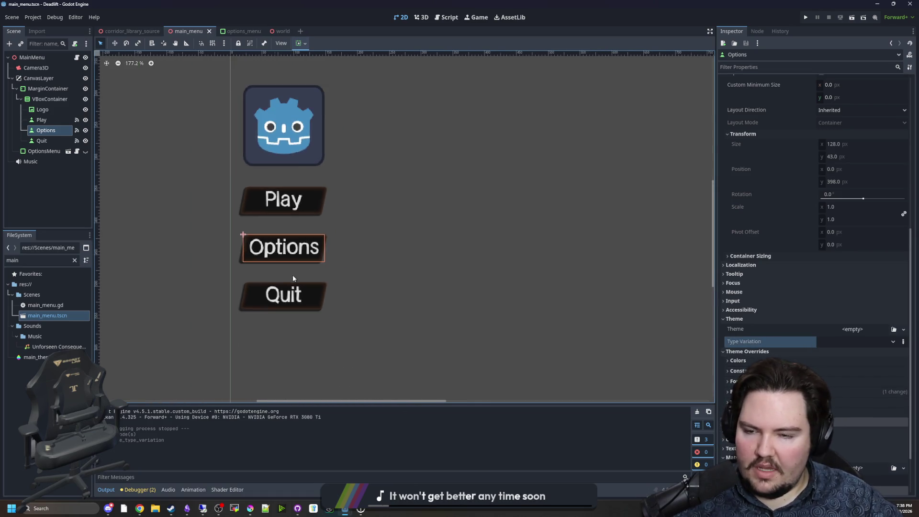
pyautogui.scroll(4, 291, 298)
pyautogui.scroll(-3, 329, 299)
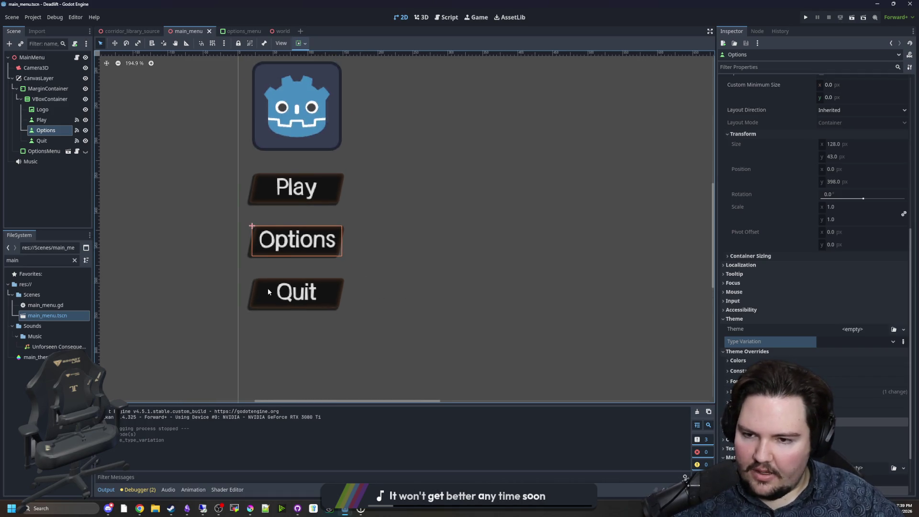
pyautogui.press('F5')
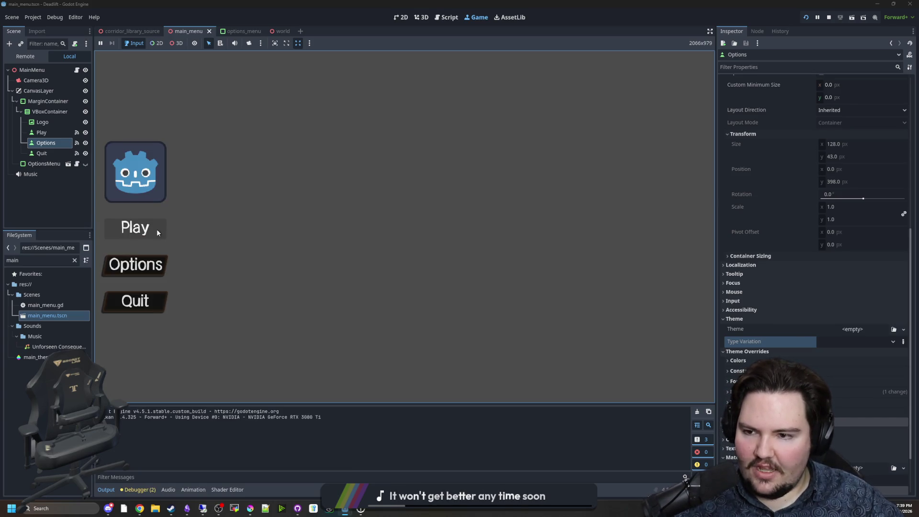
# Step: In the running game, open Options and try the General, Accessibility and Sound tabs
pyautogui.click(136, 265)
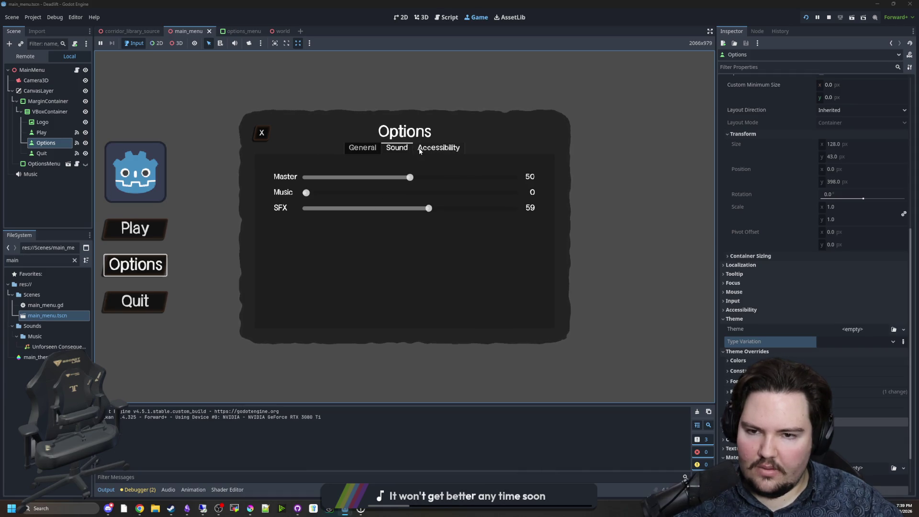
pyautogui.click(423, 149)
pyautogui.click(362, 149)
pyautogui.click(429, 152)
pyautogui.click(397, 147)
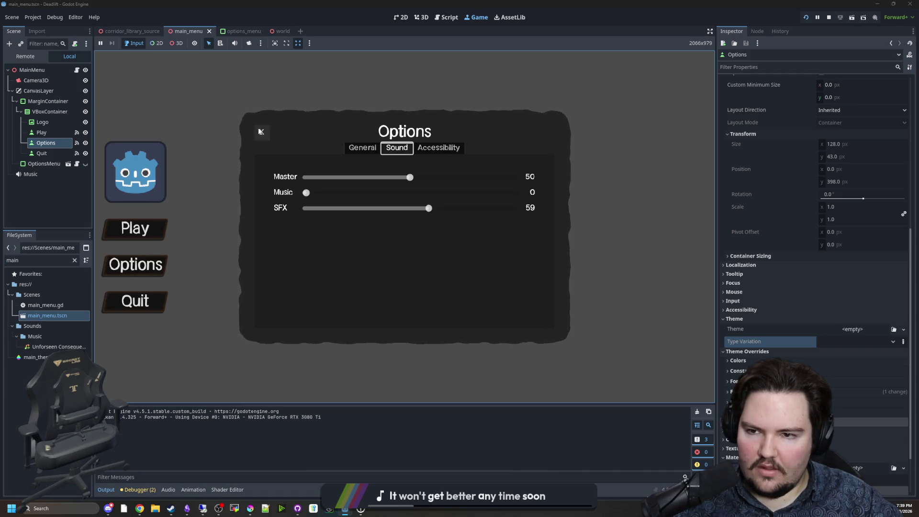
# Step: Close the Options menu and search Google for 'cult of the lamb main menu'
pyautogui.click(259, 130)
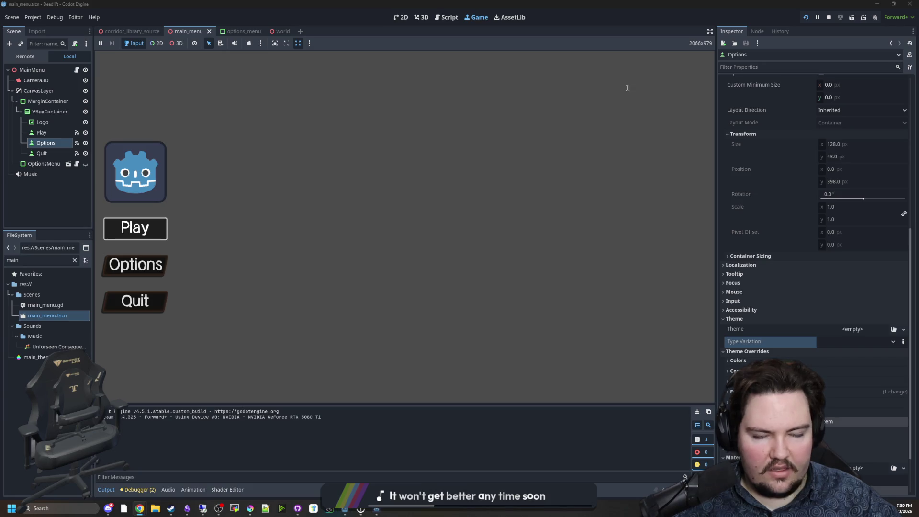
pyautogui.write('cult of thelamb main menu')
pyautogui.press('Return')
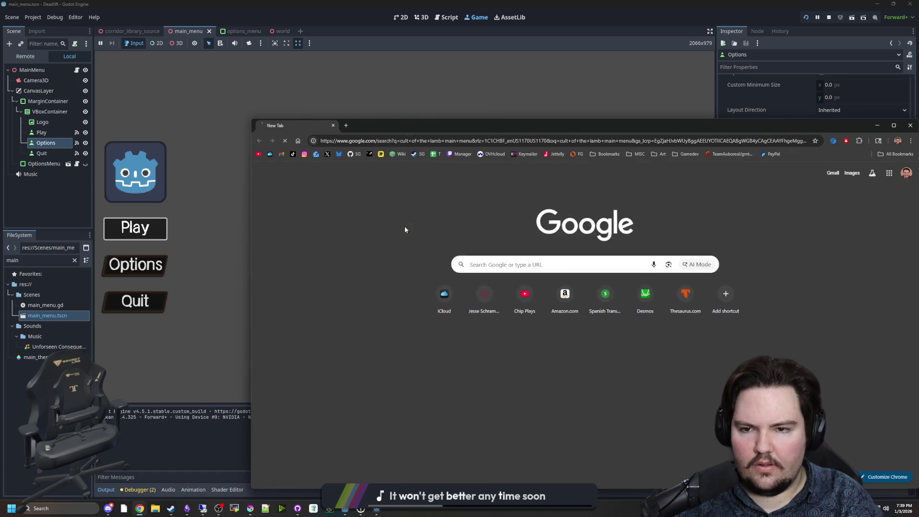
# Step: Switch to image results and preview the Darkwood Part 1 and Reddit inverted-colours title screens
pyautogui.click(358, 215)
pyautogui.doubleClick(460, 122)
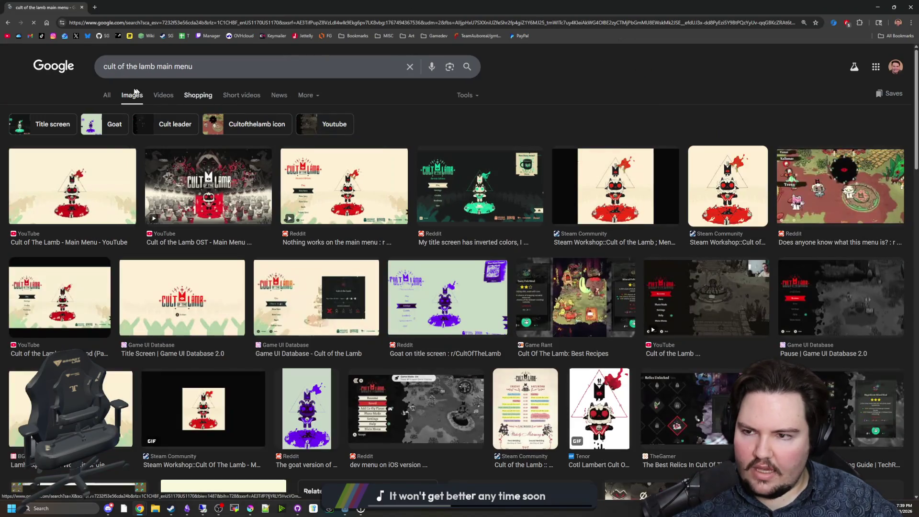
pyautogui.click(67, 292)
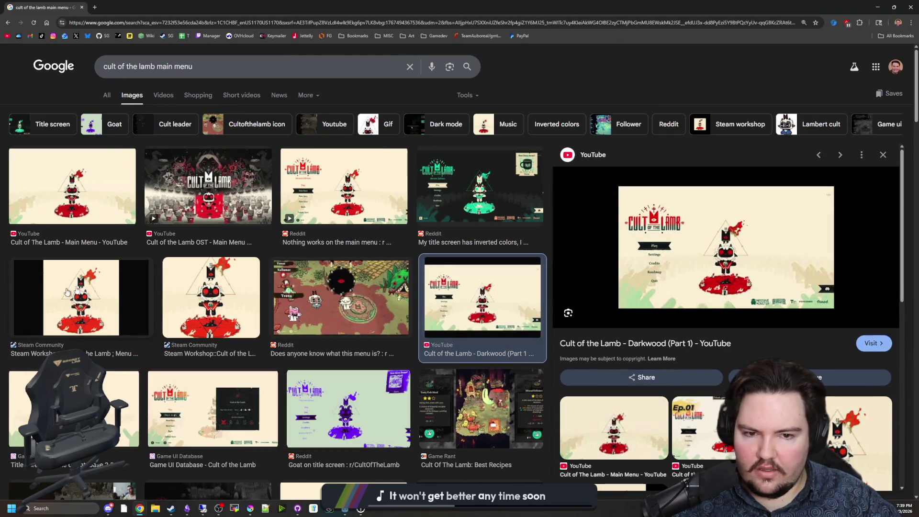
pyautogui.click(479, 196)
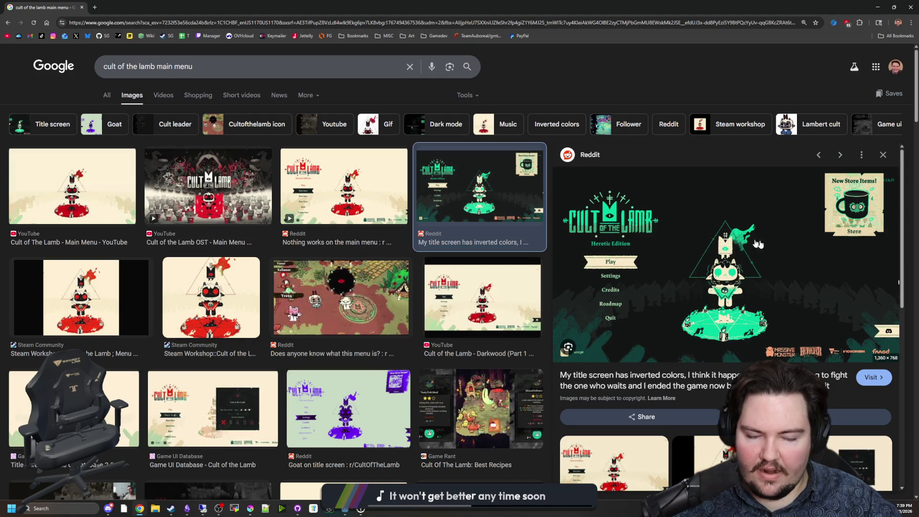
pyautogui.scroll(-3, 378, 302)
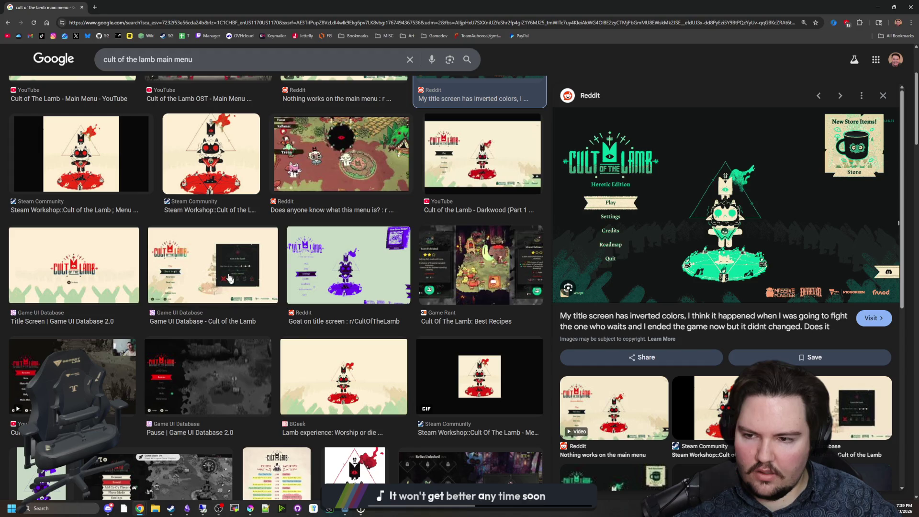
pyautogui.scroll(-3, 223, 266)
# Step: Preview the Let's Play and Game UI Database pause screens, then the Reddit 'Nothing works on the main menu' image
pyautogui.click(102, 256)
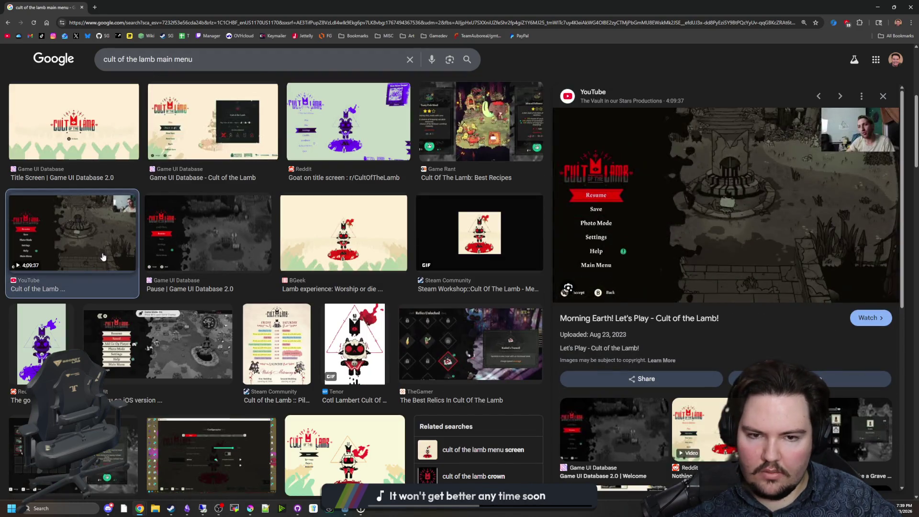
pyautogui.click(233, 234)
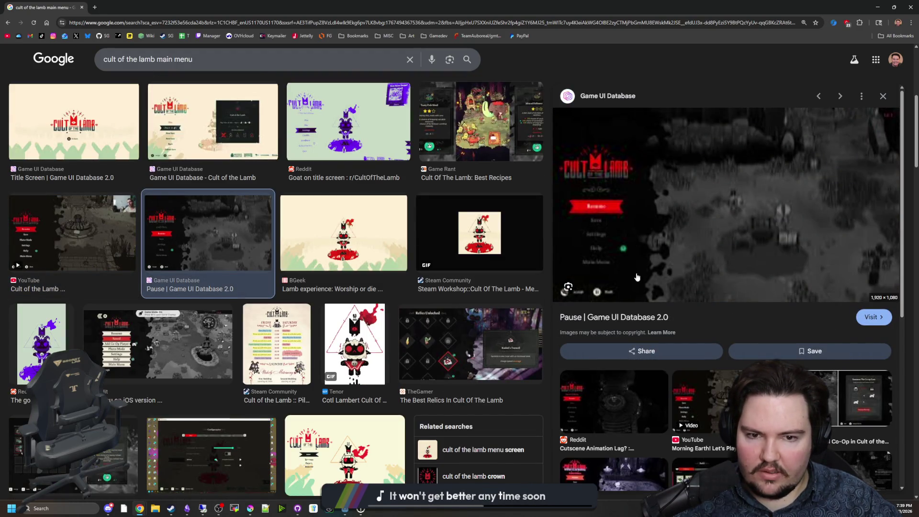
pyautogui.scroll(-1, 621, 227)
pyautogui.scroll(-3, 110, 218)
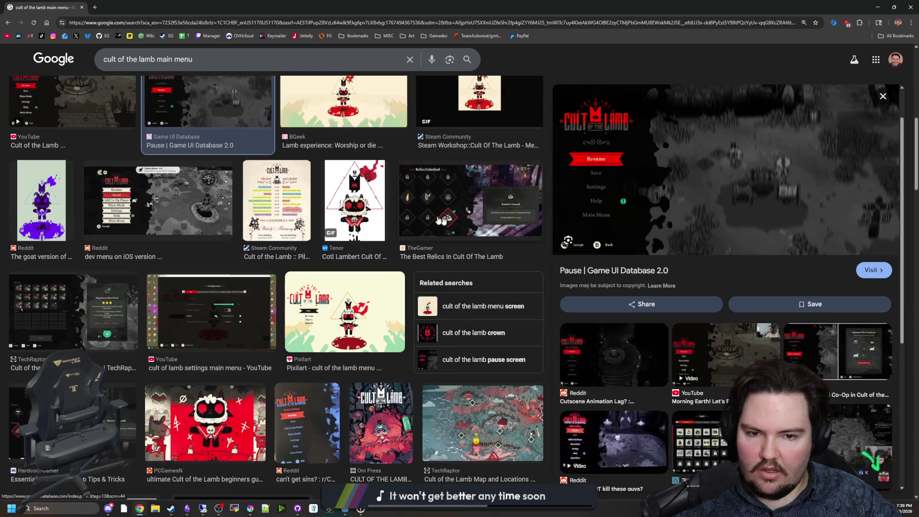
pyautogui.scroll(-4, 110, 219)
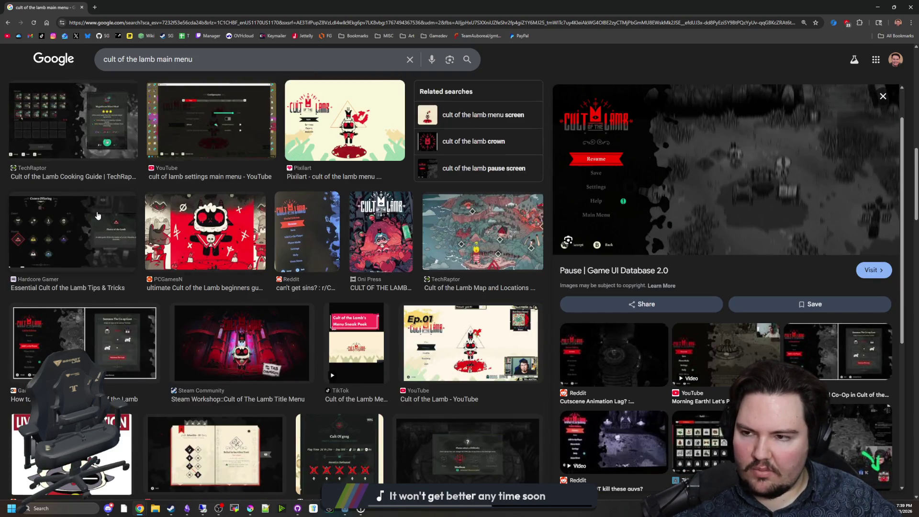
pyautogui.scroll(8, 103, 217)
pyautogui.scroll(-2, 230, 237)
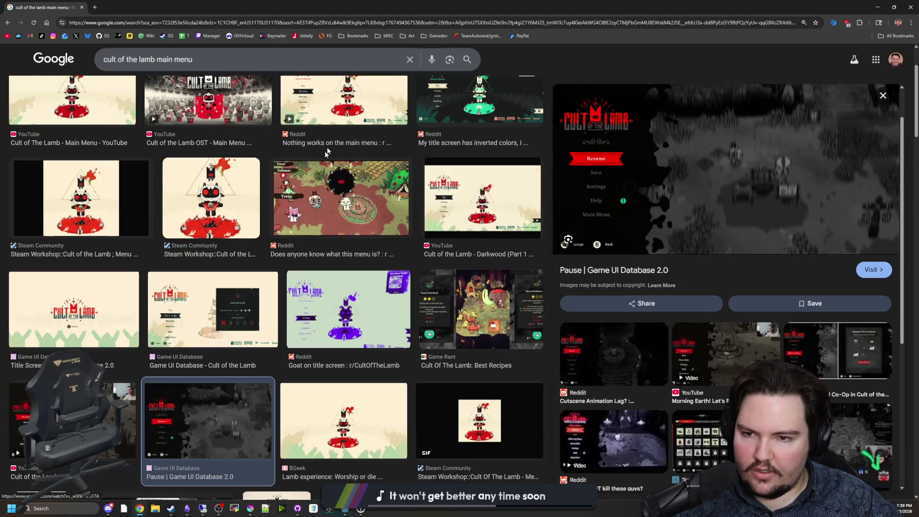
pyautogui.click(361, 97)
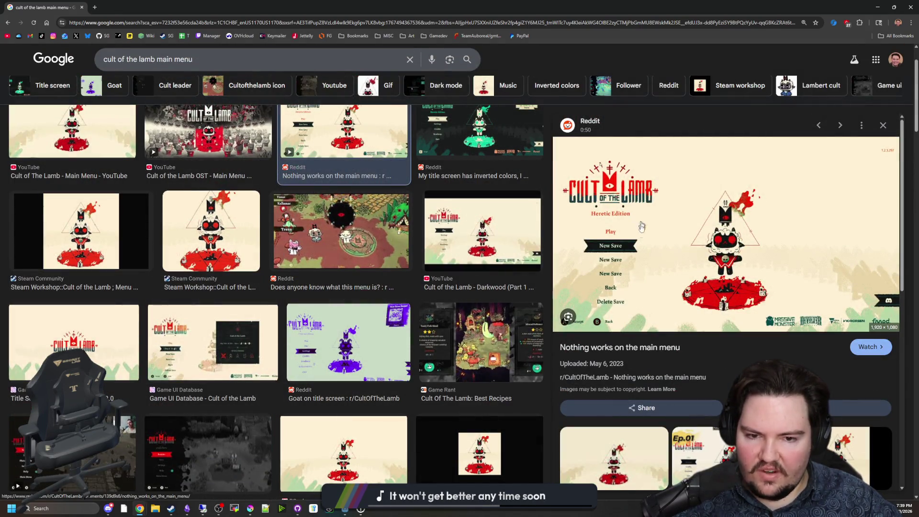
pyautogui.press('super+Down')
# Step: Resume the running game and walk across the foggy field into the building
pyautogui.click(448, 262)
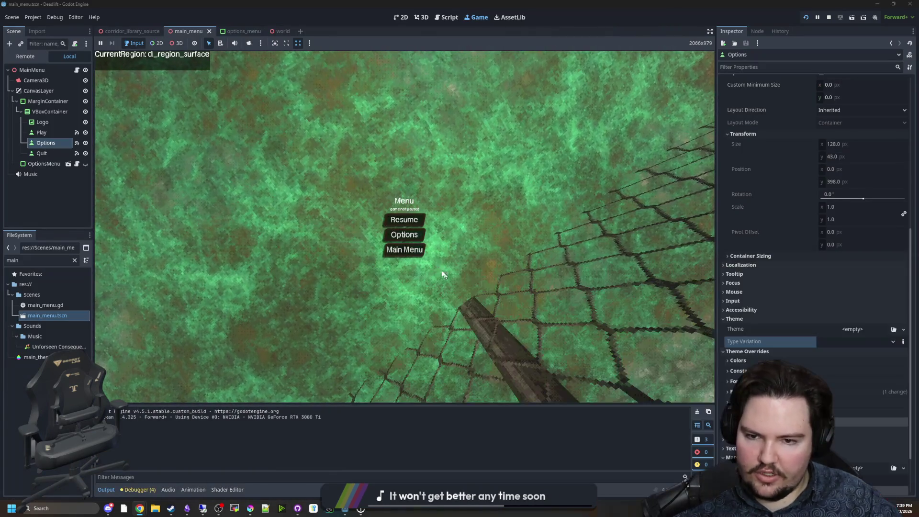
pyautogui.click(404, 219)
pyautogui.press('w')
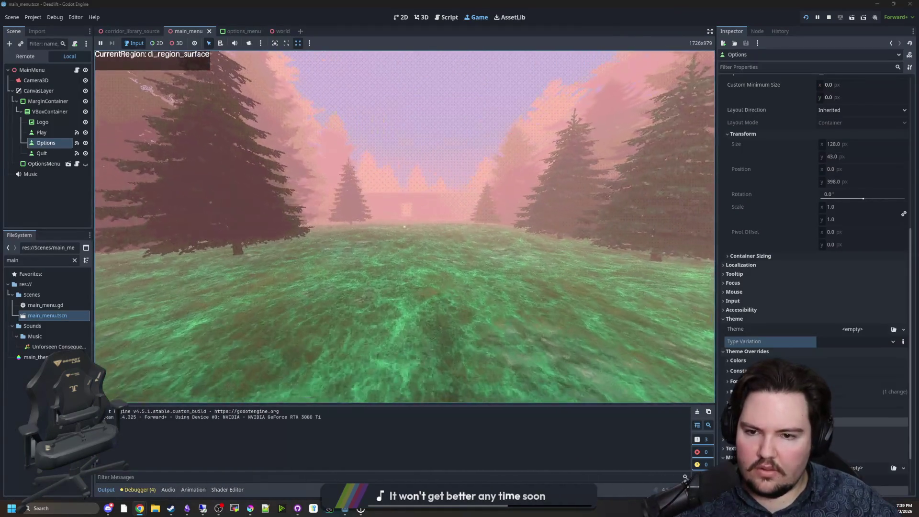
pyautogui.press('w')
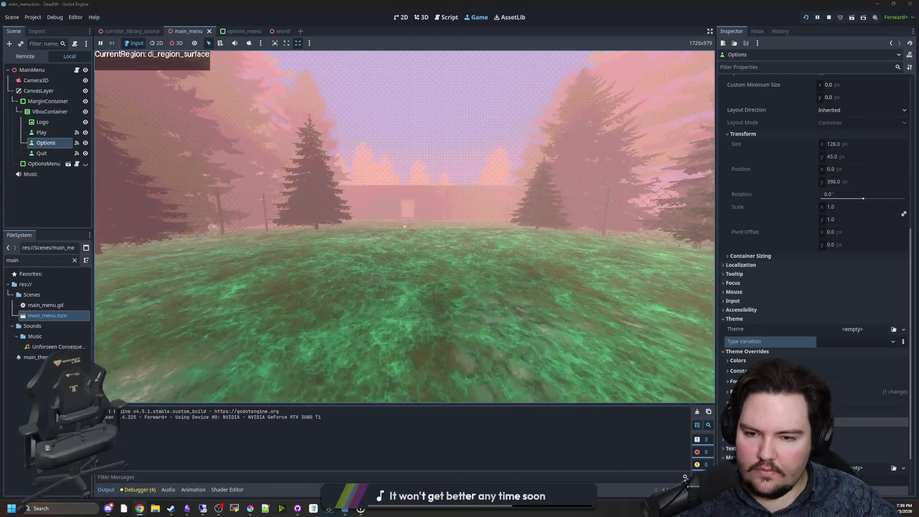
pyautogui.press('w')
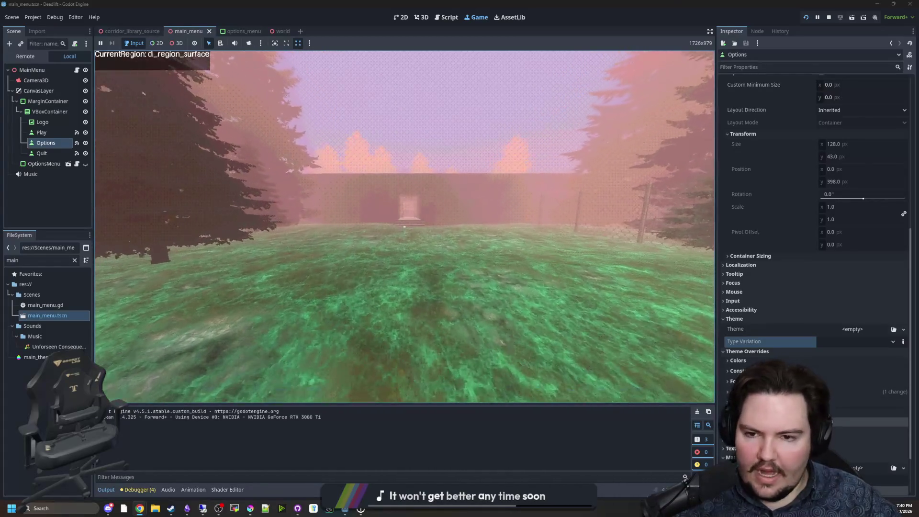
pyautogui.press('w')
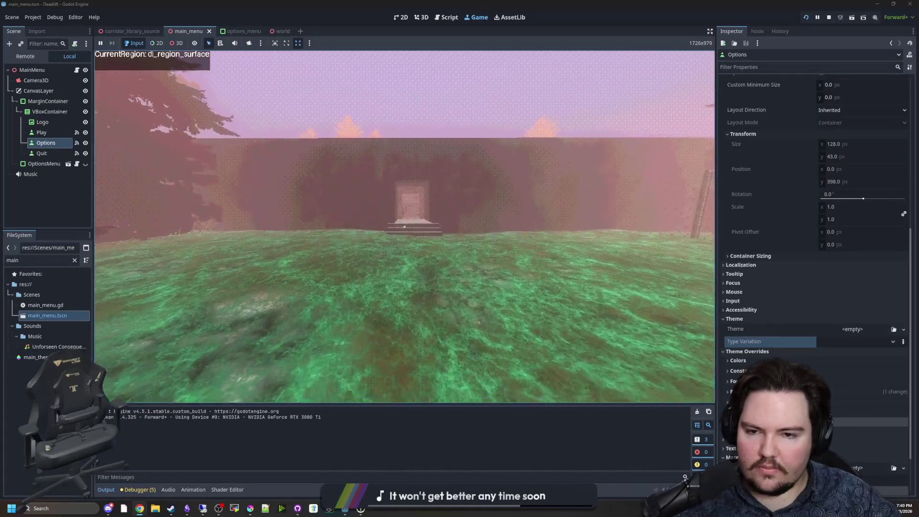
pyautogui.press('w')
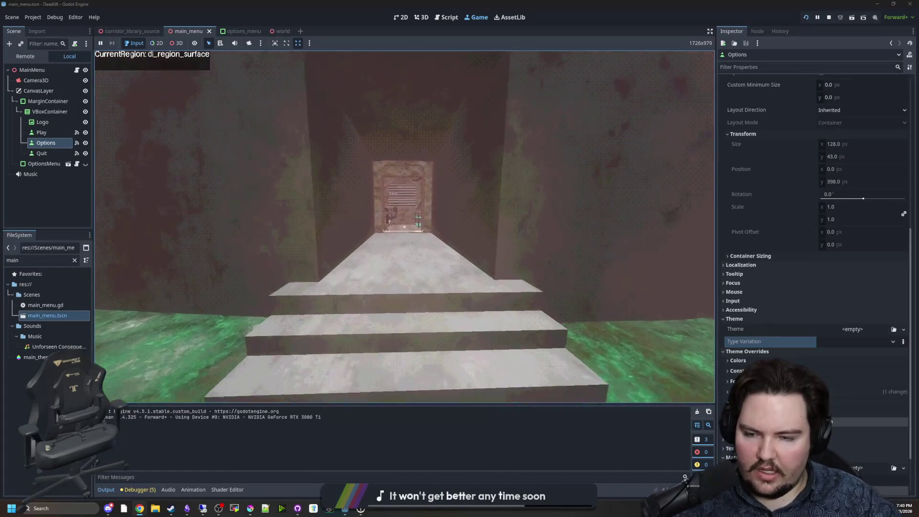
pyautogui.press('w')
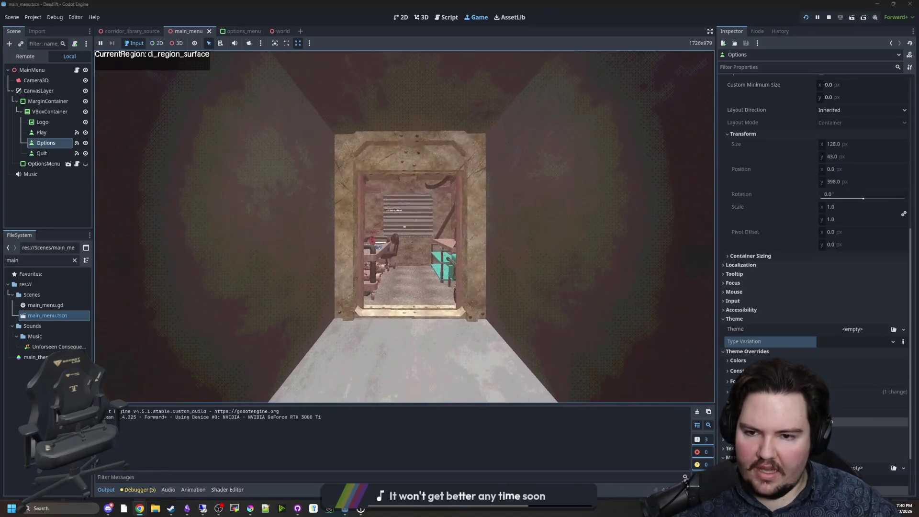
# Step: Walk past the plush toy and elevator into the bloody butchery corridor
pyautogui.press('w')
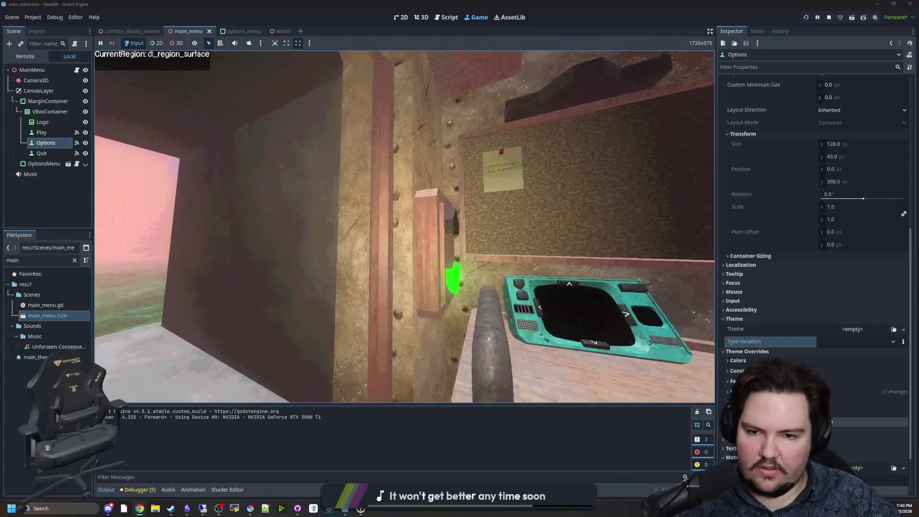
pyautogui.press('w')
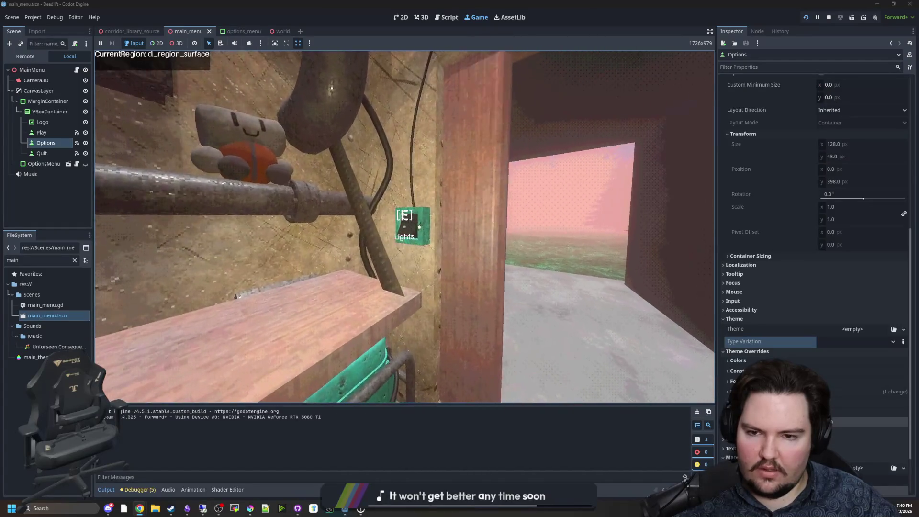
pyautogui.press('w')
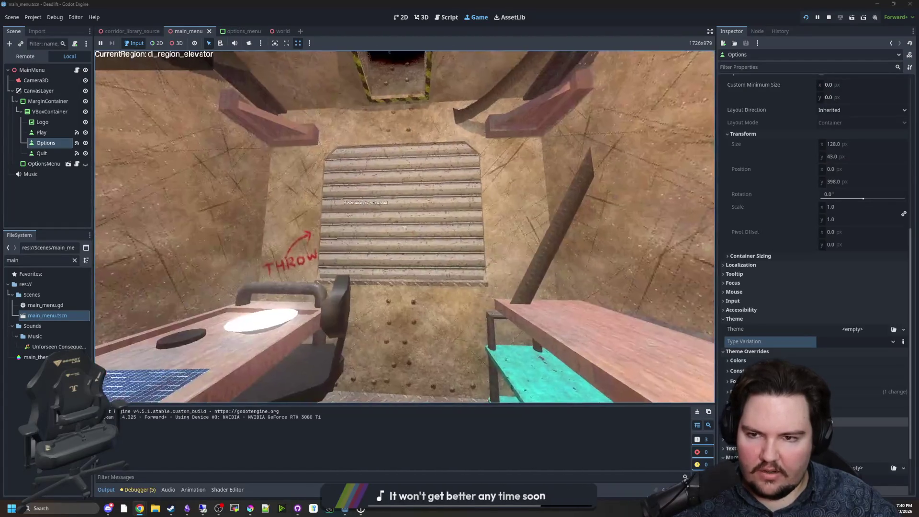
pyautogui.press('w')
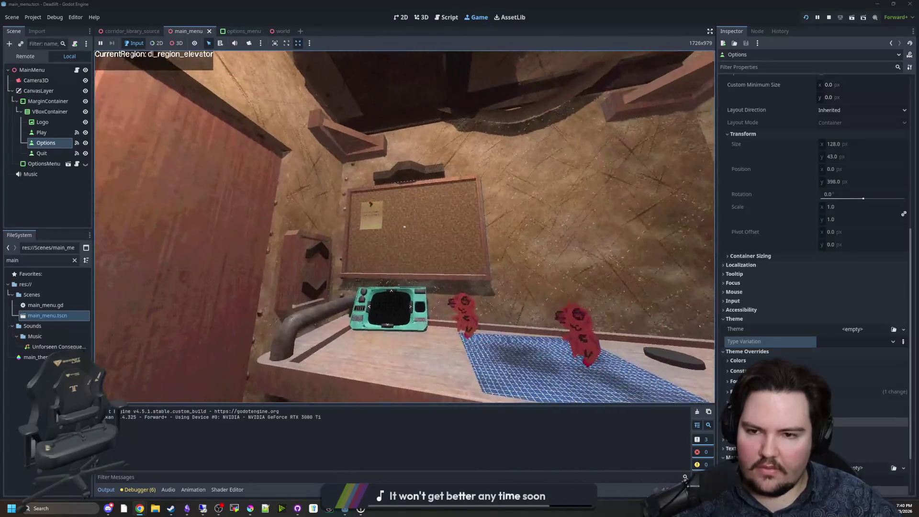
pyautogui.press('w')
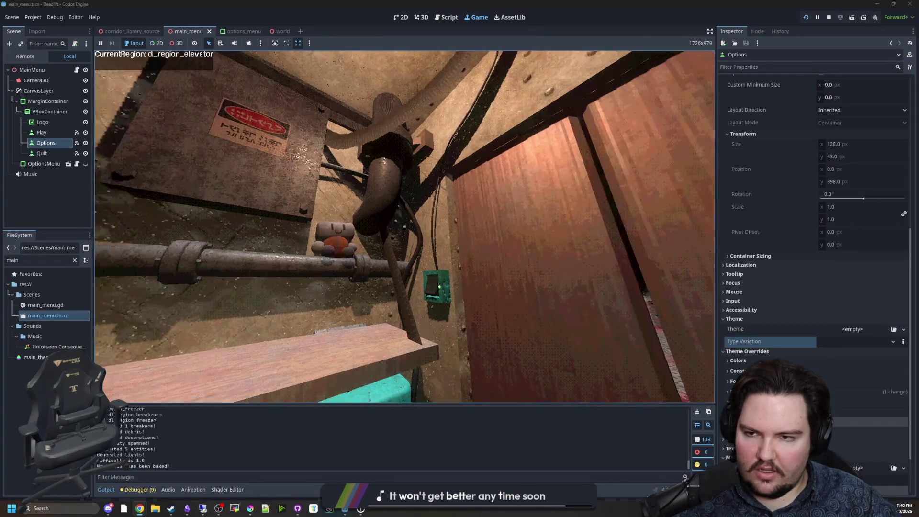
pyautogui.press('w')
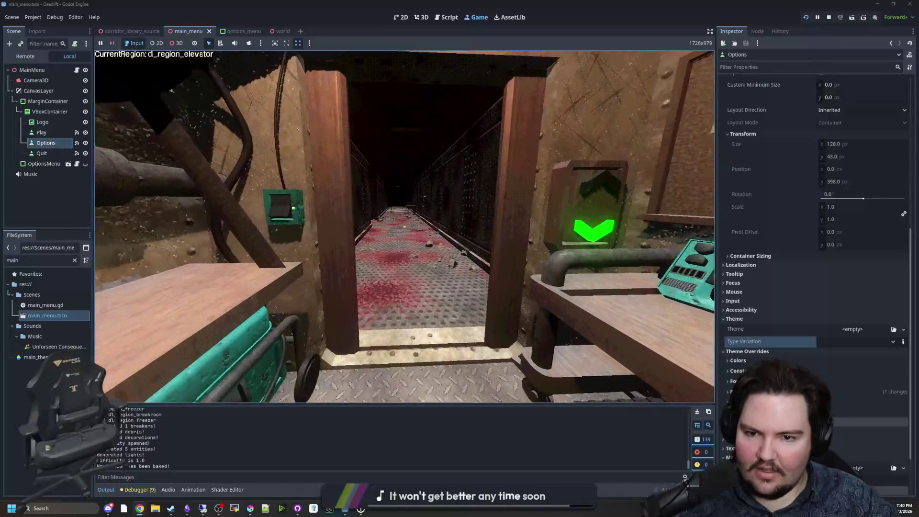
pyautogui.press('w')
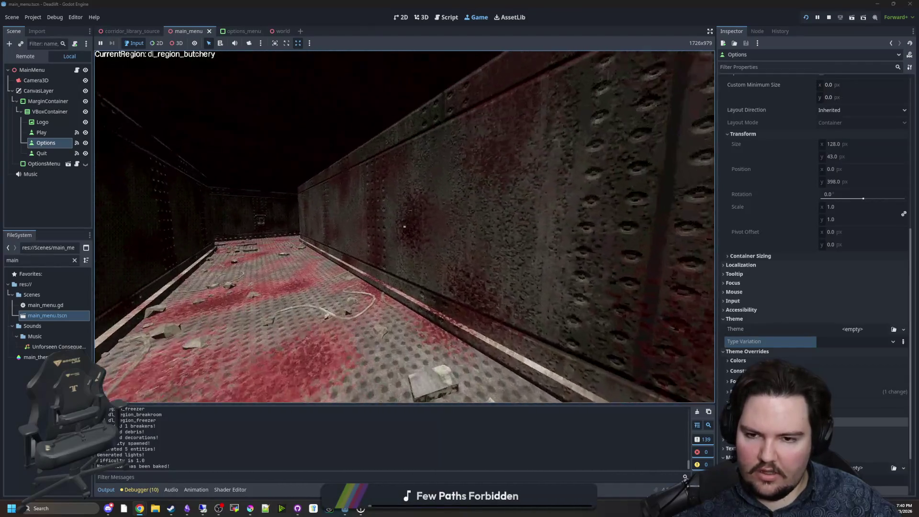
pyautogui.press('w')
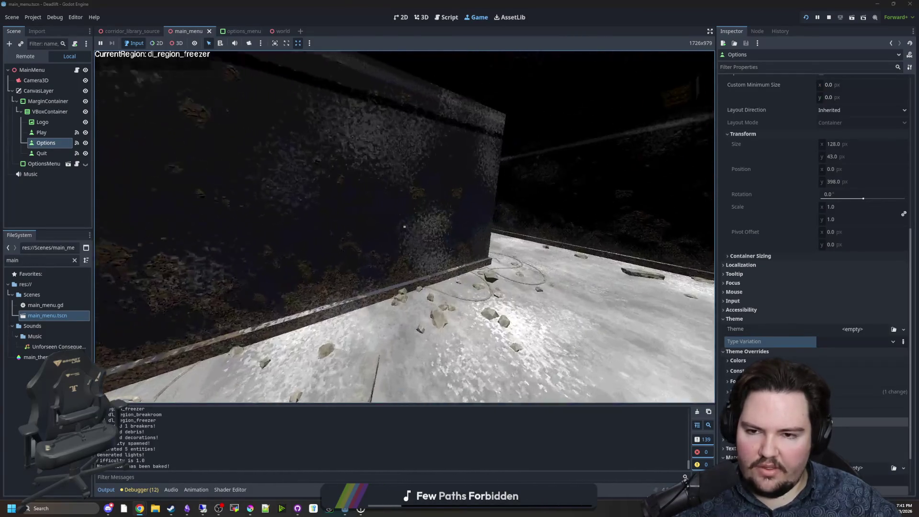
pyautogui.press('super')
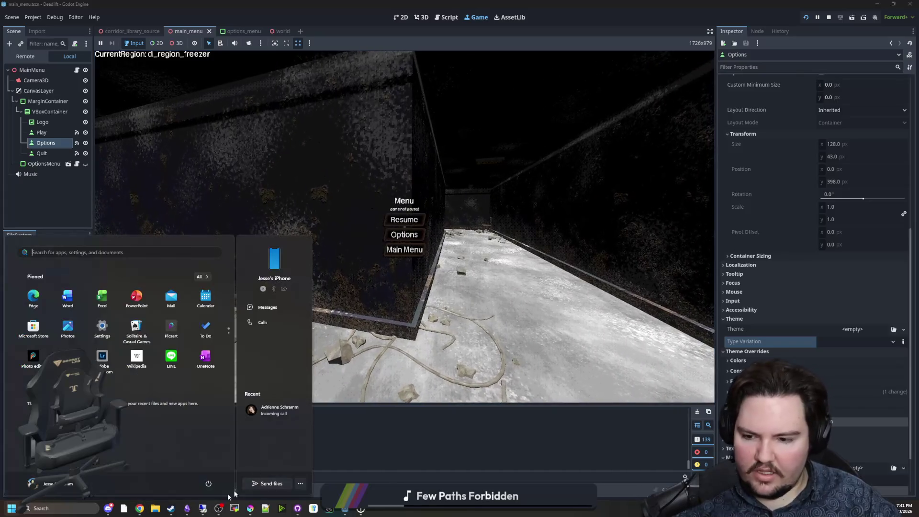
# Step: In the -TODO LIST note, insert a new line below the Deadlift heading
pyautogui.click(187, 508)
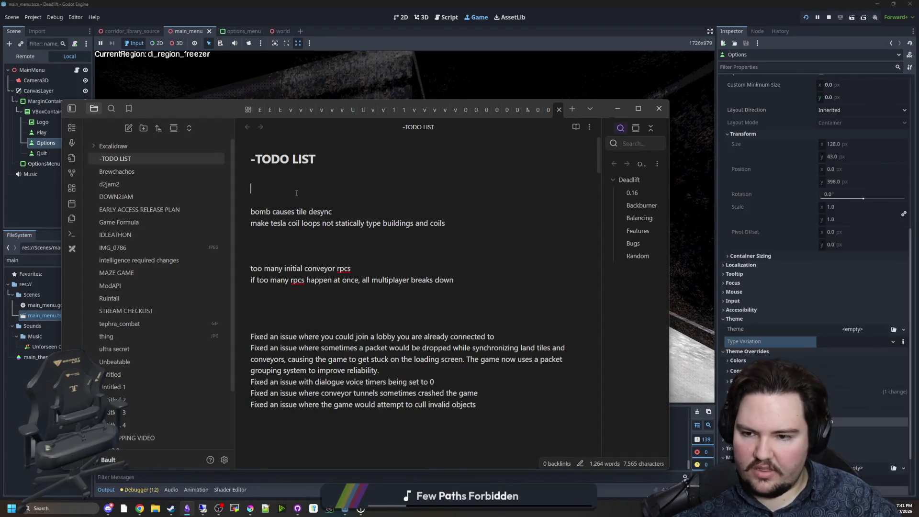
pyautogui.scroll(-5, 341, 234)
pyautogui.scroll(-3, 328, 293)
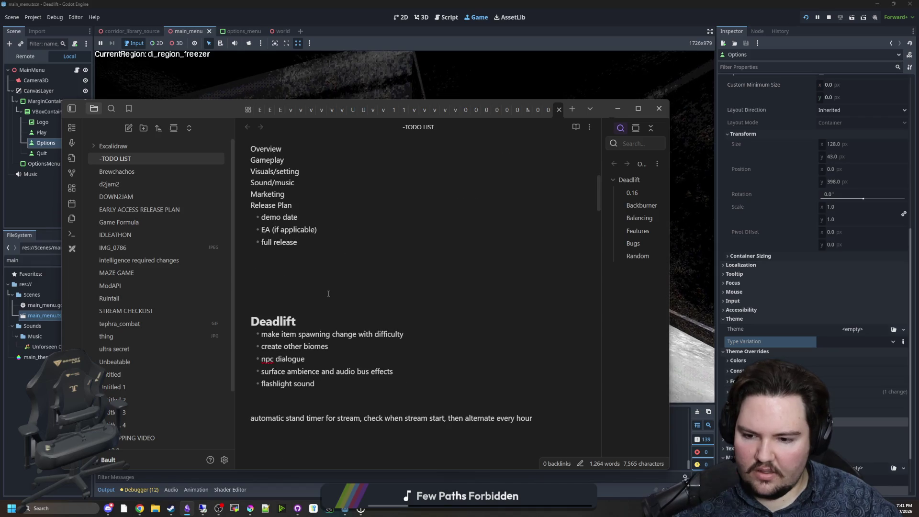
pyautogui.scroll(-2, 330, 281)
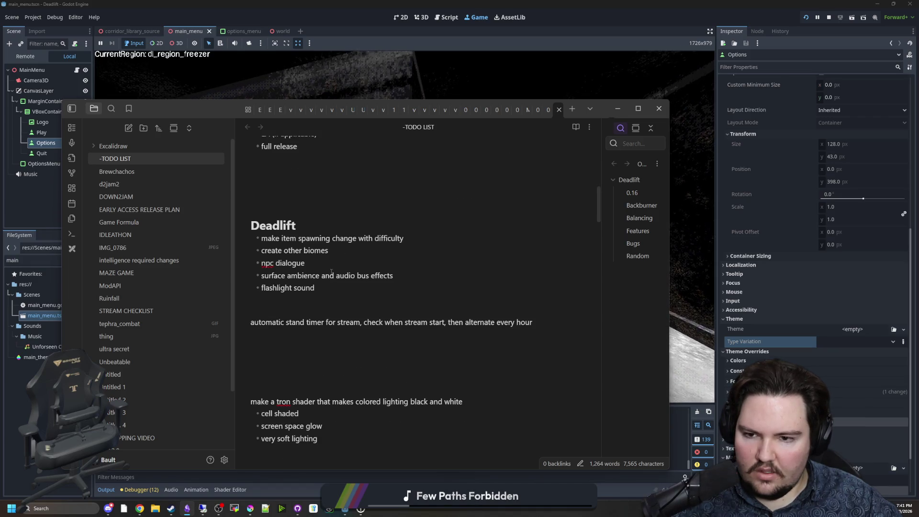
pyautogui.click(426, 238)
pyautogui.moveTo(353, 287); pyautogui.dragTo(259, 238)
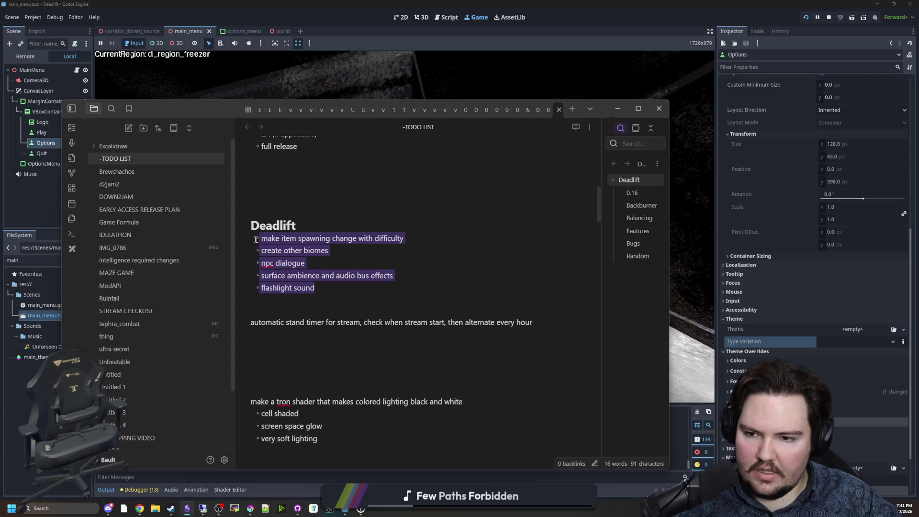
pyautogui.click(319, 263)
pyautogui.click(322, 227)
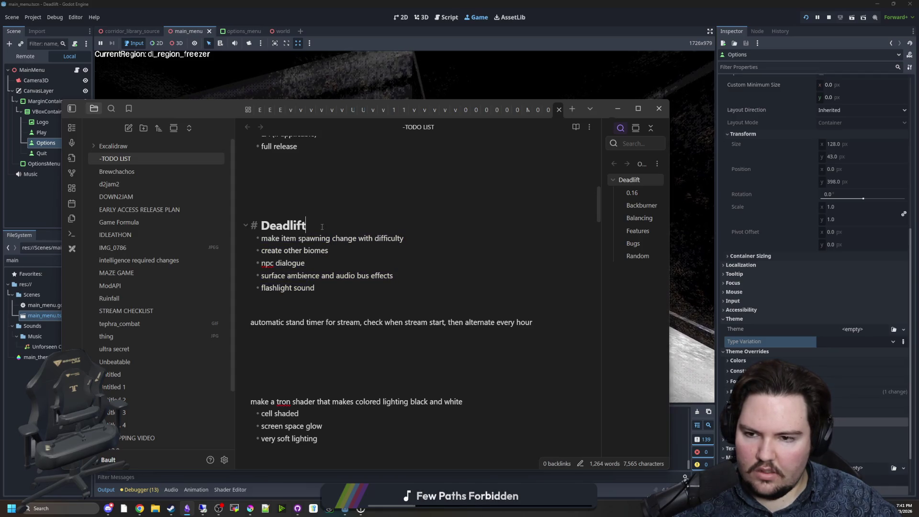
pyautogui.press('Return')
pyautogui.press('Return')
pyautogui.press('Return')
# Step: Type 'playtest:' followed by a 'fix enemy targeting' checkbox item
pyautogui.write('playtest:')
pyautogui.press('Return')
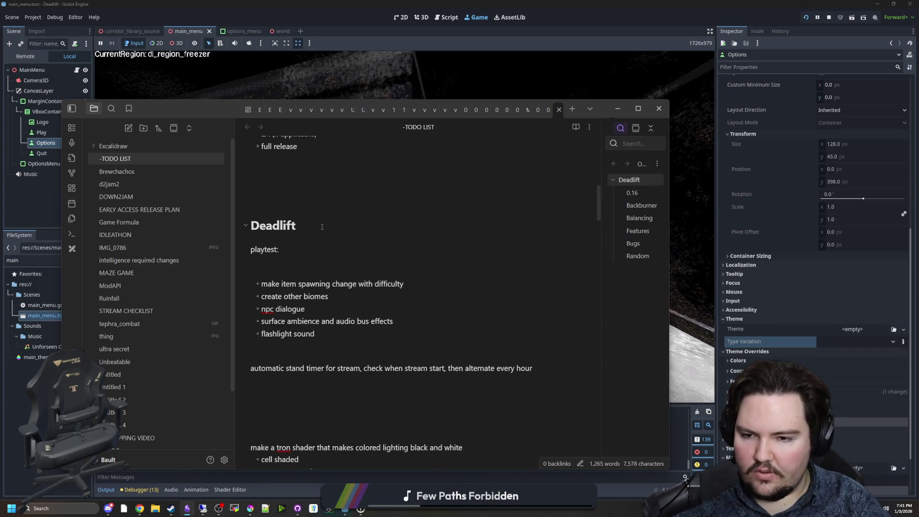
pyautogui.hotkey('ctrl', 'Return')
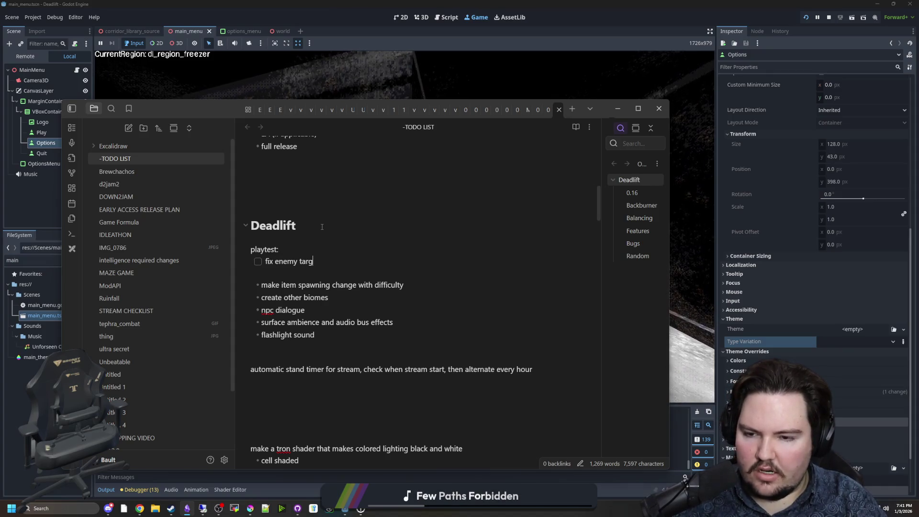
pyautogui.write('eting')
pyautogui.press('Return')
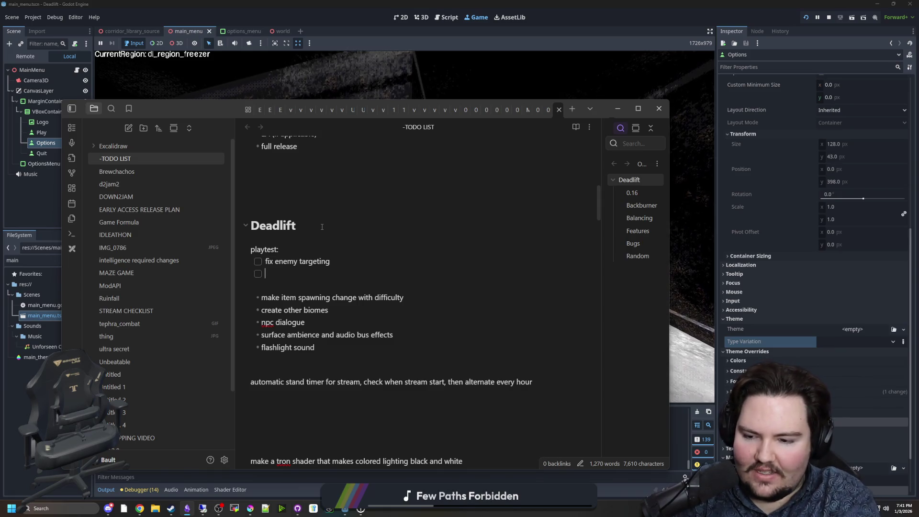
# Step: Add 'make stealth work' and 'doorman' checkbox items
pyautogui.write('make stealth work')
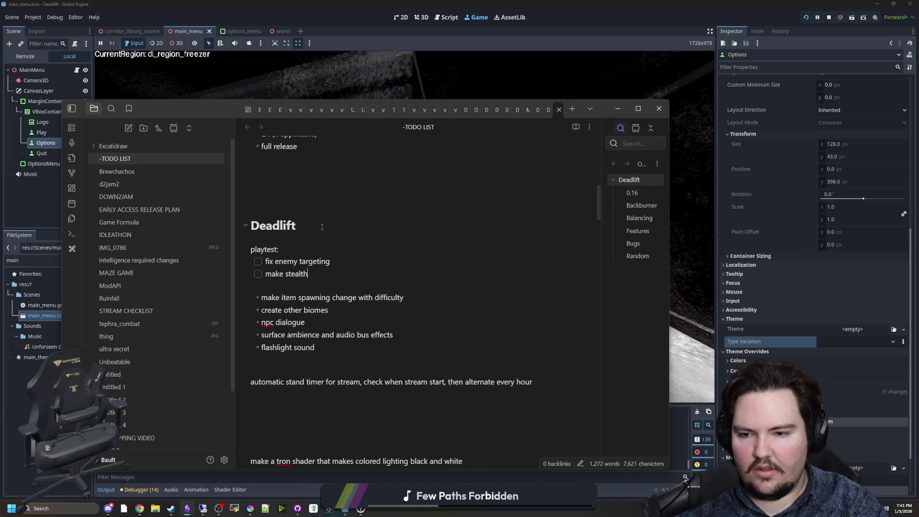
pyautogui.press('Return')
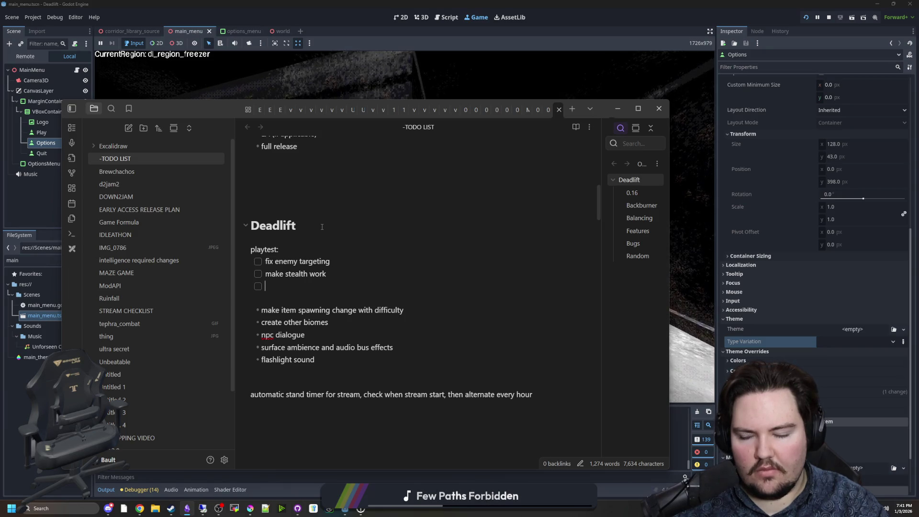
pyautogui.write('doorman')
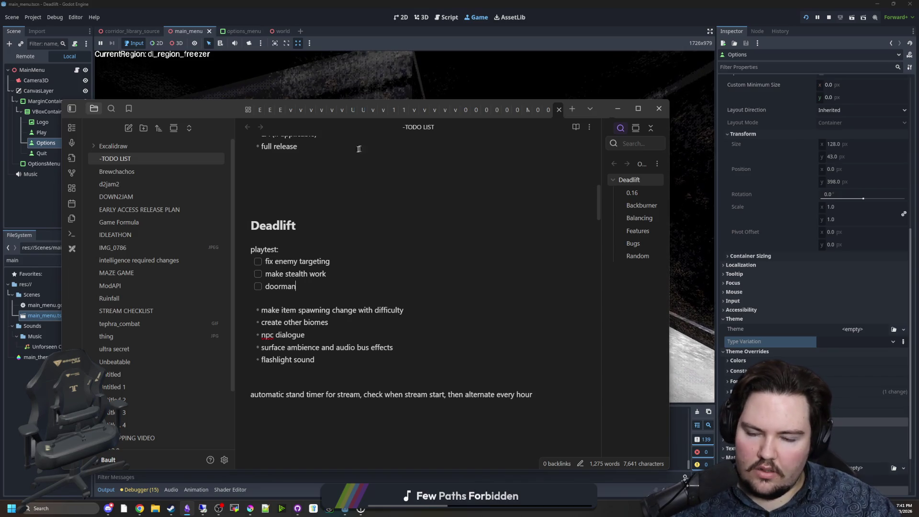
pyautogui.press('Return')
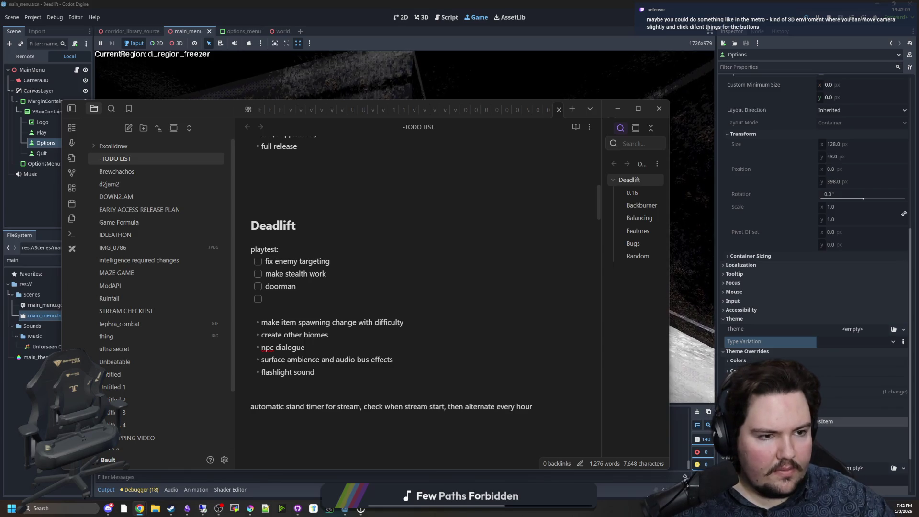
pyautogui.hotkey('alt', 'Tab')
pyautogui.moveTo(479, 3); pyautogui.dragTo(479, 4)
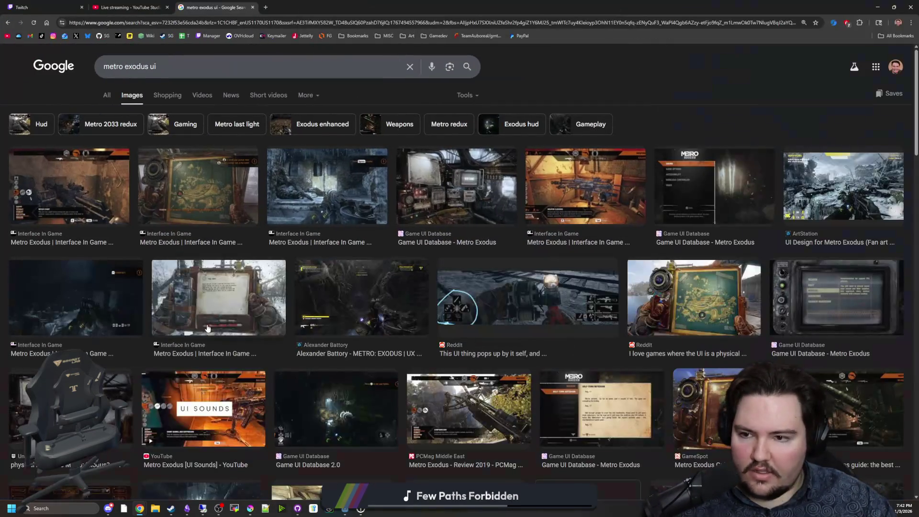
pyautogui.click(94, 196)
pyautogui.click(217, 185)
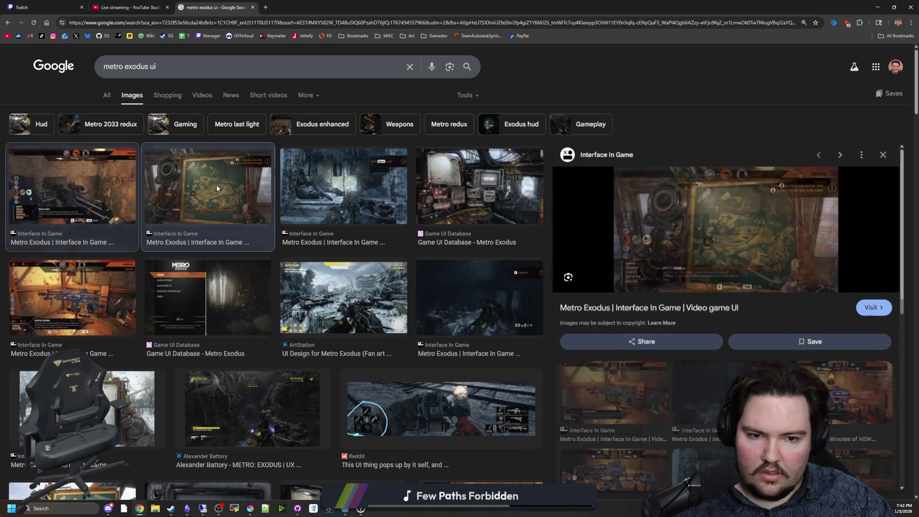
pyautogui.click(313, 195)
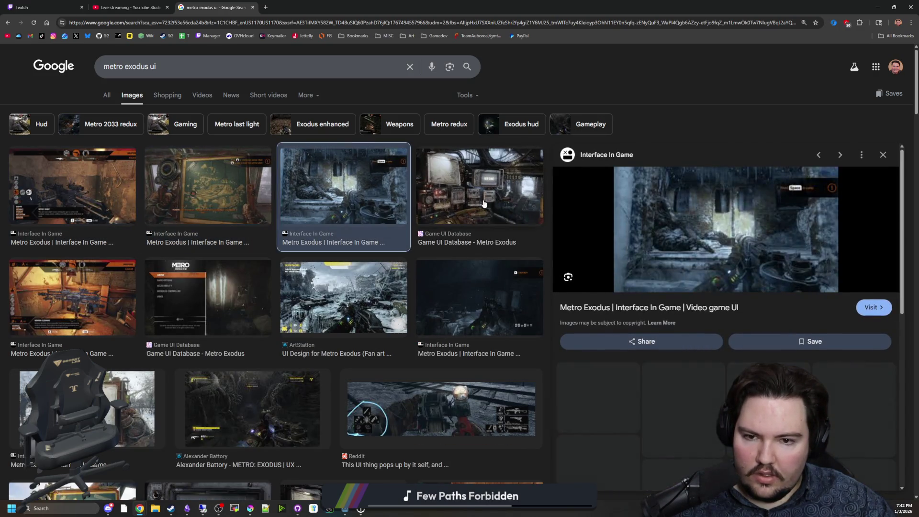
pyautogui.click(484, 203)
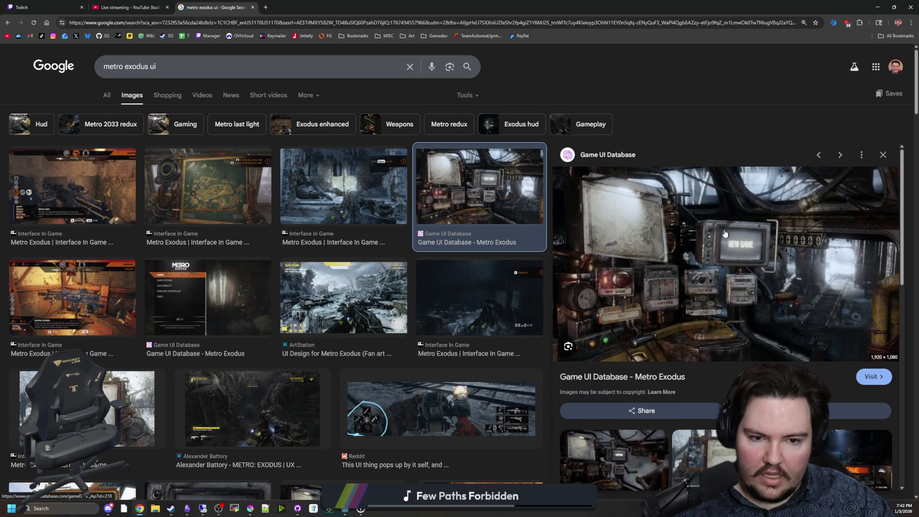
pyautogui.click(657, 377)
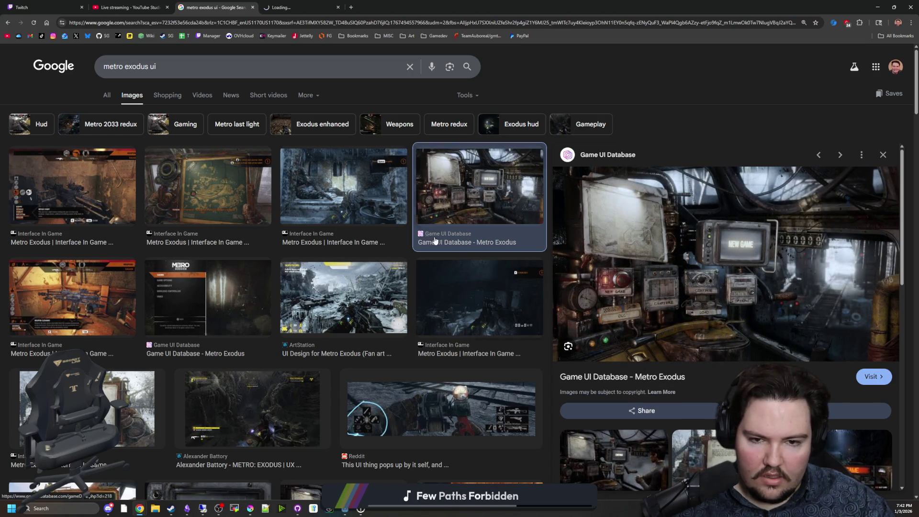
pyautogui.scroll(-3, 376, 271)
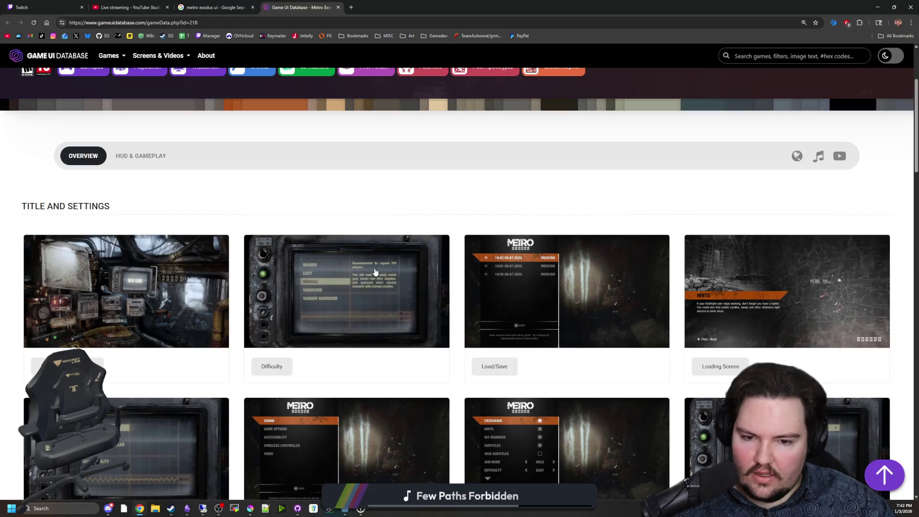
pyautogui.click(168, 292)
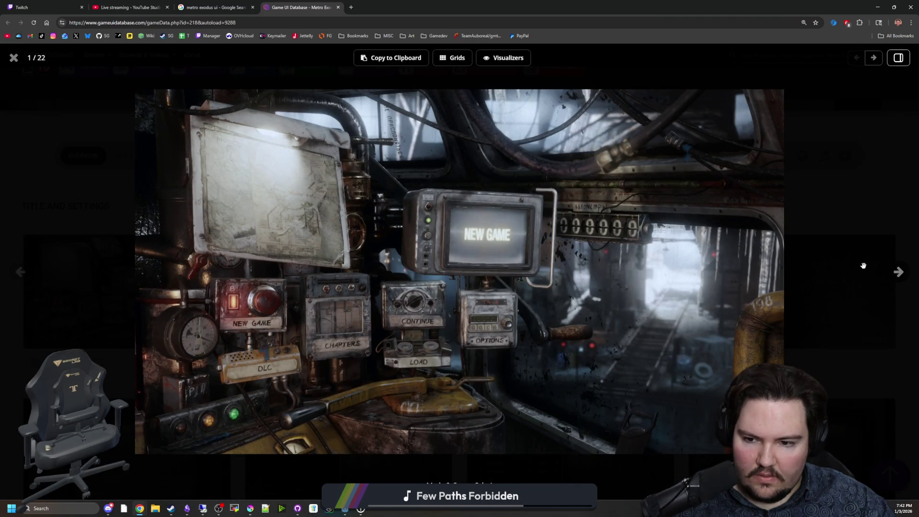
pyautogui.click(898, 277)
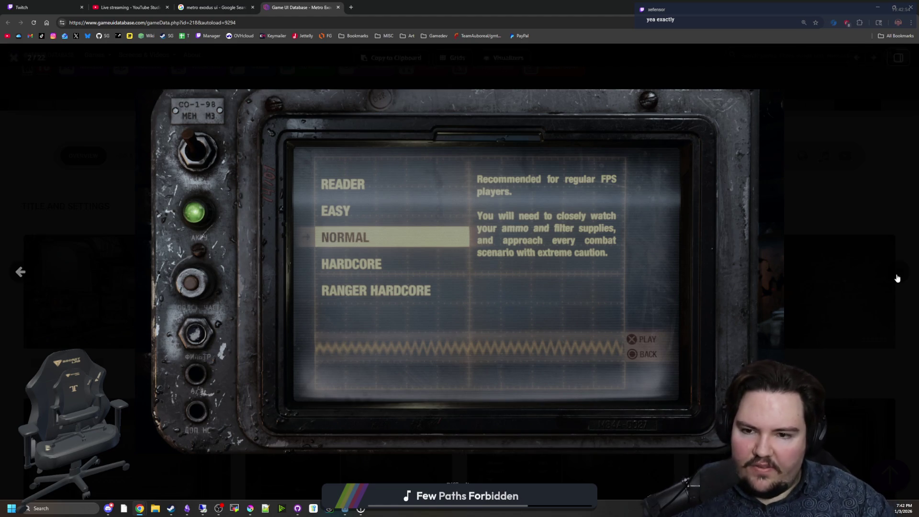
pyautogui.click(898, 273)
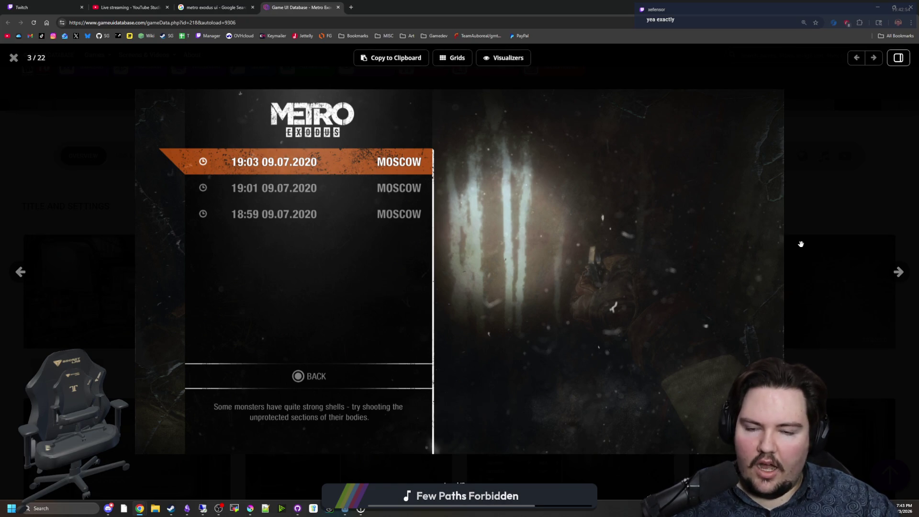
pyautogui.click(903, 280)
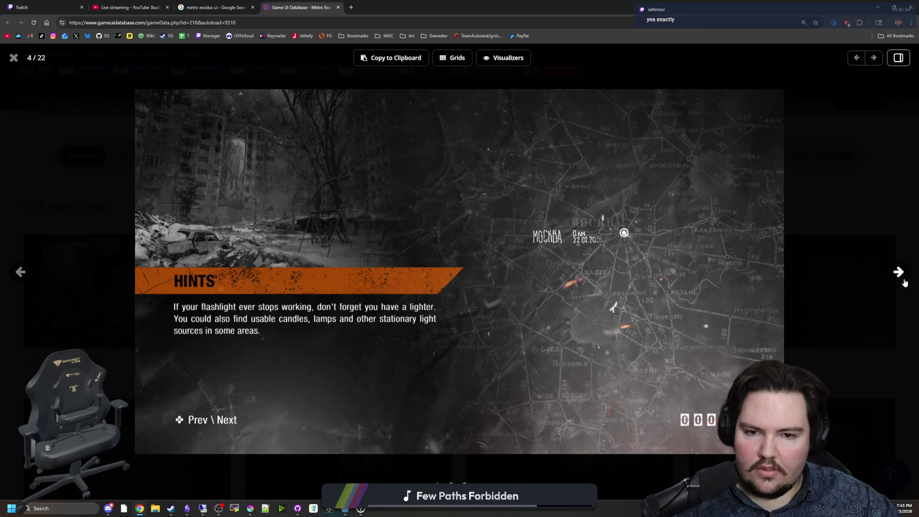
pyautogui.click(904, 282)
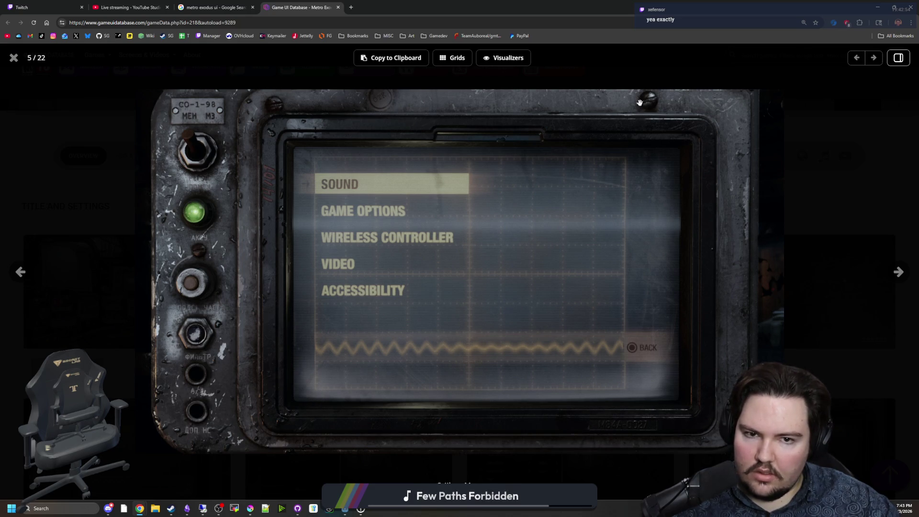
pyautogui.click(898, 271)
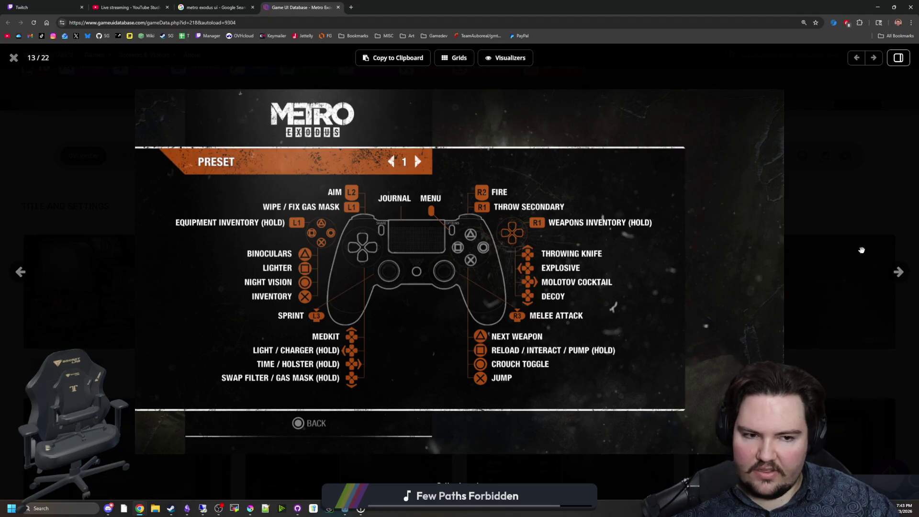
pyautogui.click(894, 278)
pyautogui.click(893, 278)
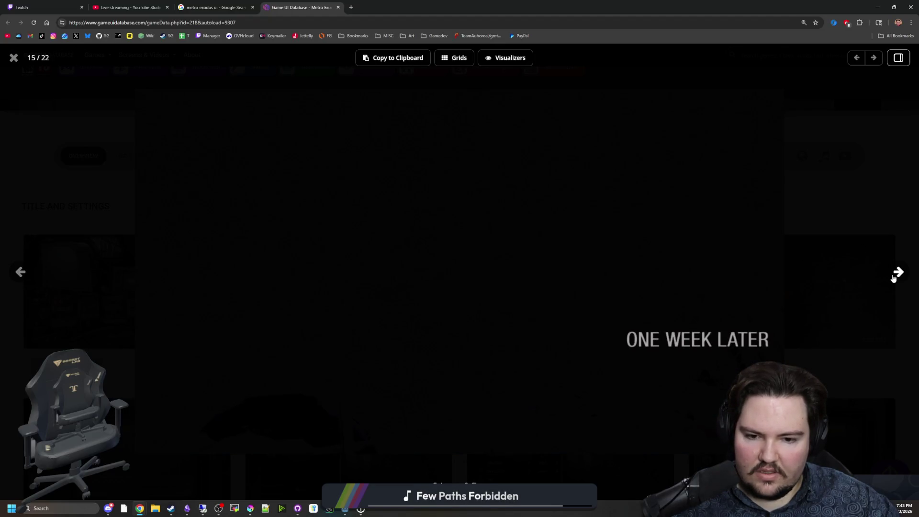
pyautogui.click(893, 278)
pyautogui.click(893, 277)
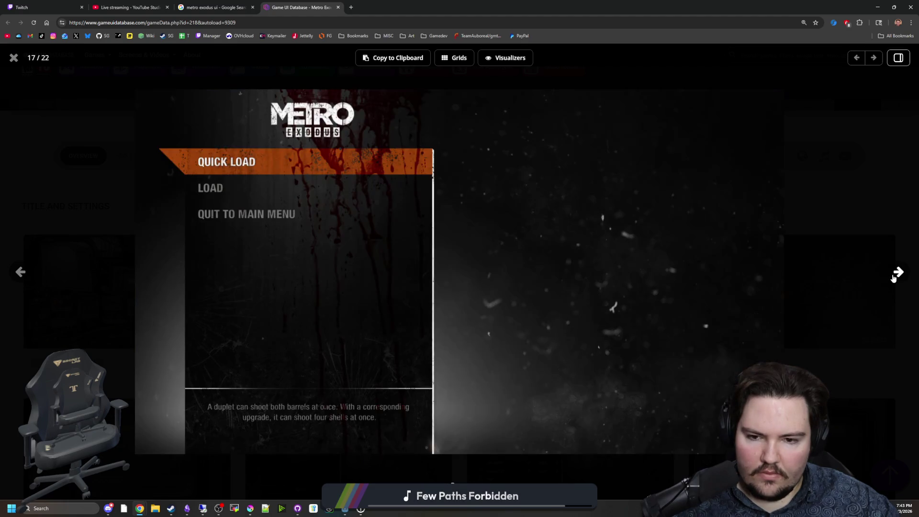
pyautogui.click(893, 278)
pyautogui.click(893, 278)
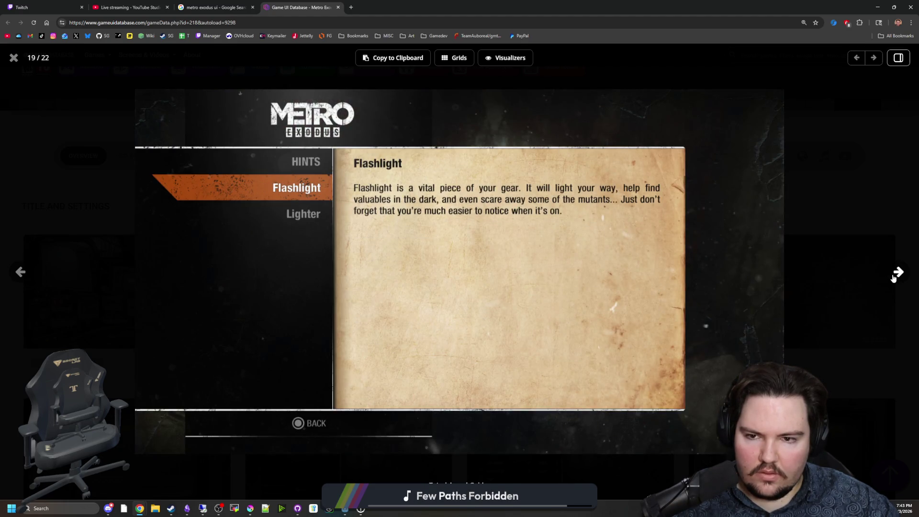
pyautogui.click(893, 277)
pyautogui.click(894, 278)
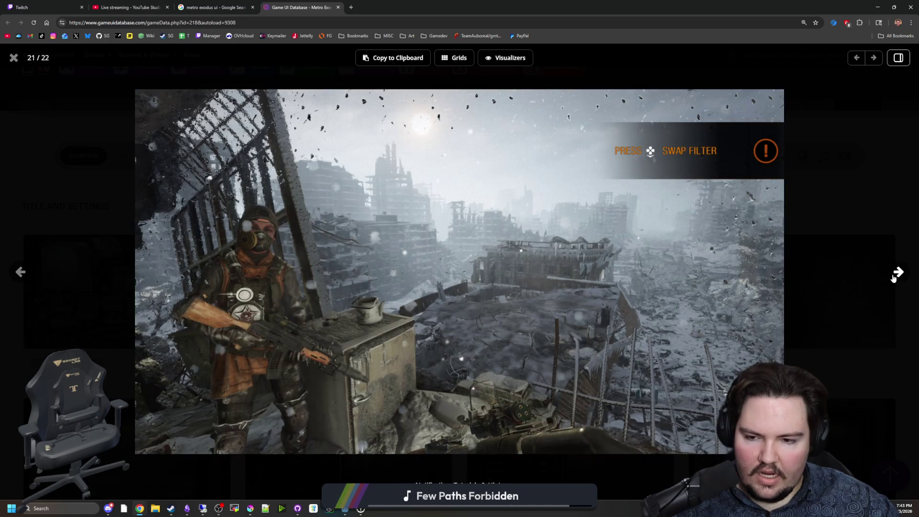
pyautogui.click(893, 277)
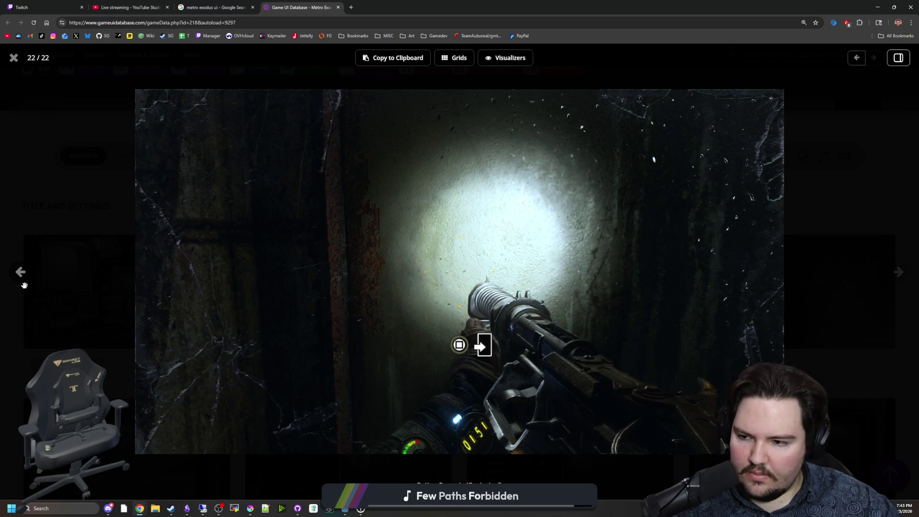
pyautogui.click(21, 271)
pyautogui.click(20, 271)
pyautogui.click(20, 271)
pyautogui.click(20, 271)
pyautogui.click(20, 271)
pyautogui.click(20, 272)
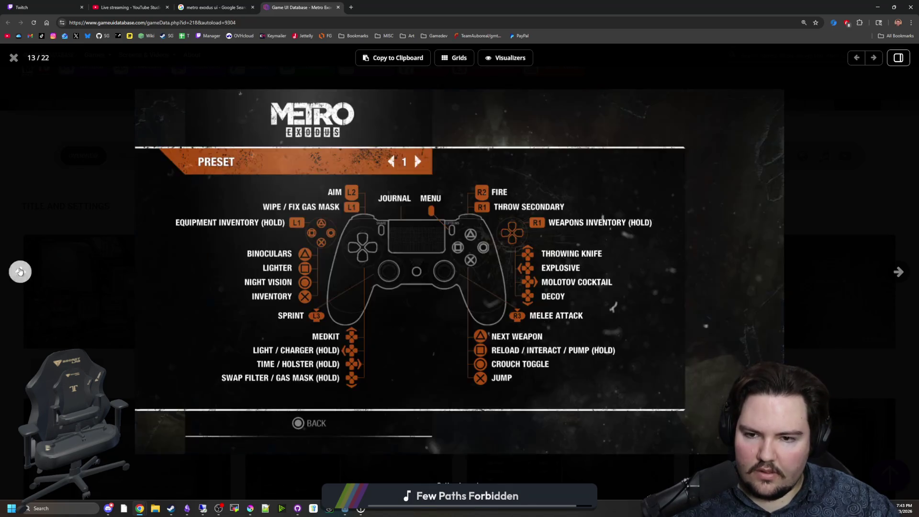
pyautogui.click(20, 271)
pyautogui.click(21, 271)
pyautogui.click(20, 272)
pyautogui.click(20, 271)
pyautogui.click(20, 272)
pyautogui.click(20, 271)
pyautogui.click(21, 271)
pyautogui.click(20, 272)
pyautogui.click(20, 271)
pyautogui.click(20, 271)
pyautogui.click(20, 271)
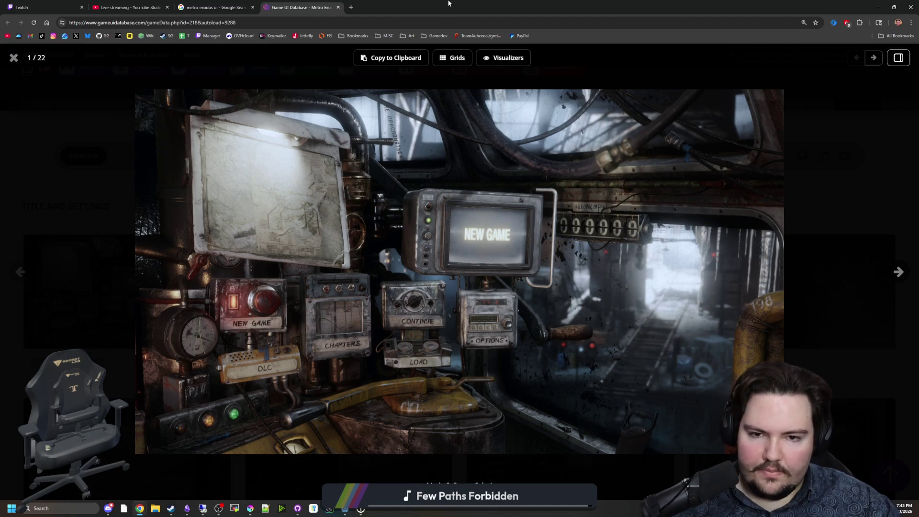
pyautogui.hotkey('alt', 'Tab')
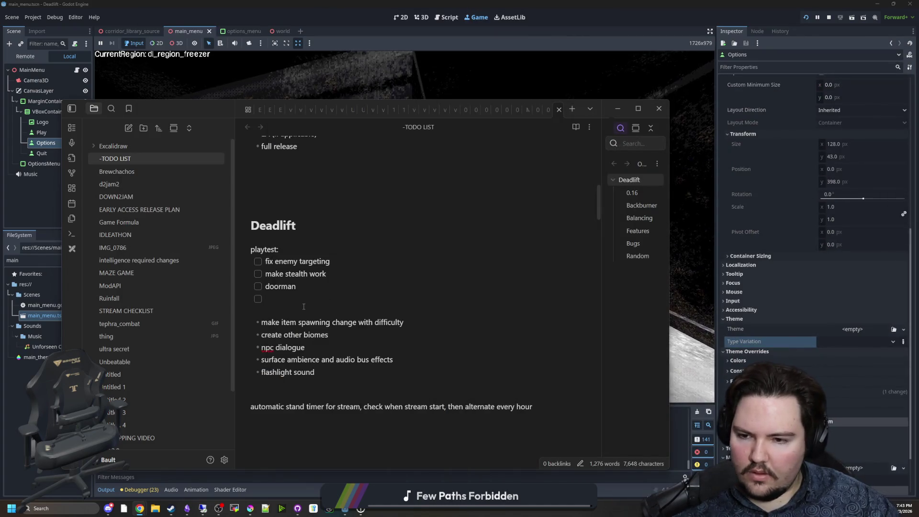
# Step: Add a 'crafter machine' checkbox below rover/elevator upgrades
pyautogui.click(303, 305)
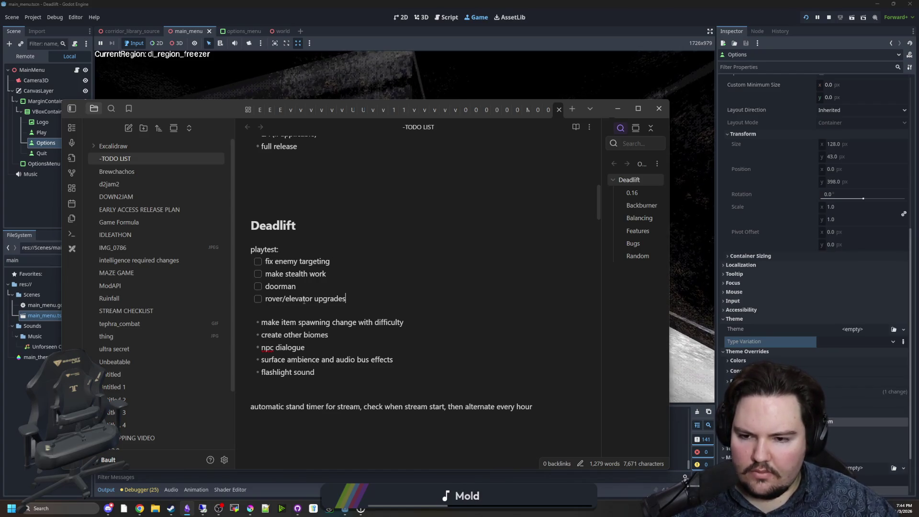
pyautogui.write('rover/elevator upgrades')
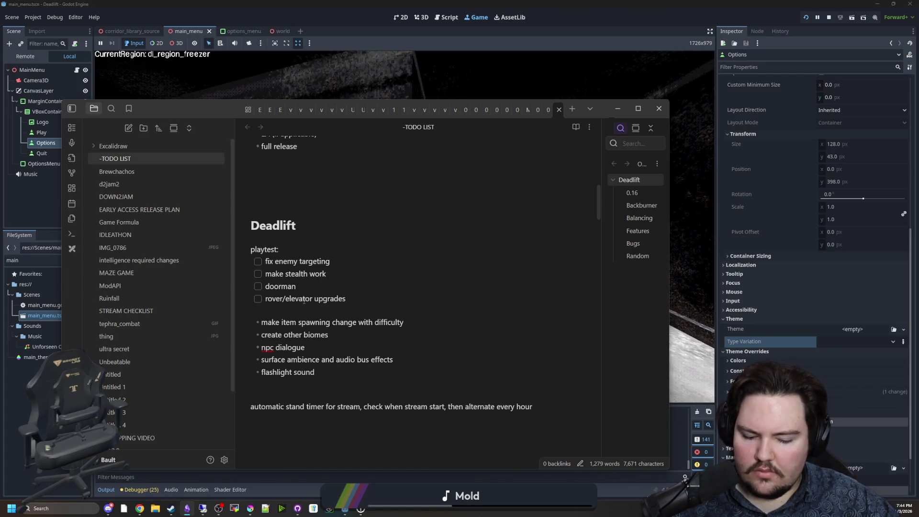
pyautogui.press('Return')
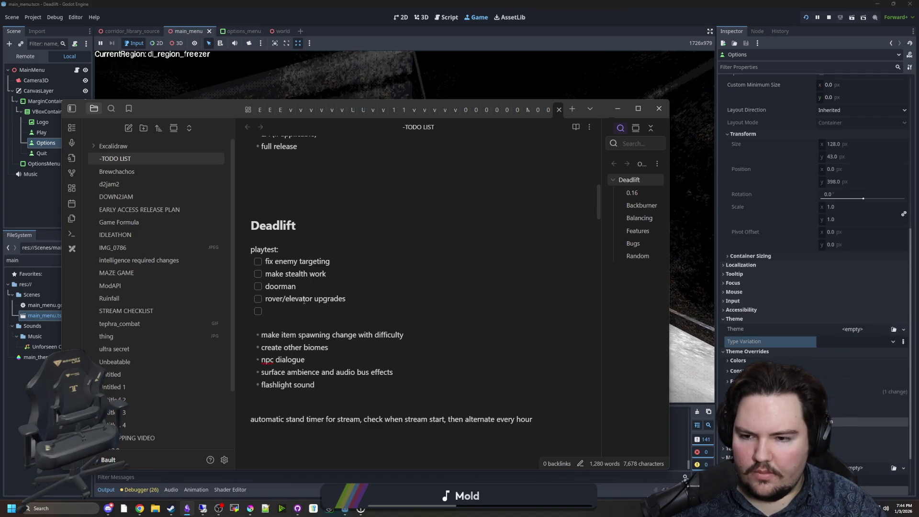
pyautogui.press('BackSpace')
pyautogui.press('BackSpace')
pyautogui.press('BackSpace')
pyautogui.press('BackSpace')
pyautogui.press('Return')
pyautogui.write('crafter machine')
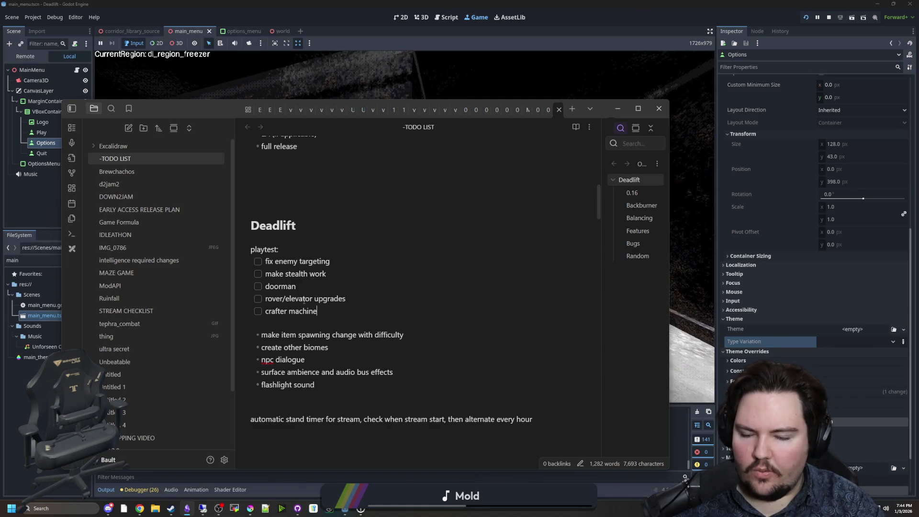
pyautogui.press('Return')
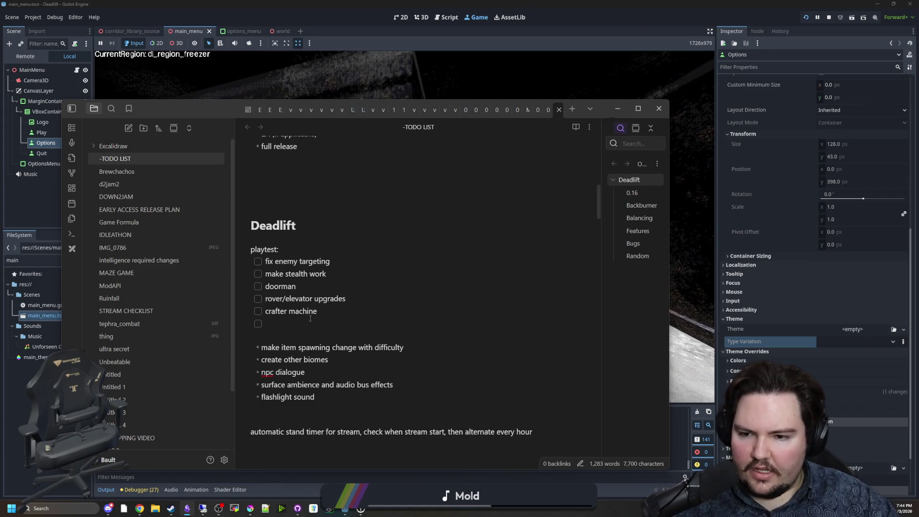
# Step: Return to the running Godot game window
pyautogui.moveTo(317, 318)
pyautogui.mouseDown()
pyautogui.moveTo(261, 263)
pyautogui.moveTo(302, 265)
pyautogui.mouseUp()
pyautogui.click(400, 62)
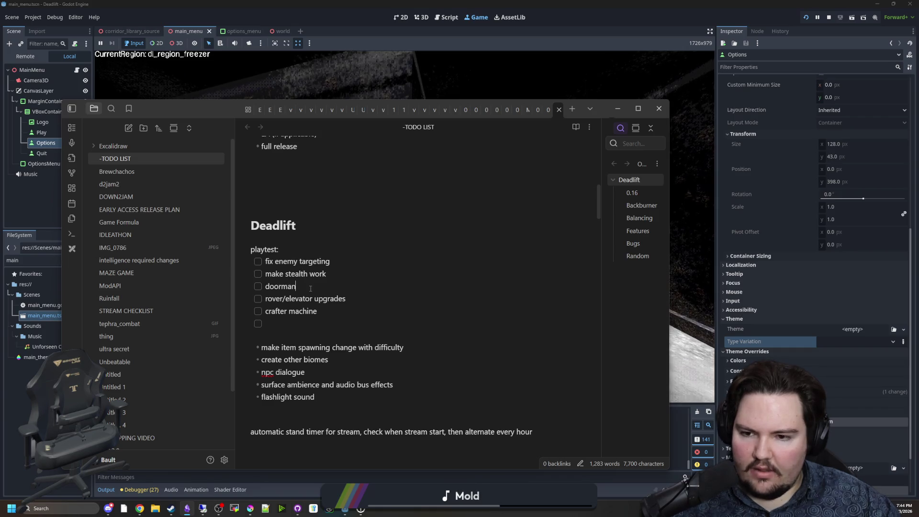
pyautogui.click(433, 76)
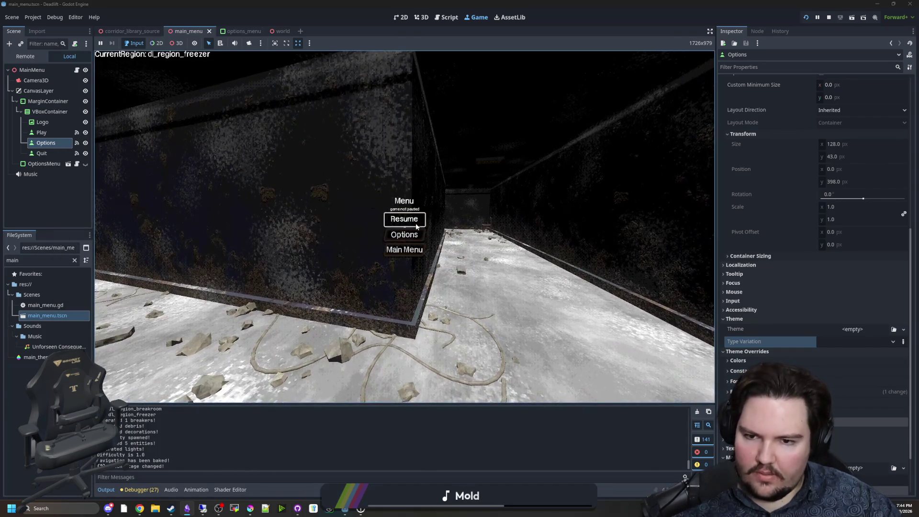
# Step: Resume, walk through the lit freezer room to the next corridor, then pause and stop the game
pyautogui.click(416, 223)
pyautogui.press('w')
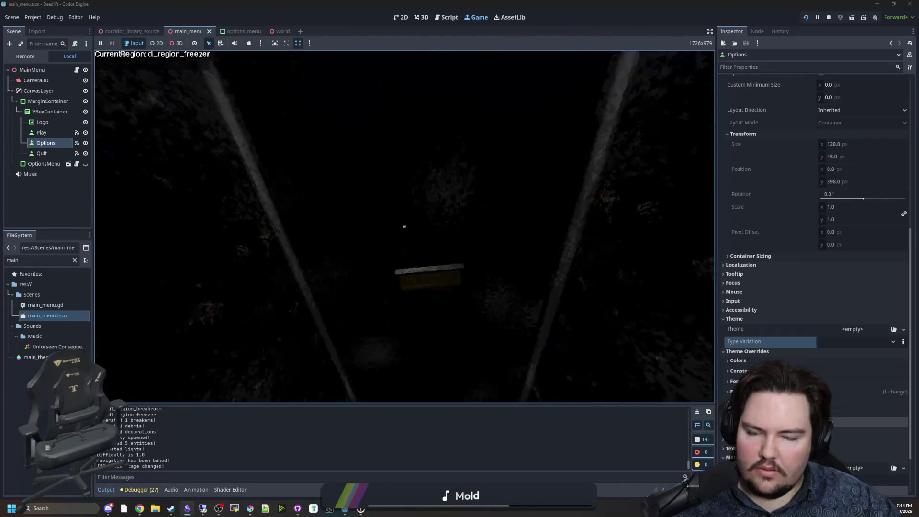
pyautogui.press('w')
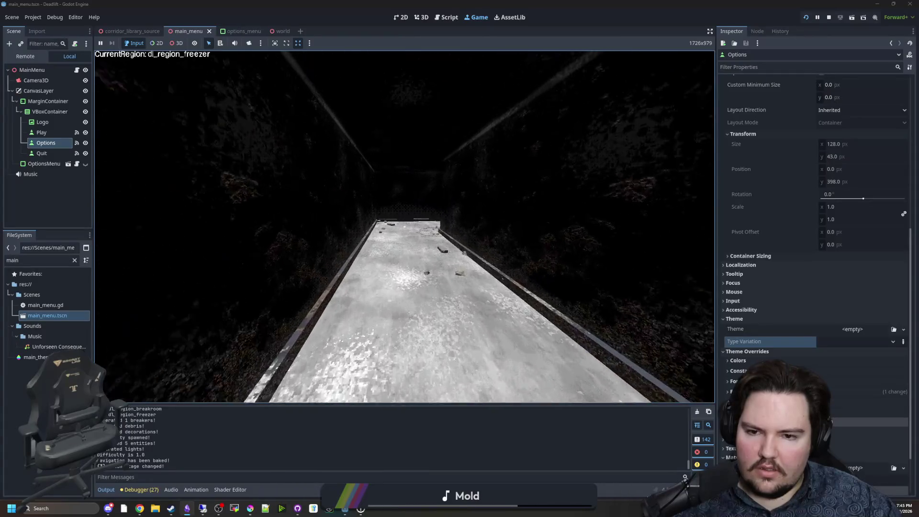
pyautogui.press('w')
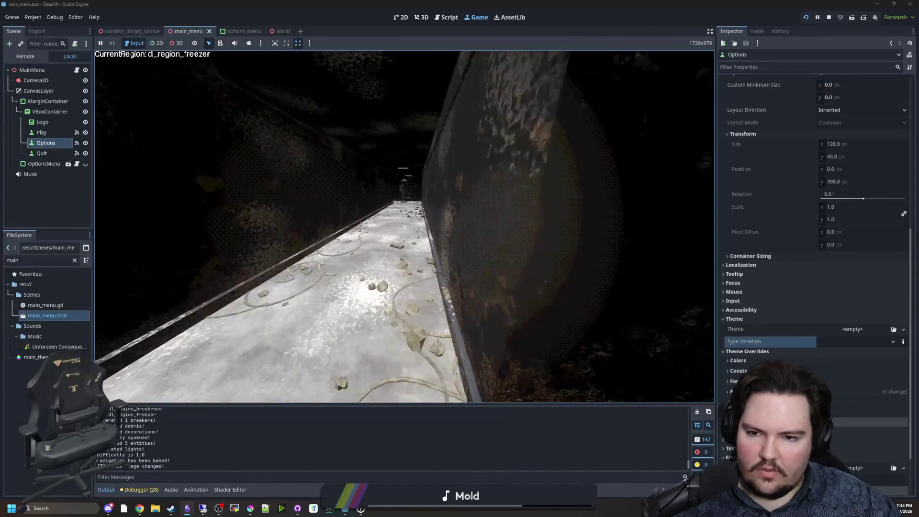
pyautogui.press('Escape')
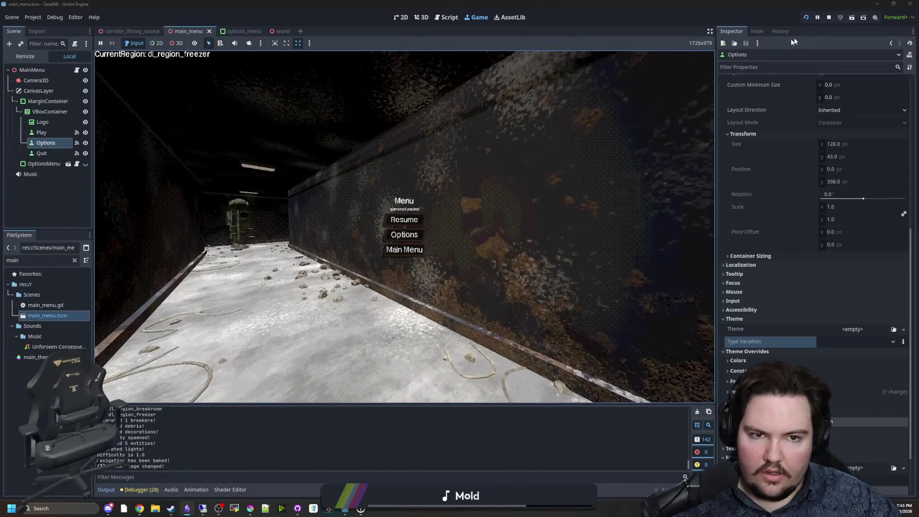
pyautogui.click(828, 19)
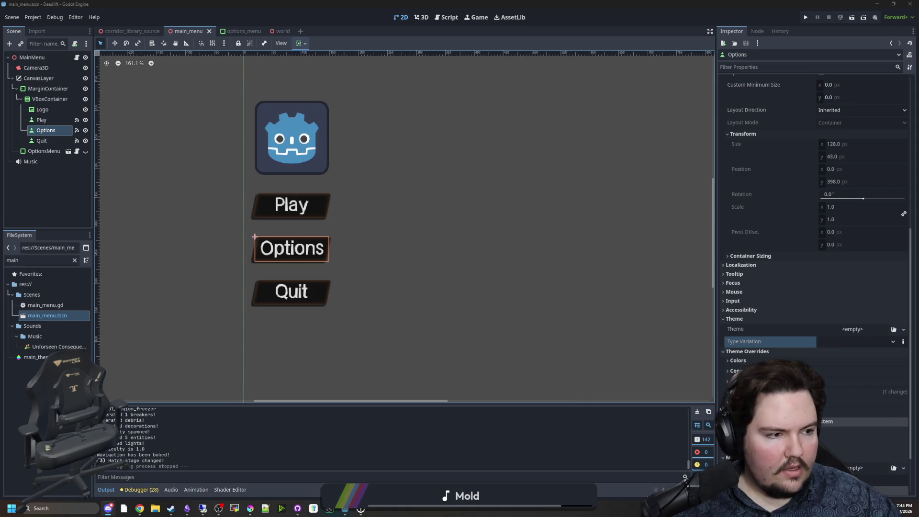
# Step: Save the image as doorman_hands.png in Documents/maze-game/Sprites/Entities
pyautogui.click(144, 155)
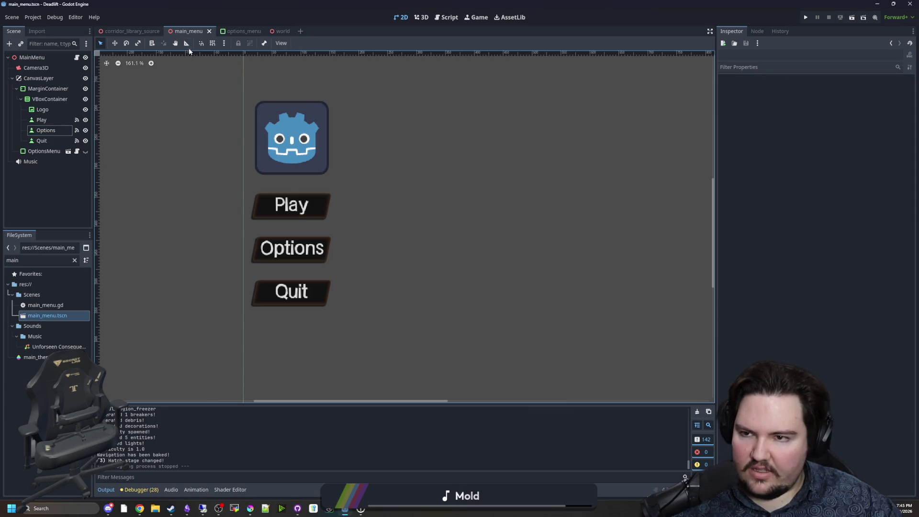
pyautogui.hotkey('ctrl', 'shift', 's')
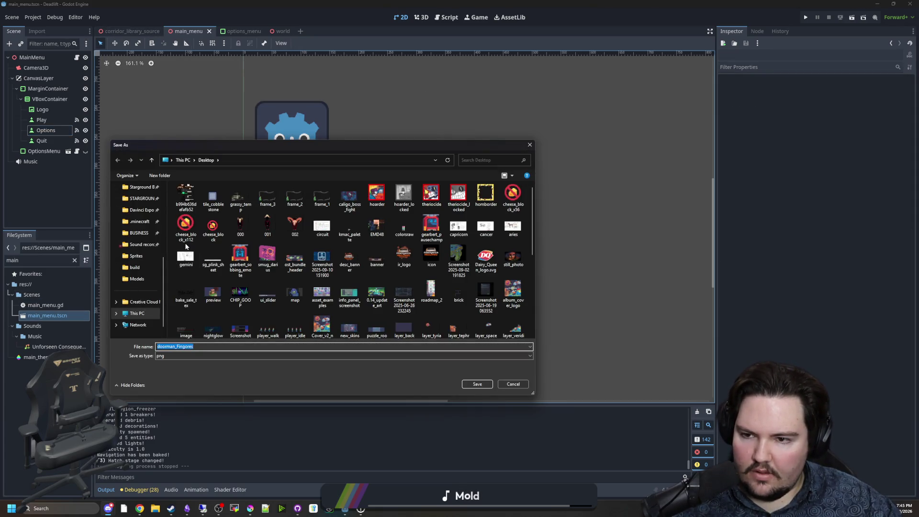
pyautogui.scroll(5, 142, 273)
pyautogui.click(143, 279)
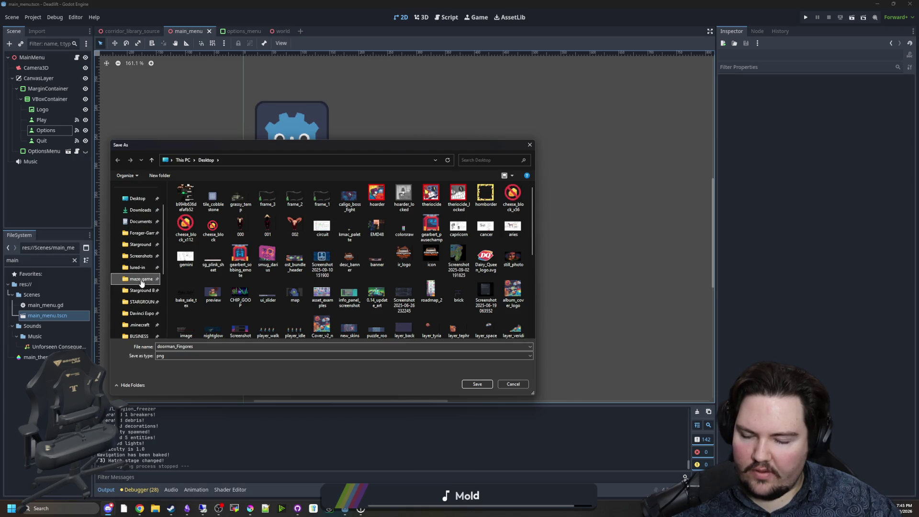
pyautogui.click(196, 345)
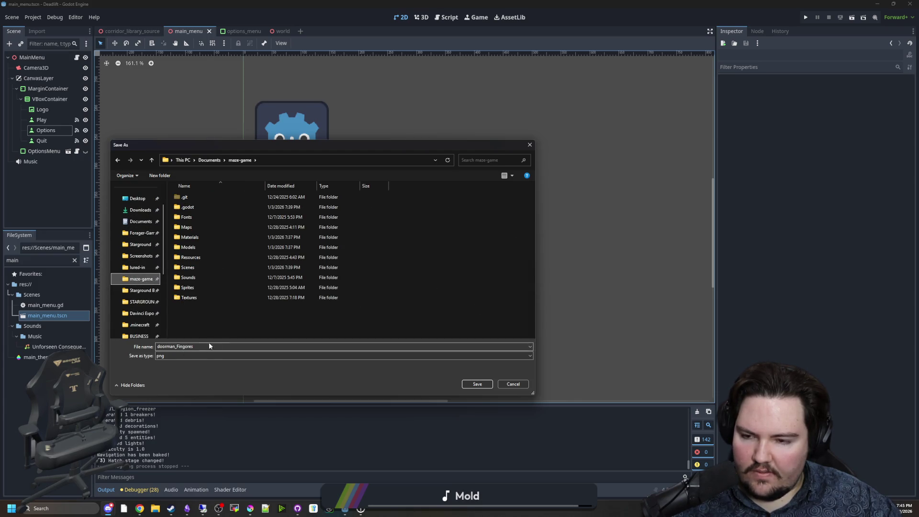
pyautogui.doubleClick(199, 288)
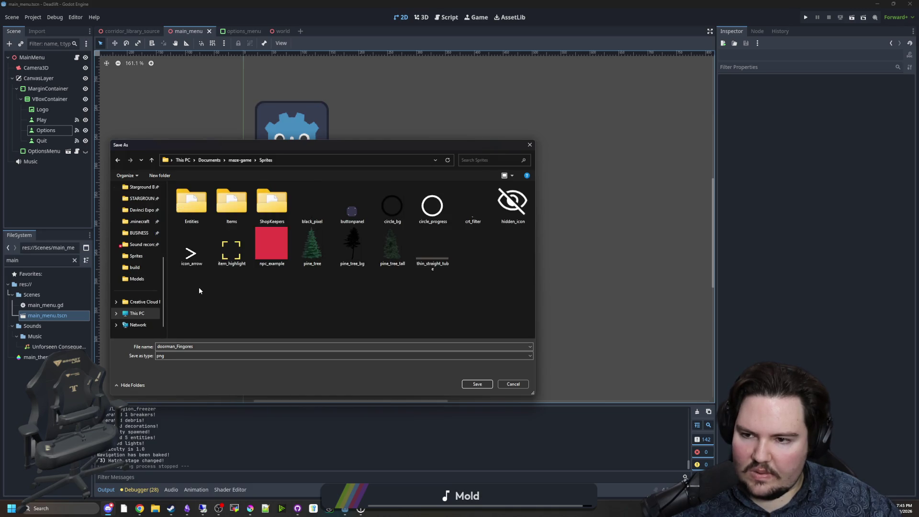
pyautogui.doubleClick(192, 204)
pyautogui.doubleClick(217, 359)
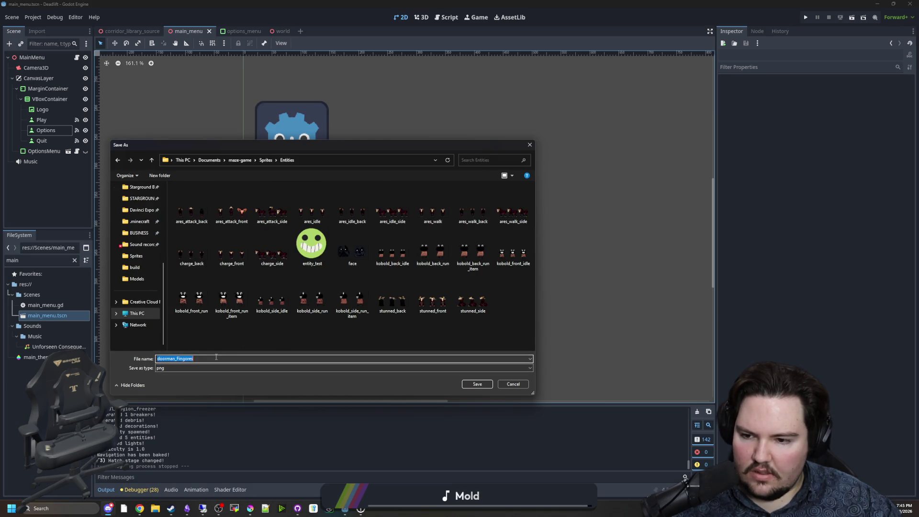
pyautogui.write('doorman_')
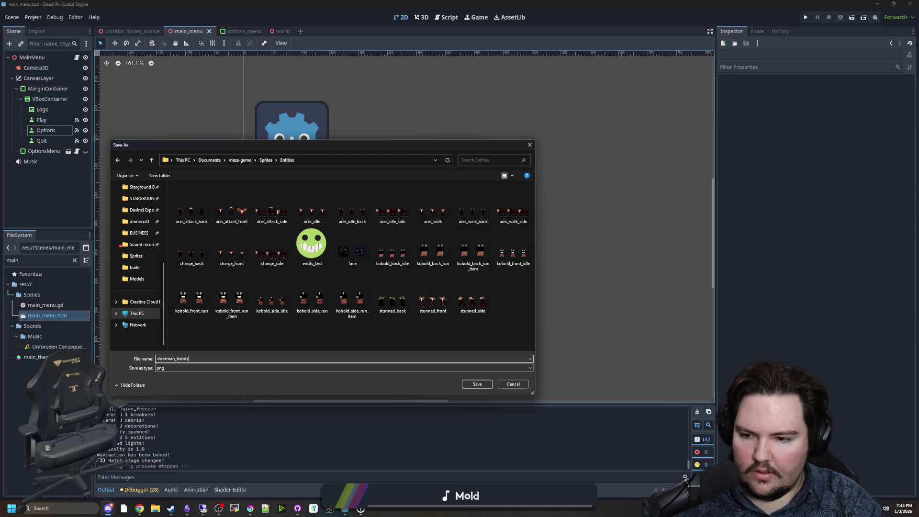
pyautogui.press('Return')
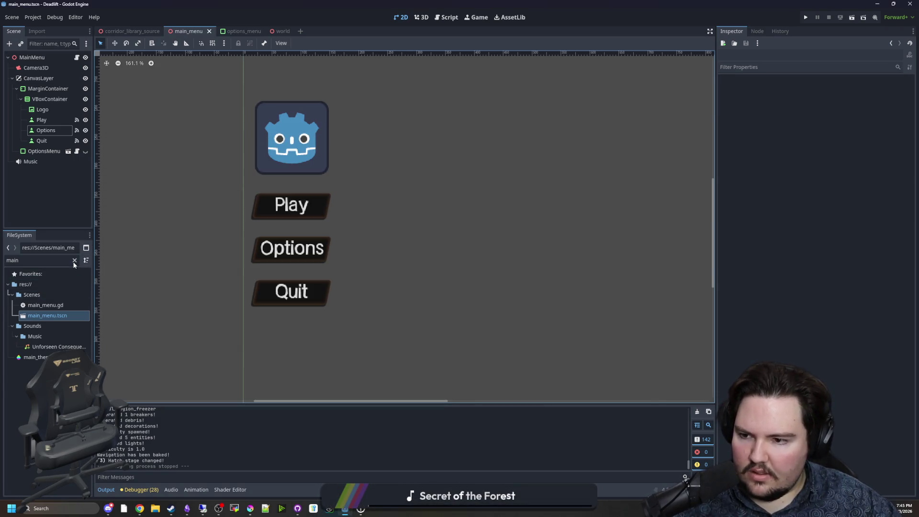
# Step: Filter the FileSystem for 'world' and open world.tscn
pyautogui.click(74, 261)
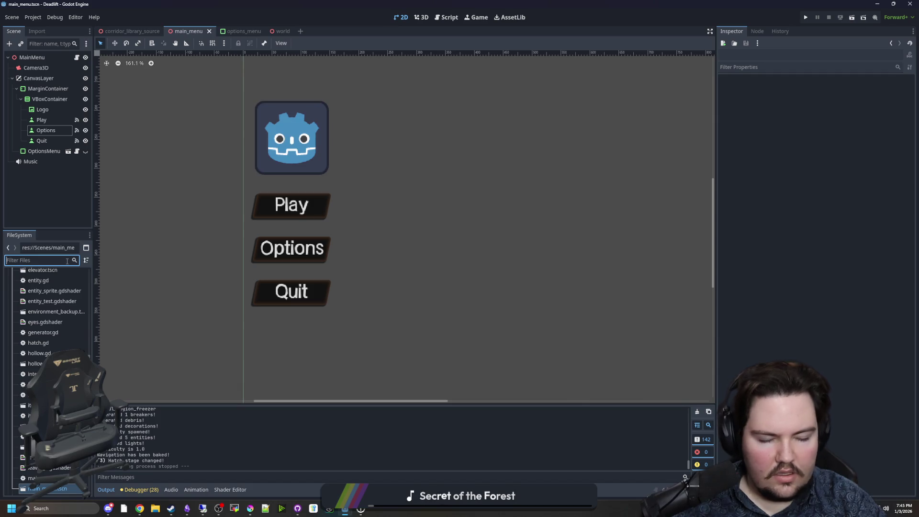
pyautogui.write('world')
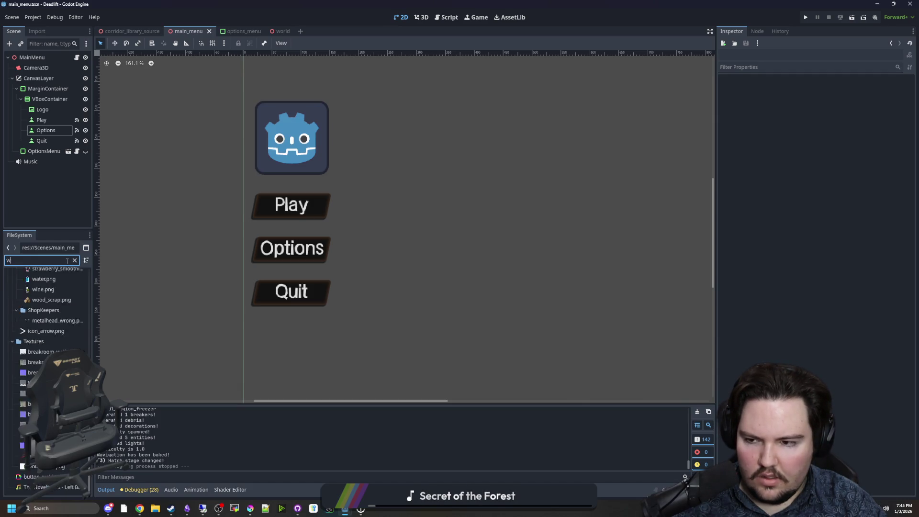
pyautogui.click(52, 316)
pyautogui.doubleClick(51, 316)
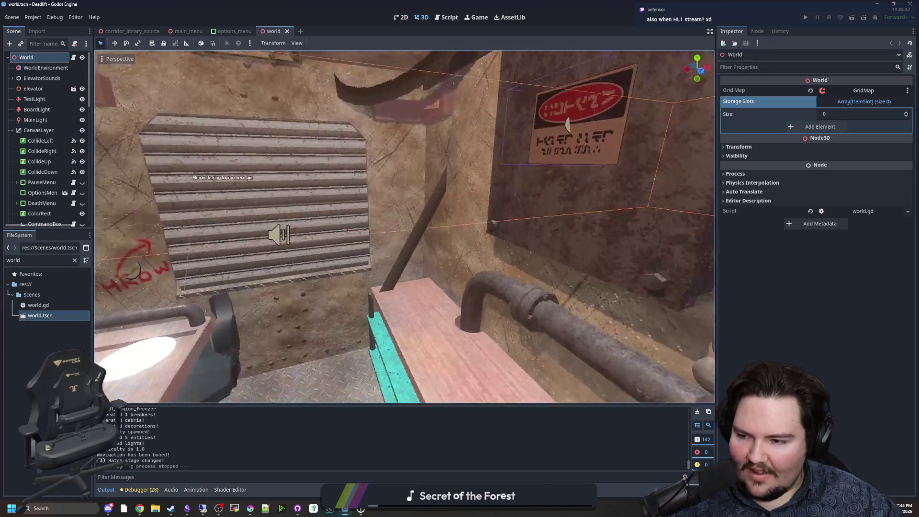
pyautogui.moveTo(404, 227)
pyautogui.mouseDown()
pyautogui.moveTo(414, 182)
pyautogui.moveTo(414, 211)
pyautogui.mouseUp()
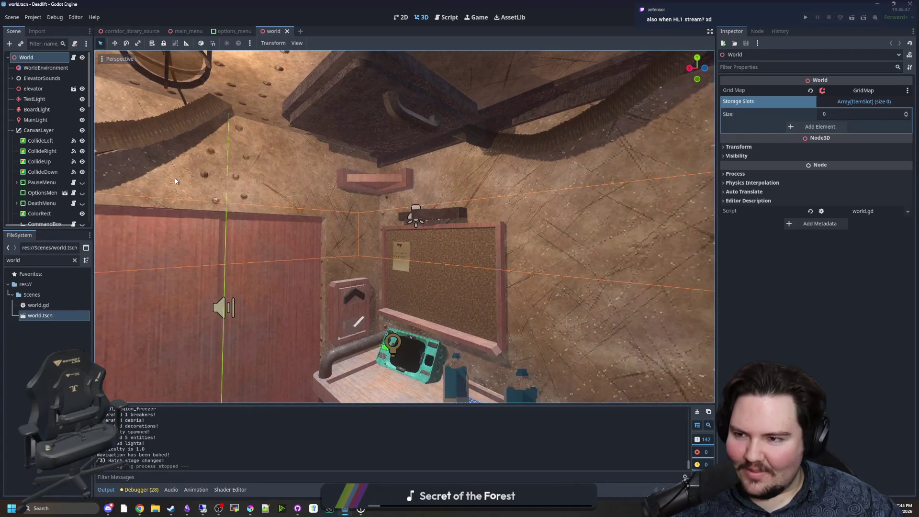
# Step: Look over the scene tree nodes, then start adding a child node under World
pyautogui.click(12, 130)
pyautogui.scroll(-5, 34, 139)
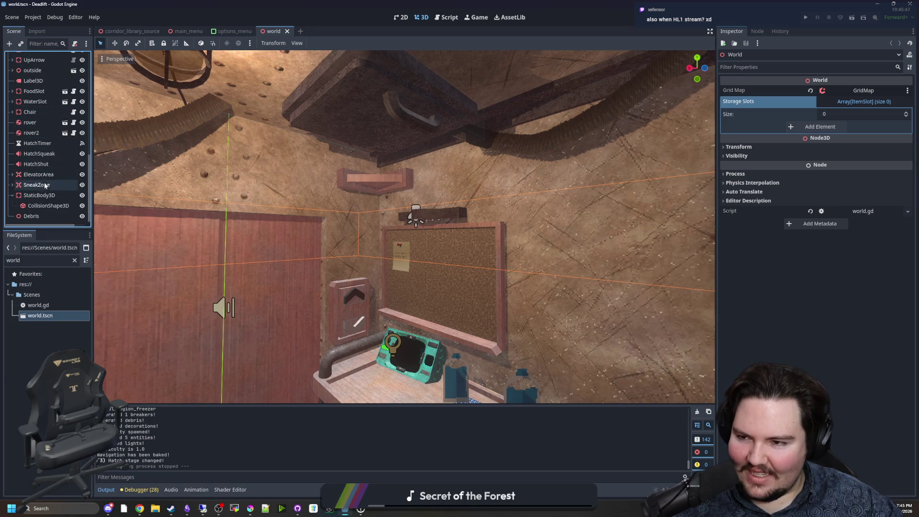
pyautogui.click(41, 197)
pyautogui.click(36, 185)
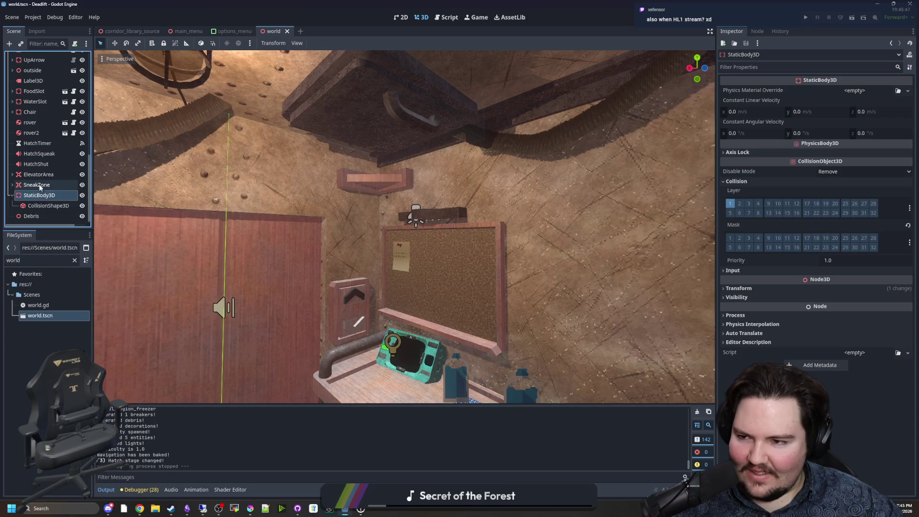
pyautogui.click(387, 108)
pyautogui.scroll(3, 55, 153)
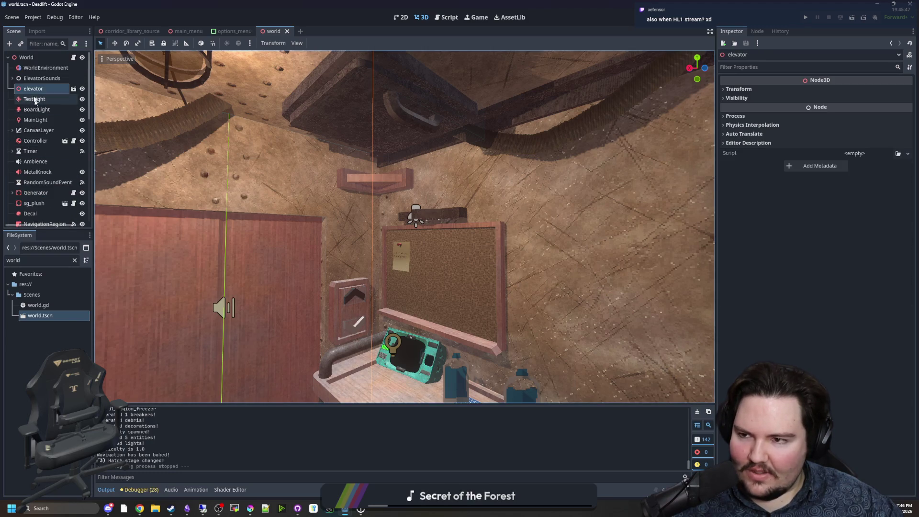
pyautogui.click(30, 59)
pyautogui.rightClick(30, 59)
pyautogui.click(61, 79)
# Step: Add an AnimatedSprite3D node and give it a new SpriteFrames resource
pyautogui.write('sprite')
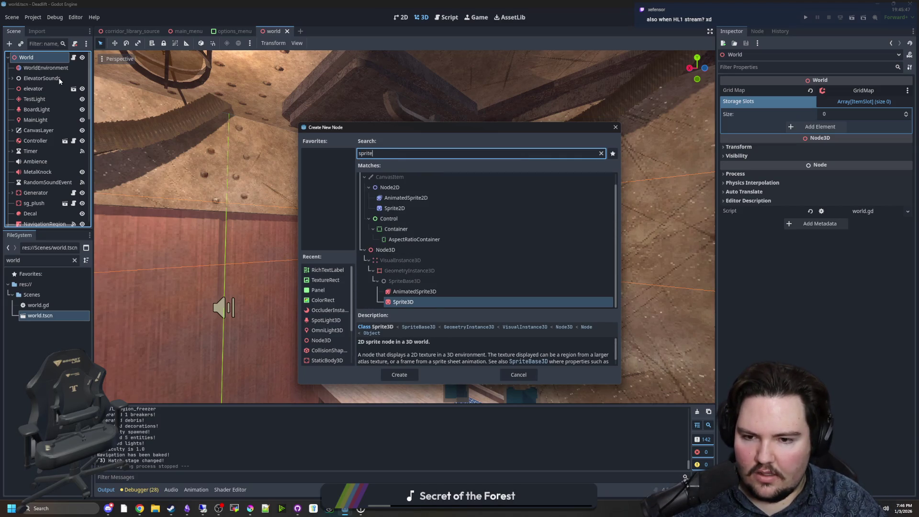
pyautogui.press('Up')
pyautogui.press('Return')
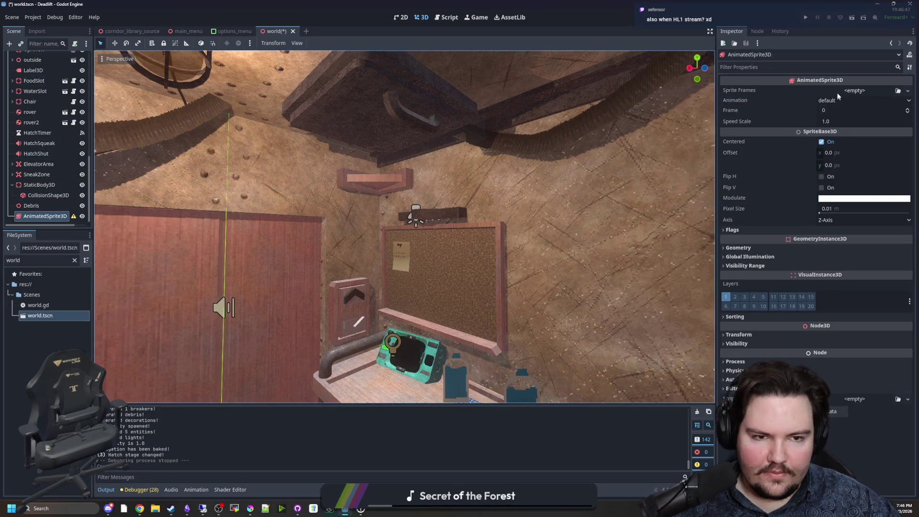
pyautogui.click(839, 92)
pyautogui.click(891, 111)
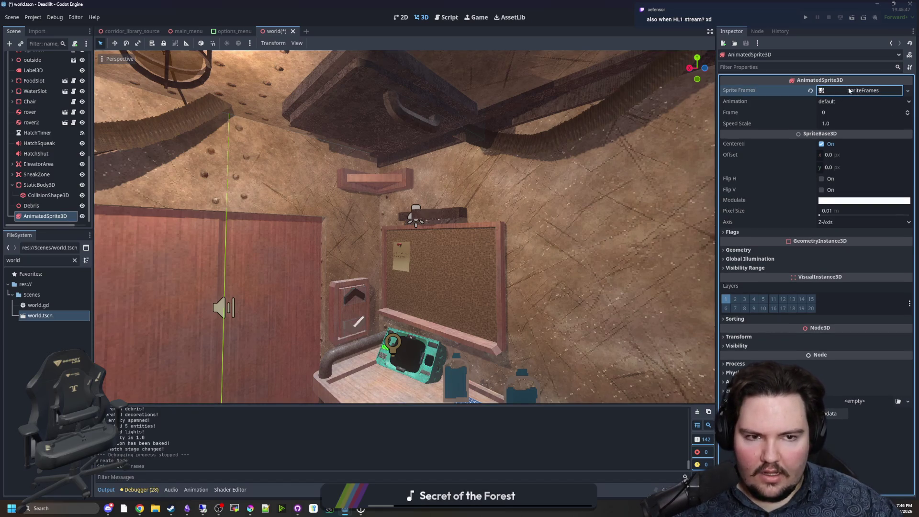
# Step: Open the SpriteFrames editor and rename the default animation
pyautogui.moveTo(189, 508)
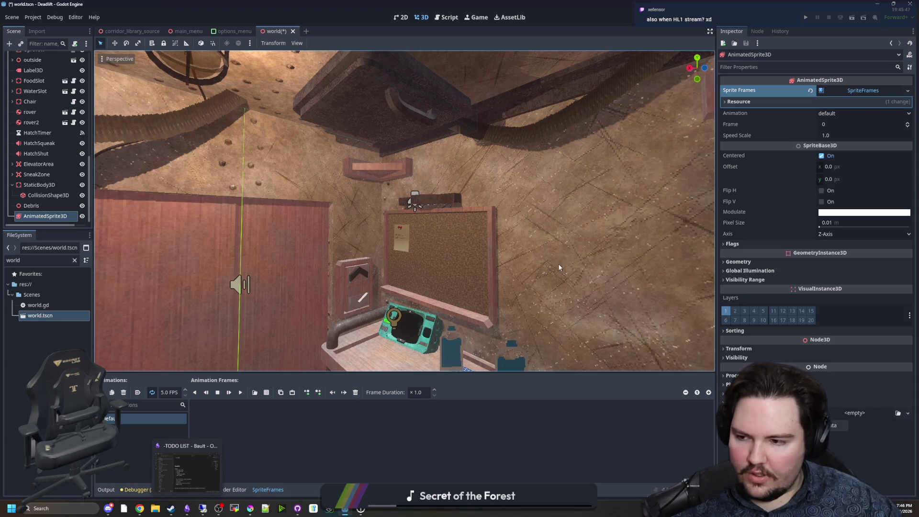
pyautogui.click(855, 93)
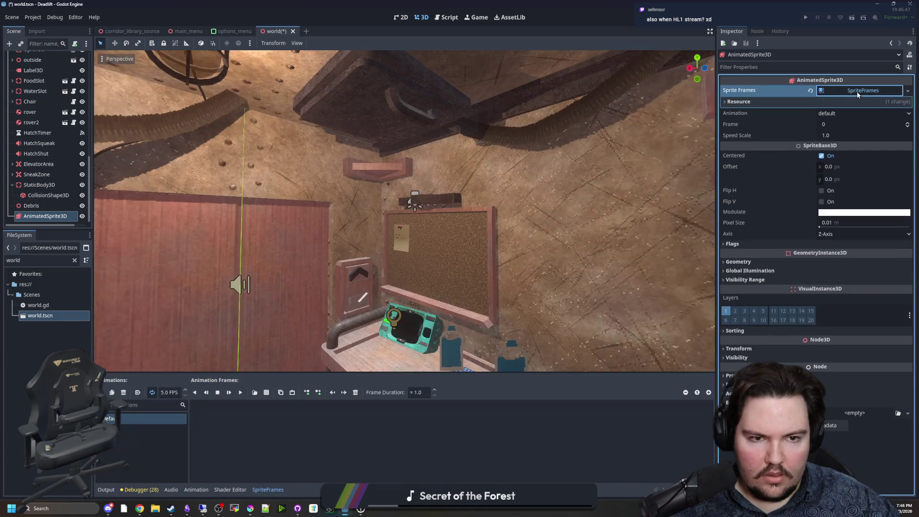
pyautogui.click(139, 420)
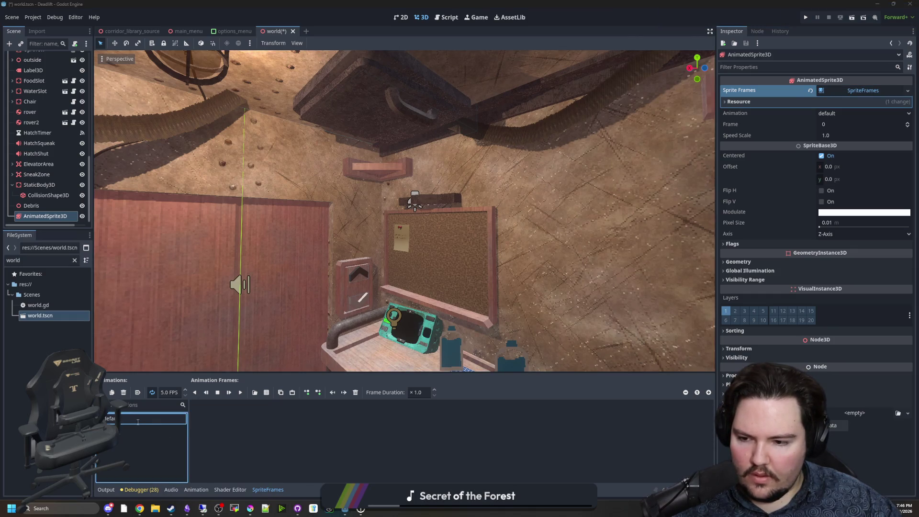
pyautogui.press('Return')
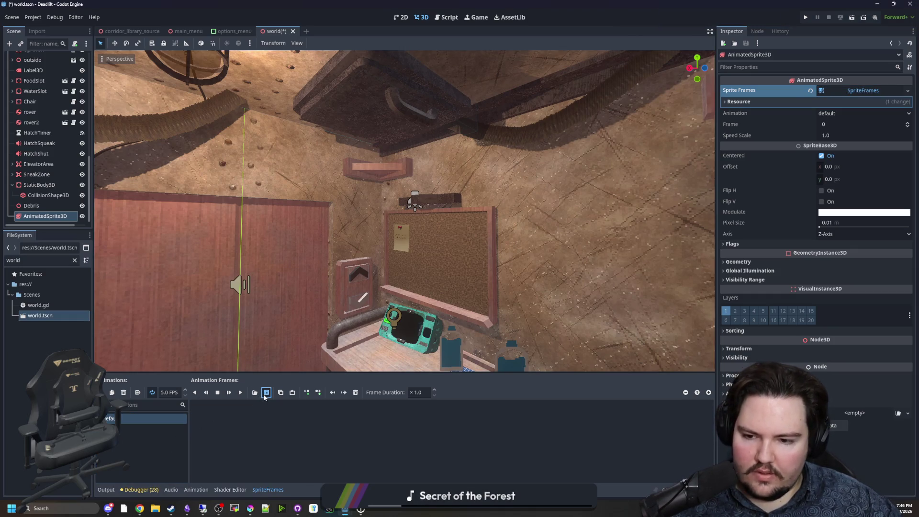
# Step: Try adding frames from Sprites/Entities/doorman_hands.png, dismiss the load warning, and save the scene
pyautogui.click(266, 394)
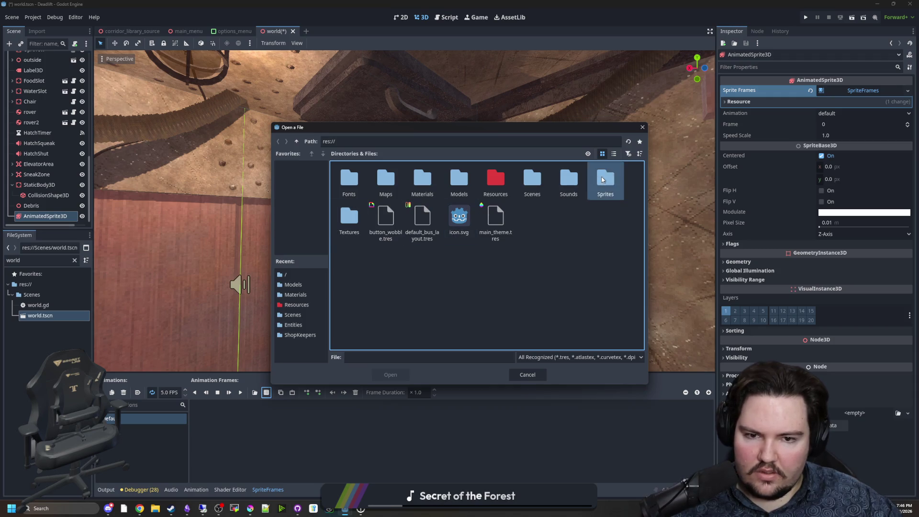
pyautogui.doubleClick(606, 180)
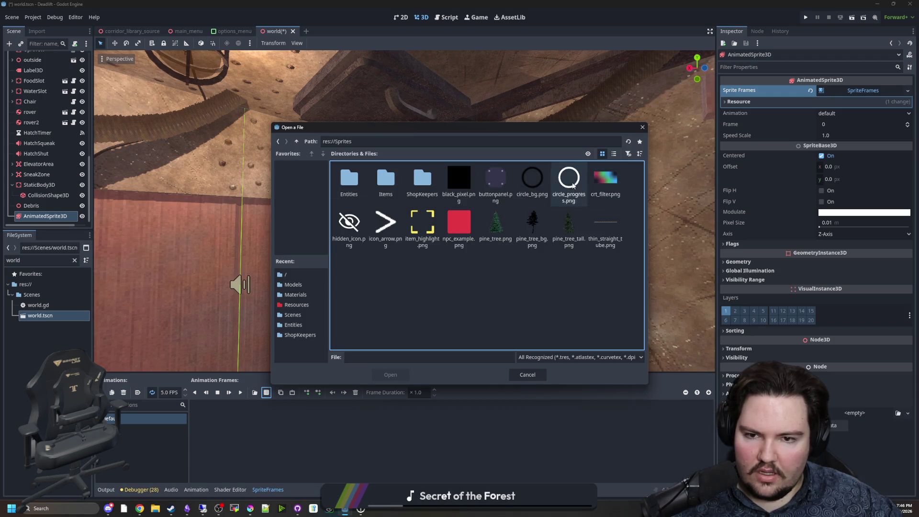
pyautogui.doubleClick(346, 194)
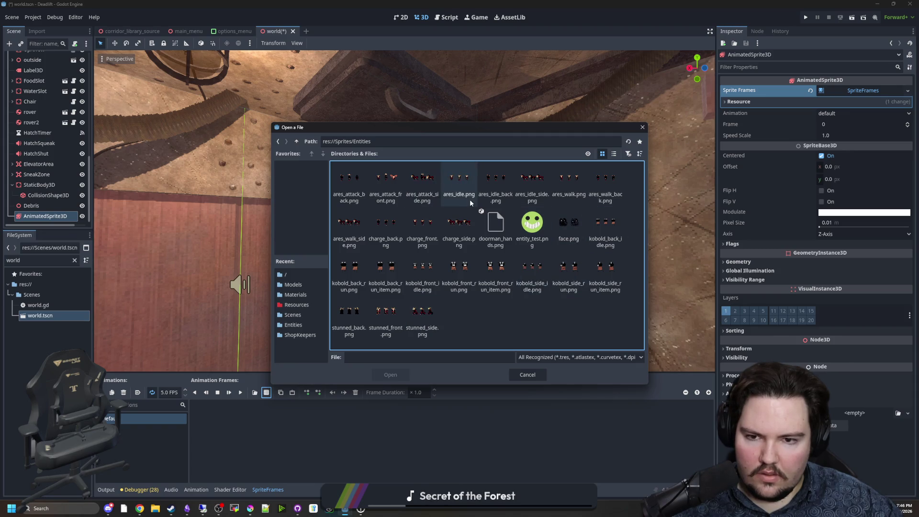
pyautogui.doubleClick(502, 232)
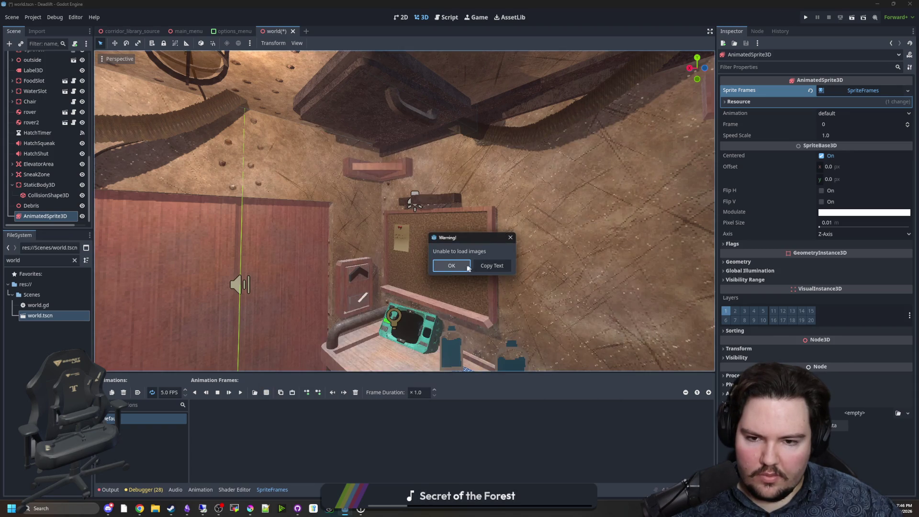
pyautogui.click(462, 269)
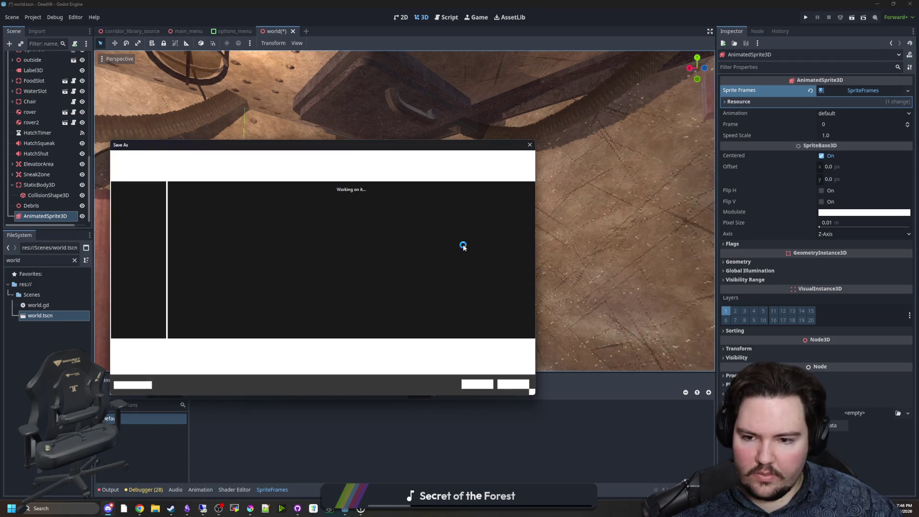
pyautogui.click(510, 384)
pyautogui.hotkey('ctrl', 's')
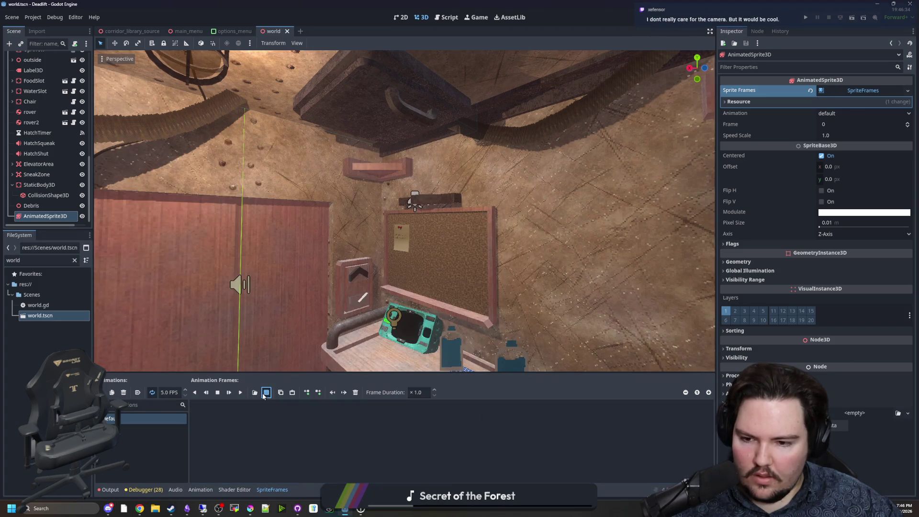
# Step: Retry the doorman_hands sprite sheet, then search the FileSystem for 'door'
pyautogui.click(267, 392)
pyautogui.doubleClick(492, 220)
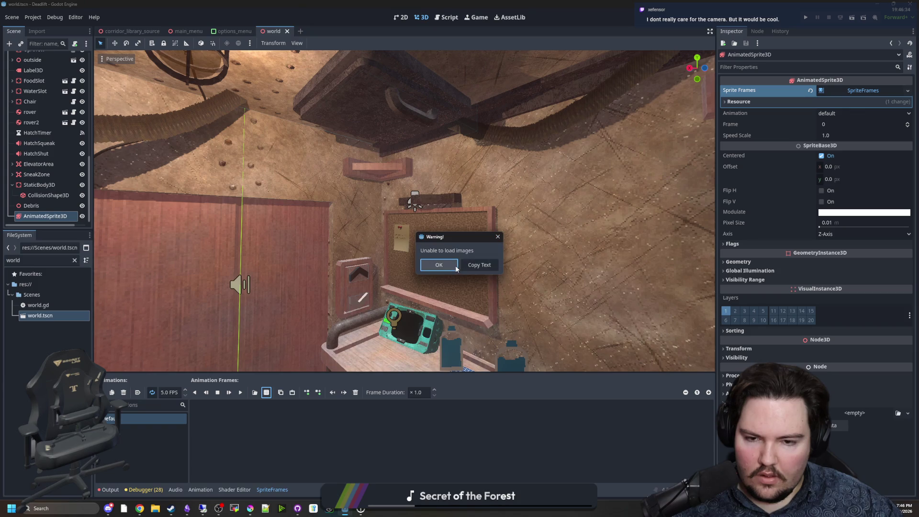
pyautogui.click(439, 265)
pyautogui.click(74, 260)
pyautogui.write('doorm')
pyautogui.press('BackSpace')
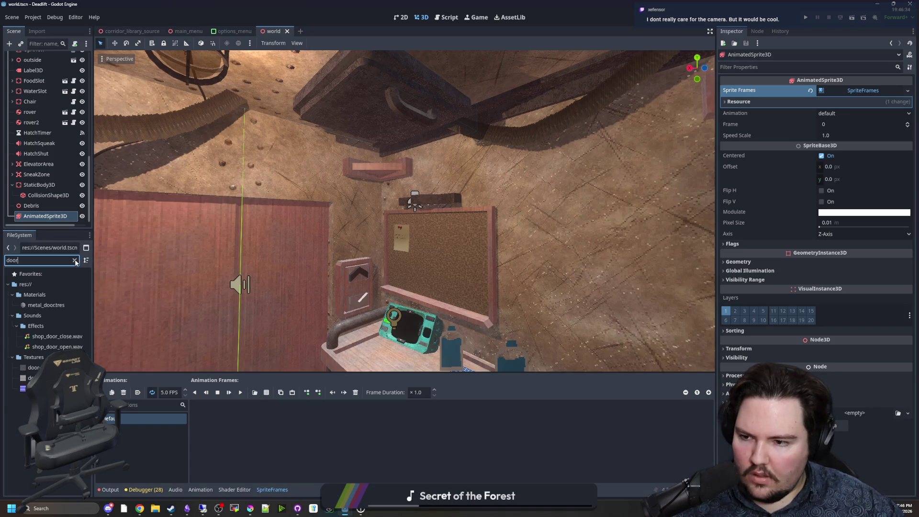
# Step: Clear the file search and browse File Explorer to Documents > maze-game > Sprites > Entities
pyautogui.click(75, 261)
pyautogui.click(155, 508)
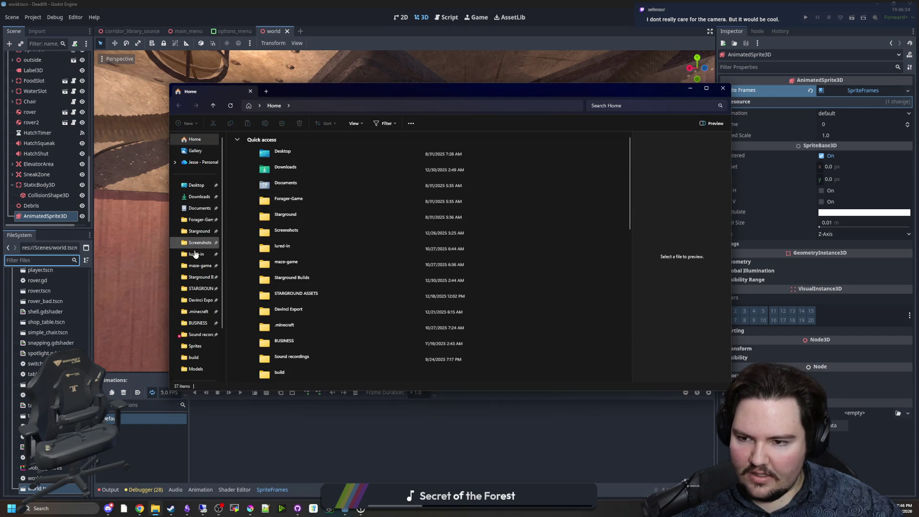
pyautogui.click(197, 265)
pyautogui.doubleClick(272, 238)
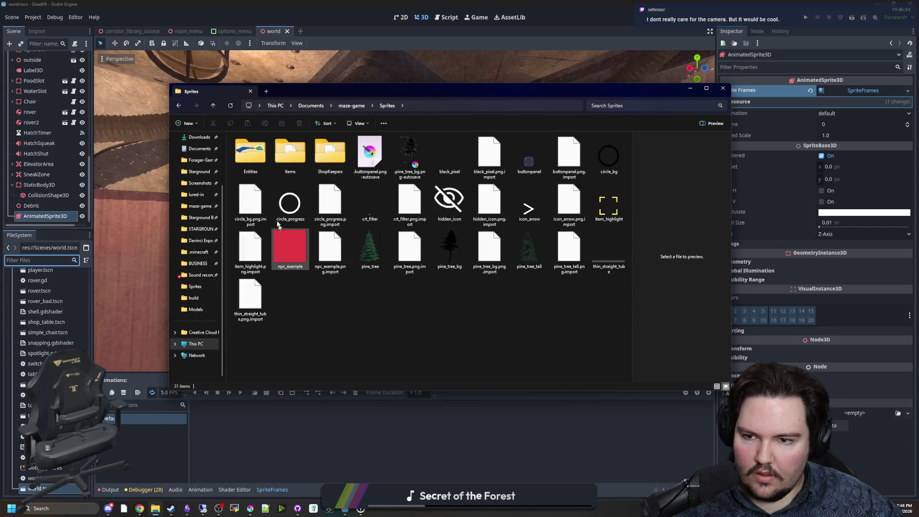
pyautogui.doubleClick(250, 153)
pyautogui.scroll(-1, 462, 316)
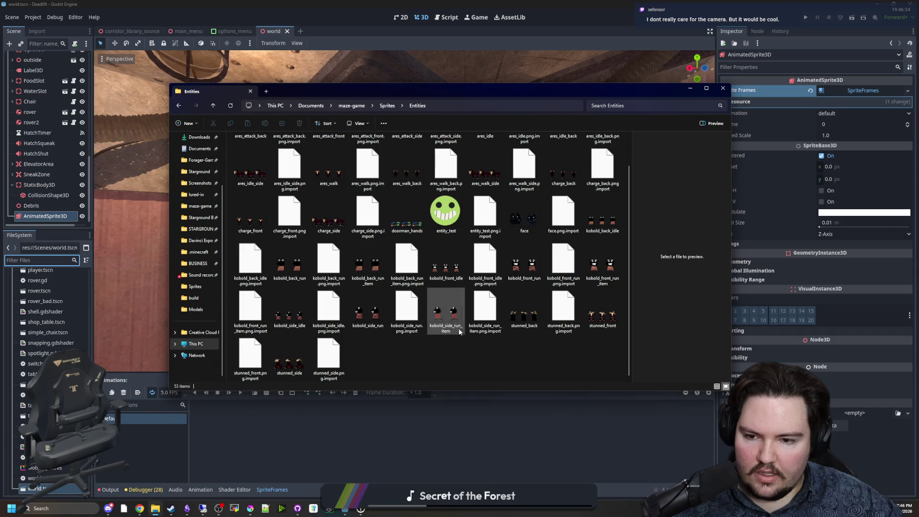
pyautogui.scroll(1, 349, 363)
# Step: Select the doorman_hands image and check its file actions, then dismiss the list
pyautogui.click(407, 263)
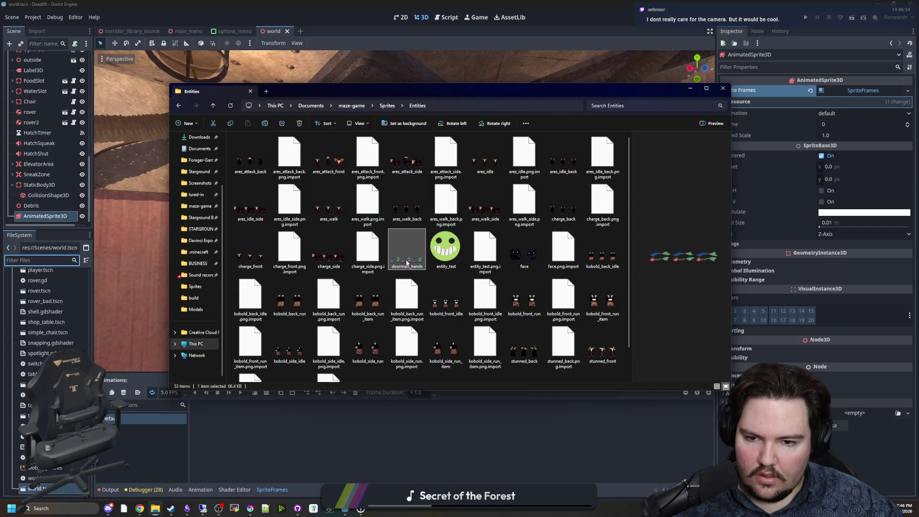
pyautogui.rightClick(396, 272)
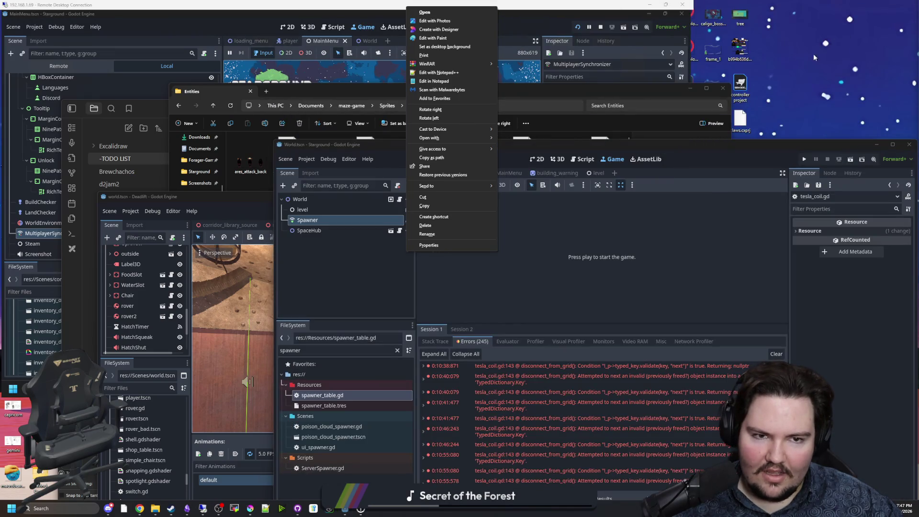
pyautogui.rightClick(718, 48)
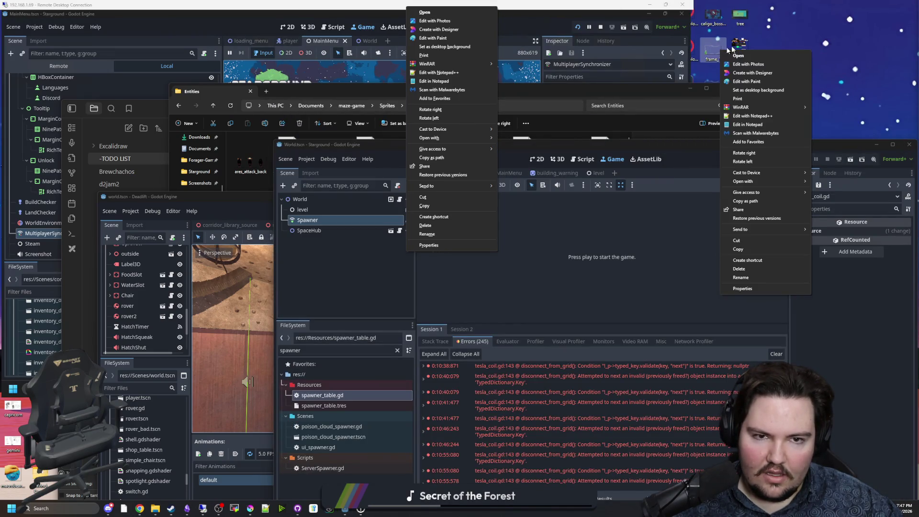
pyautogui.click(442, 12)
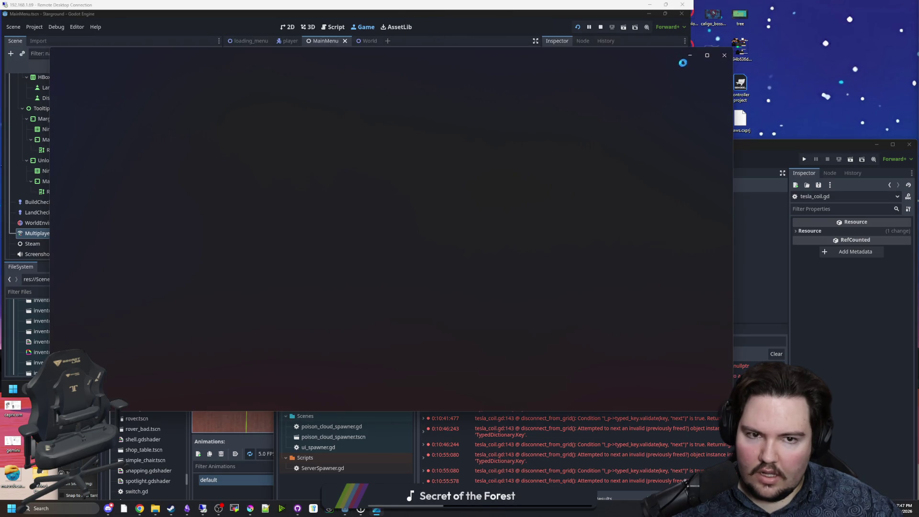
# Step: Close the dark window, move the Stargound editor aside, and maximize the Deadlift editor
pyautogui.click(723, 57)
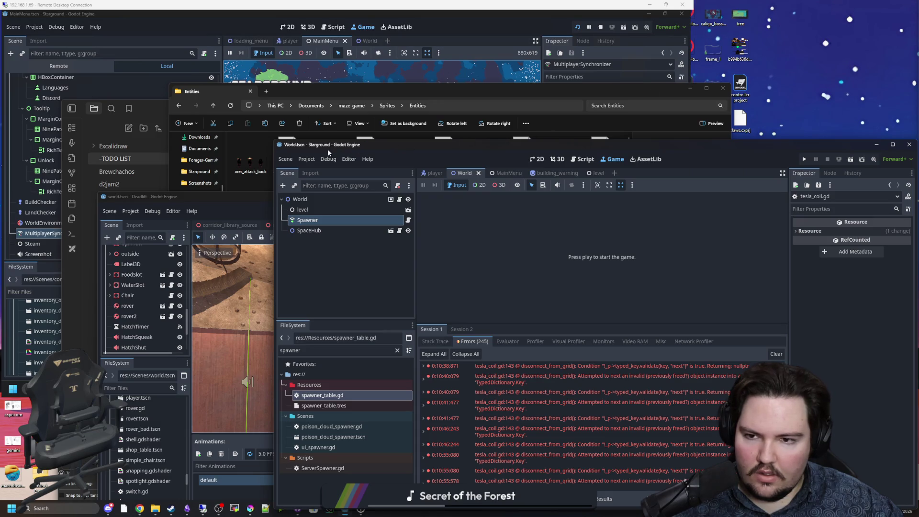
pyautogui.moveTo(342, 146)
pyautogui.mouseDown()
pyautogui.moveTo(343, 201)
pyautogui.moveTo(561, 207)
pyautogui.mouseUp()
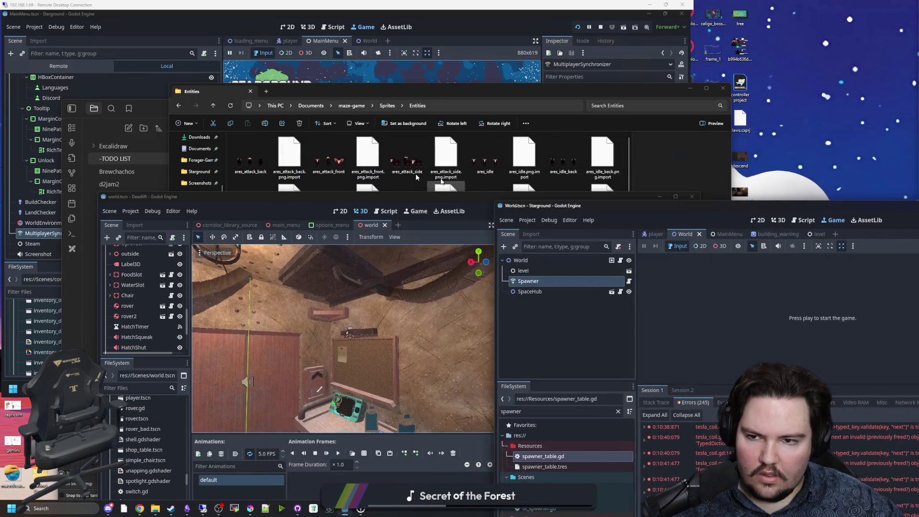
pyautogui.doubleClick(180, 197)
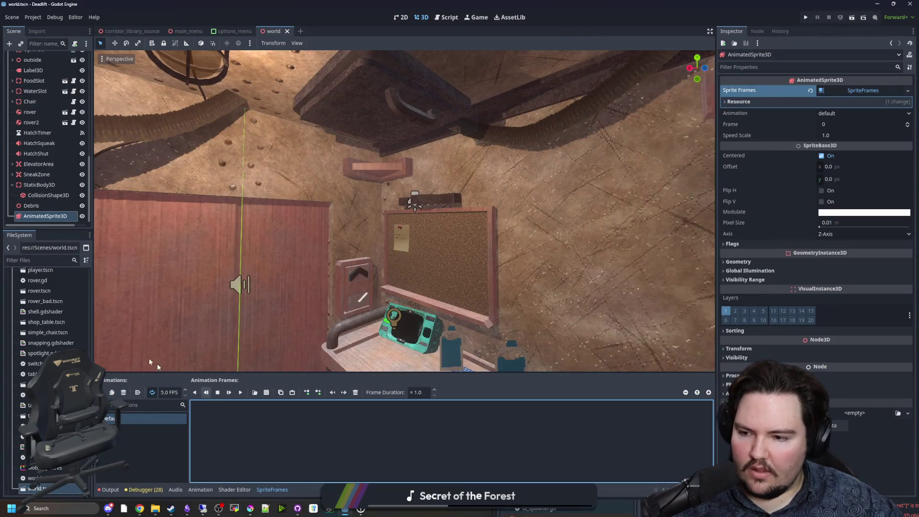
# Step: Use Project > Reload Current Project to re-import the Deadlift project's files
pyautogui.click(32, 19)
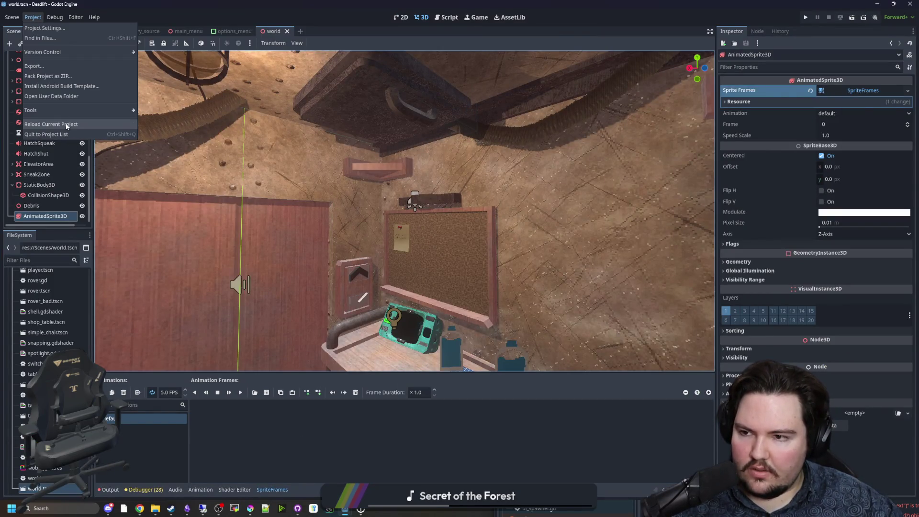
pyautogui.click(100, 134)
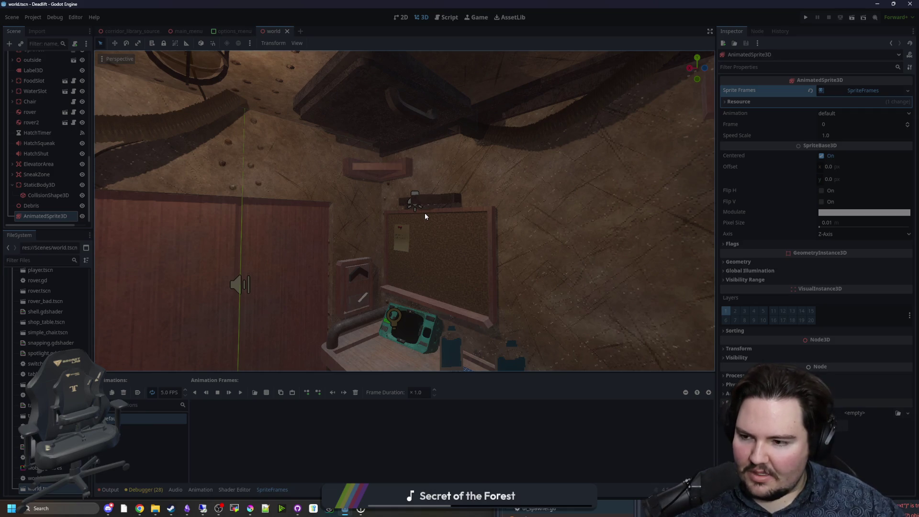
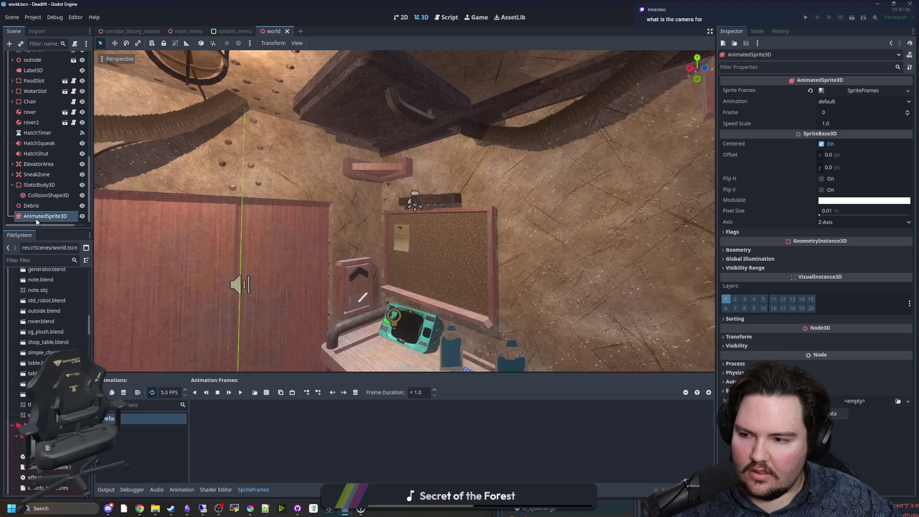
# Step: Frame the AnimatedSprite3D inside the room and select its default animation
pyautogui.doubleClick(47, 216)
pyautogui.scroll(15, 404, 220)
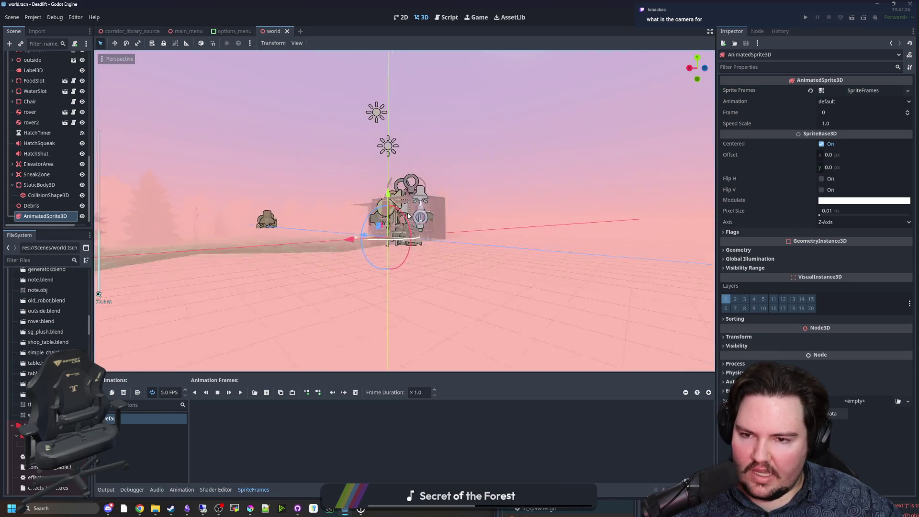
pyautogui.moveTo(404, 219); pyautogui.dragTo(326, 230)
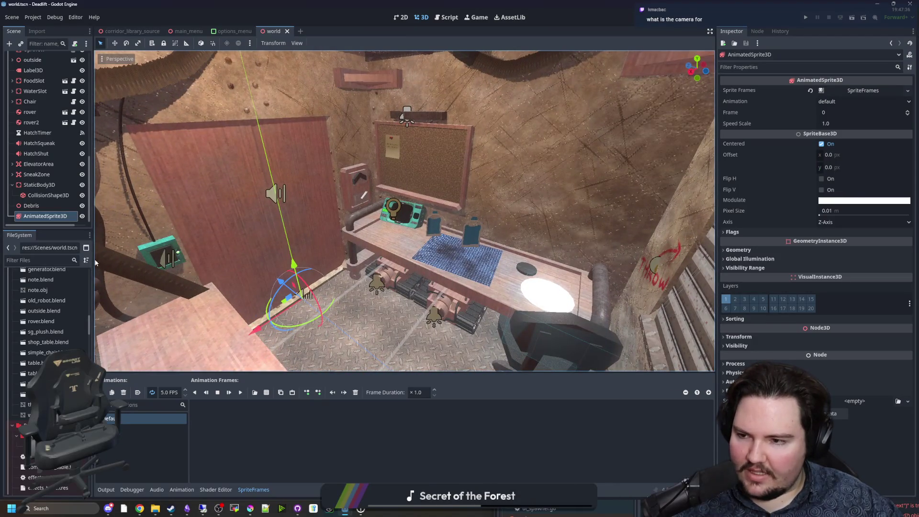
pyautogui.click(41, 206)
pyautogui.click(45, 216)
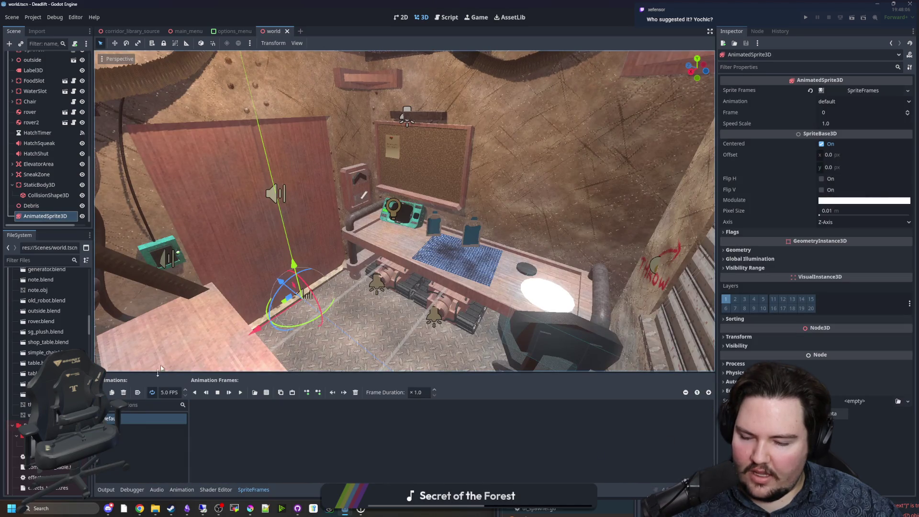
pyautogui.click(134, 420)
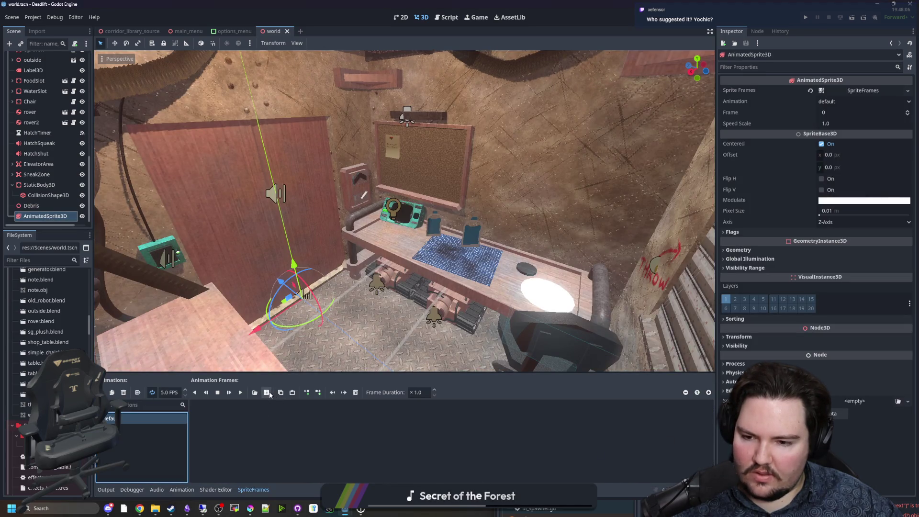
# Step: Add all three frames of the Sprites/Entities doorman hands sheet, sliced 3 by 1
pyautogui.click(268, 393)
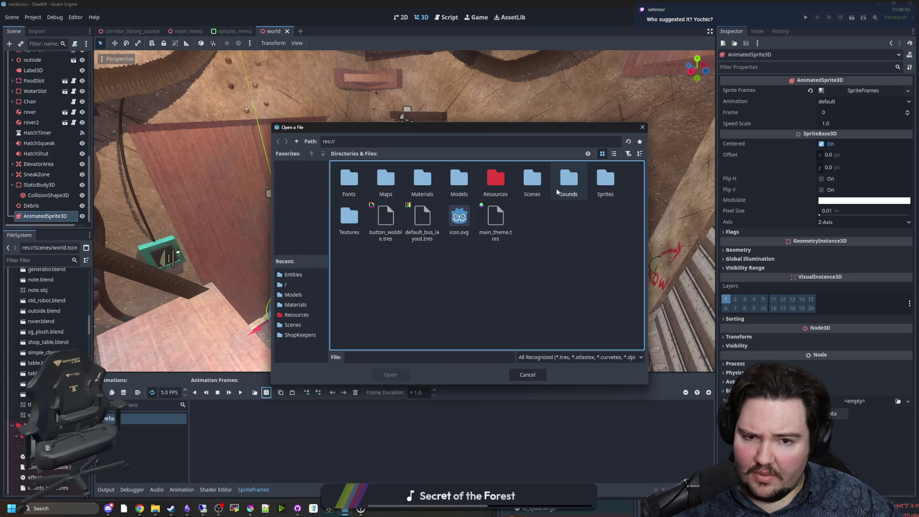
pyautogui.doubleClick(606, 180)
pyautogui.doubleClick(364, 182)
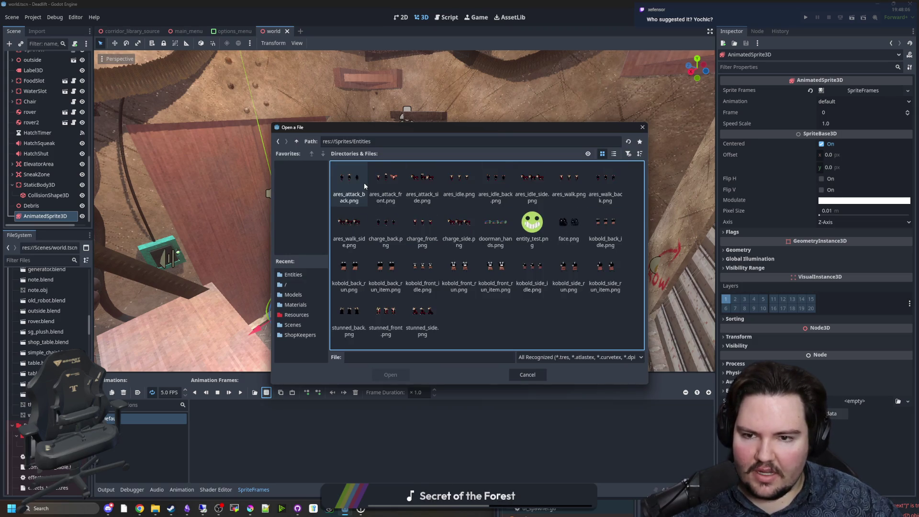
pyautogui.doubleClick(486, 212)
pyautogui.doubleClick(736, 112)
pyautogui.write('1')
pyautogui.doubleClick(736, 99)
pyautogui.write('3')
pyautogui.moveTo(357, 254); pyautogui.dragTo(500, 256)
pyautogui.click(356, 416)
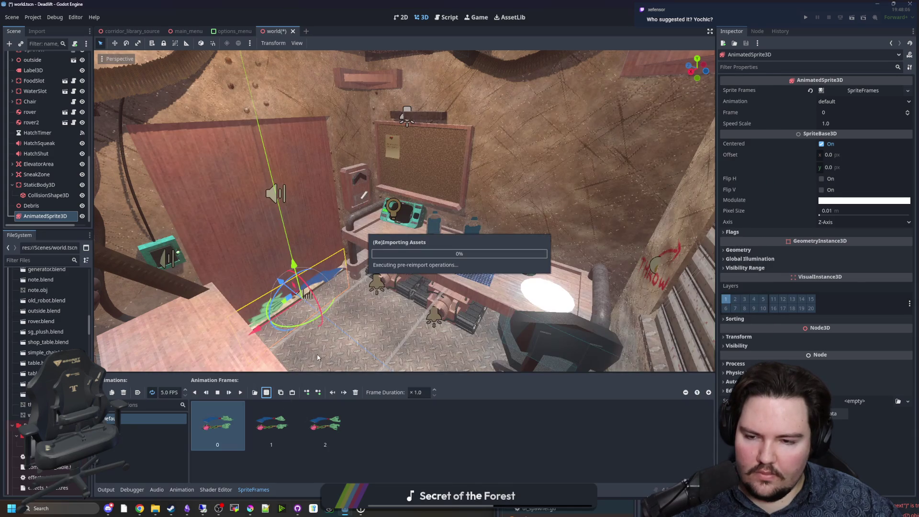
# Step: Set the sprite's Texture Filter flag to Nearest for crisp pixels
pyautogui.click(741, 233)
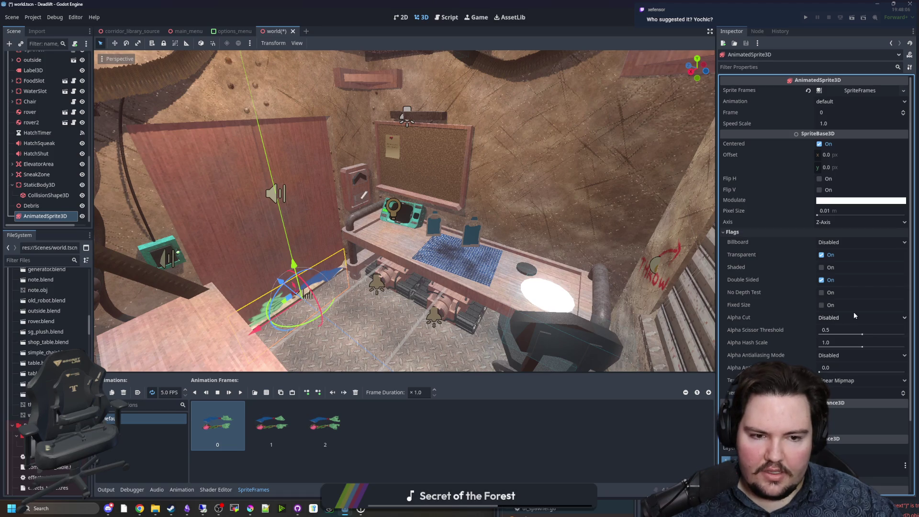
pyautogui.click(839, 381)
pyautogui.click(843, 393)
pyautogui.press('f')
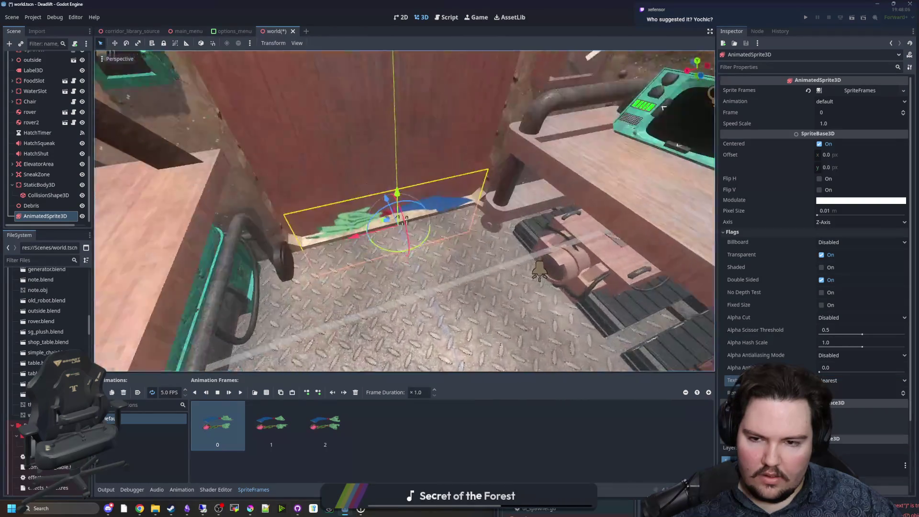
pyautogui.scroll(4, 664, 107)
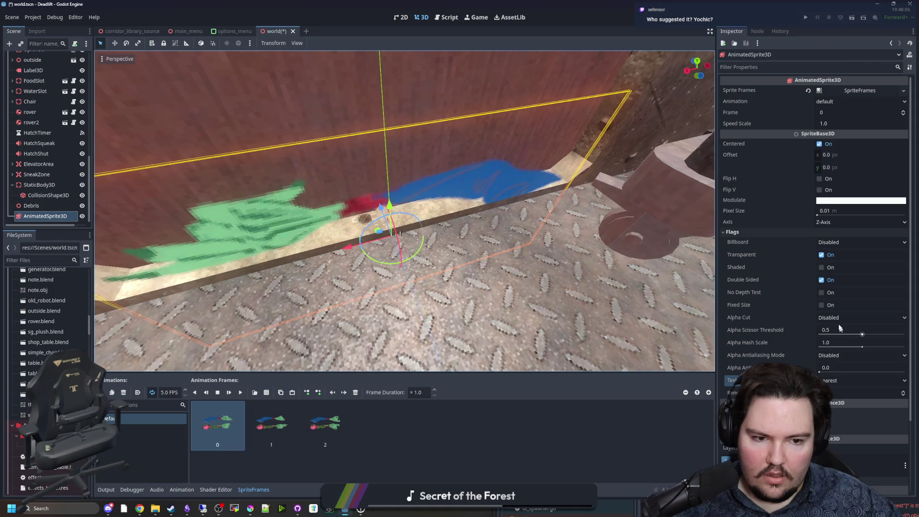
# Step: Try Alpha Cut set to Discard, then revert it to Disabled
pyautogui.click(841, 318)
pyautogui.click(842, 337)
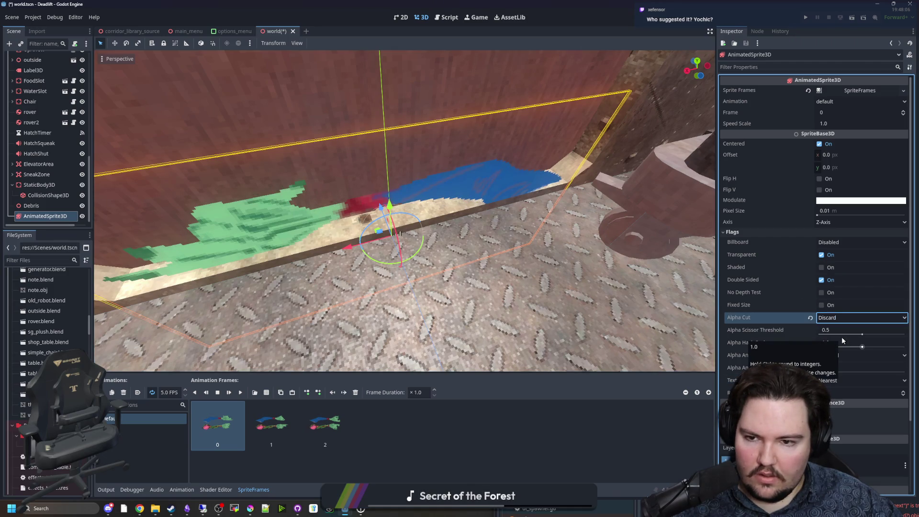
pyautogui.click(857, 318)
pyautogui.click(836, 328)
pyautogui.scroll(-5, 397, 274)
# Step: Play the animation, rotate the sprite 75 degrees and move it onto the panel under the lamp
pyautogui.moveTo(376, 331); pyautogui.dragTo(376, 166)
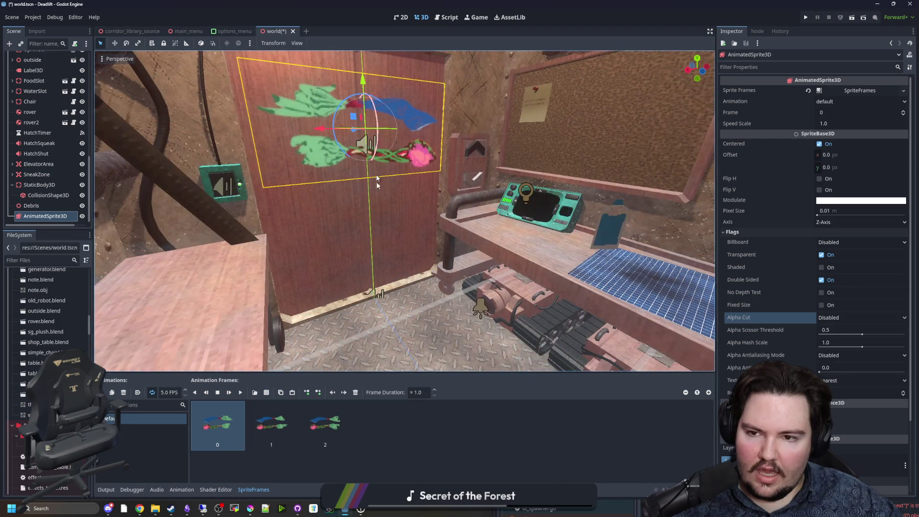
pyautogui.click(240, 392)
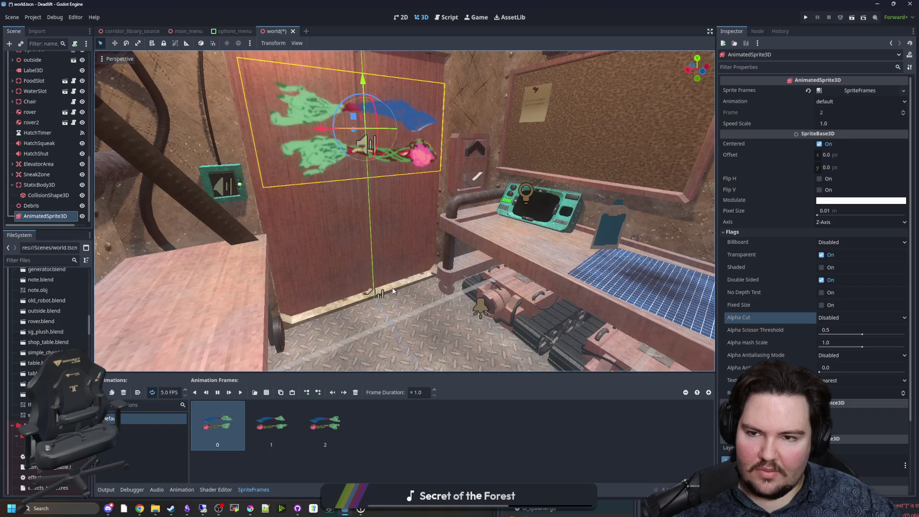
pyautogui.moveTo(394, 290); pyautogui.dragTo(394, 290)
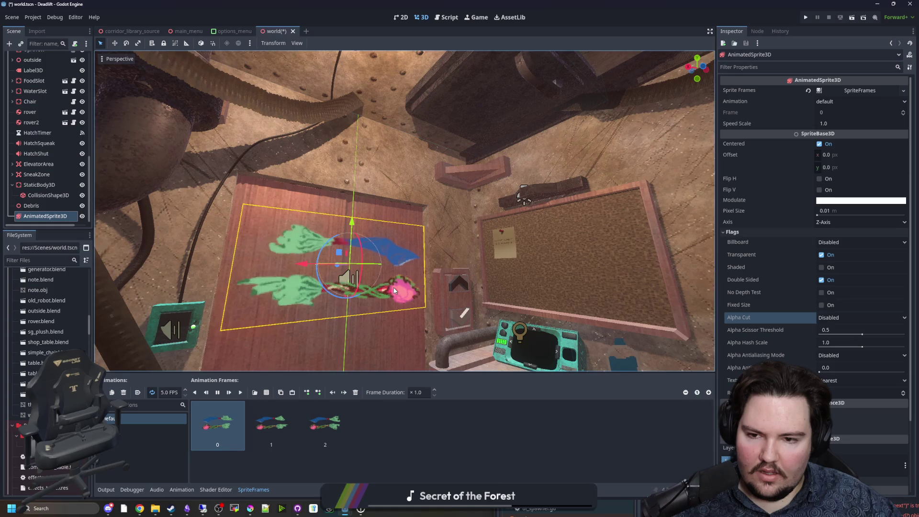
pyautogui.moveTo(418, 284); pyautogui.dragTo(419, 284)
pyautogui.moveTo(376, 194)
pyautogui.mouseDown()
pyautogui.moveTo(364, 160)
pyautogui.moveTo(307, 126)
pyautogui.moveTo(283, 125)
pyautogui.moveTo(433, 214)
pyautogui.moveTo(452, 259)
pyautogui.moveTo(442, 95)
pyautogui.moveTo(507, 295)
pyautogui.mouseUp()
pyautogui.moveTo(316, 277)
pyautogui.mouseDown()
pyautogui.moveTo(373, 280)
pyautogui.moveTo(397, 230)
pyautogui.moveTo(354, 108)
pyautogui.moveTo(400, 243)
pyautogui.moveTo(117, 277)
pyautogui.mouseUp()
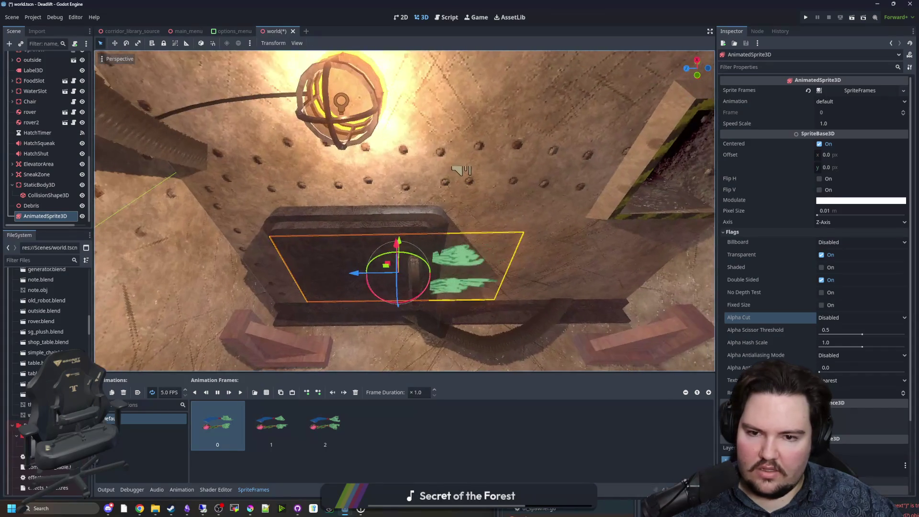
# Step: Rename the sprite node to DoormanHands
pyautogui.doubleClick(53, 216)
pyautogui.write('Do')
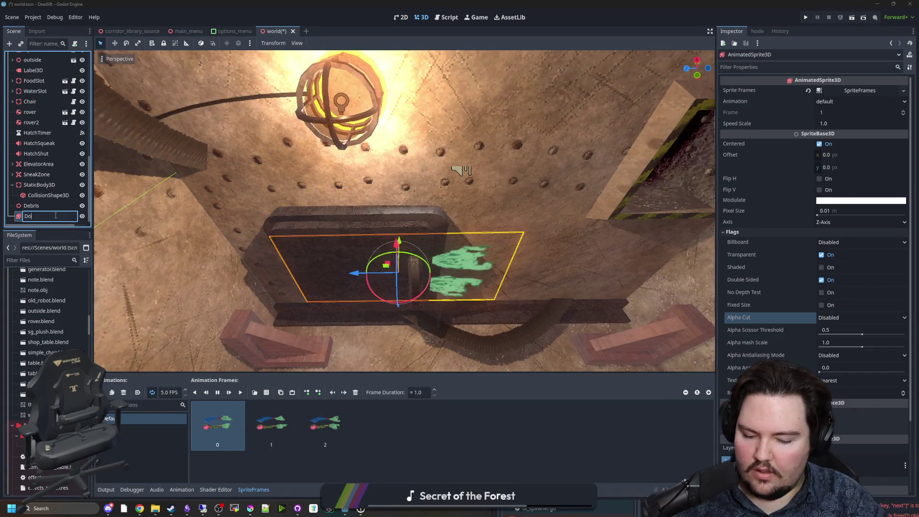
pyautogui.write('orman')
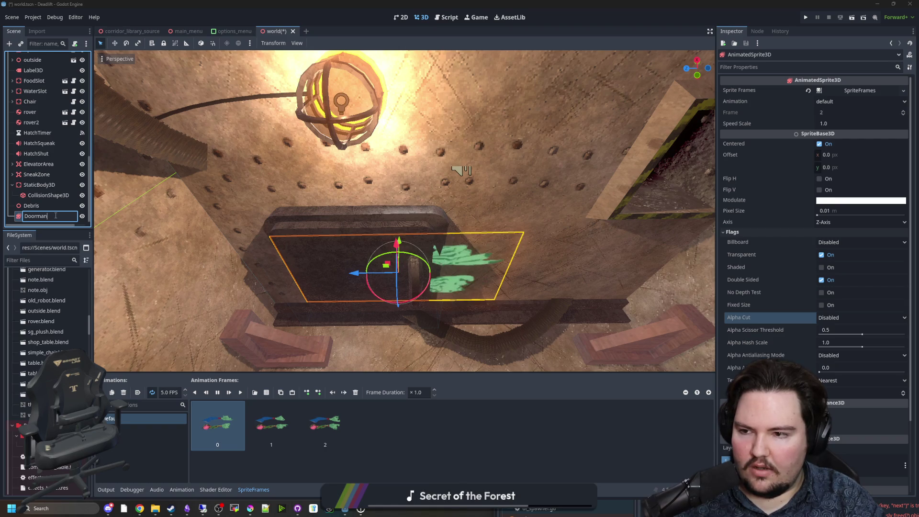
pyautogui.write('Hands')
pyautogui.press('Return')
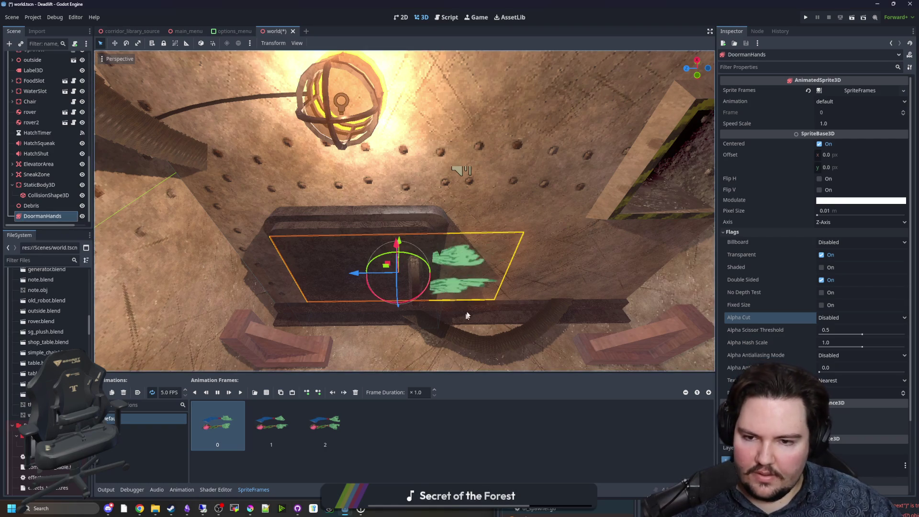
# Step: Nudge DoormanHands along its blue axis, rotate it -30 degrees, lift it, and adjust its offset
pyautogui.moveTo(463, 314); pyautogui.dragTo(527, 306)
pyautogui.moveTo(435, 272); pyautogui.dragTo(446, 273)
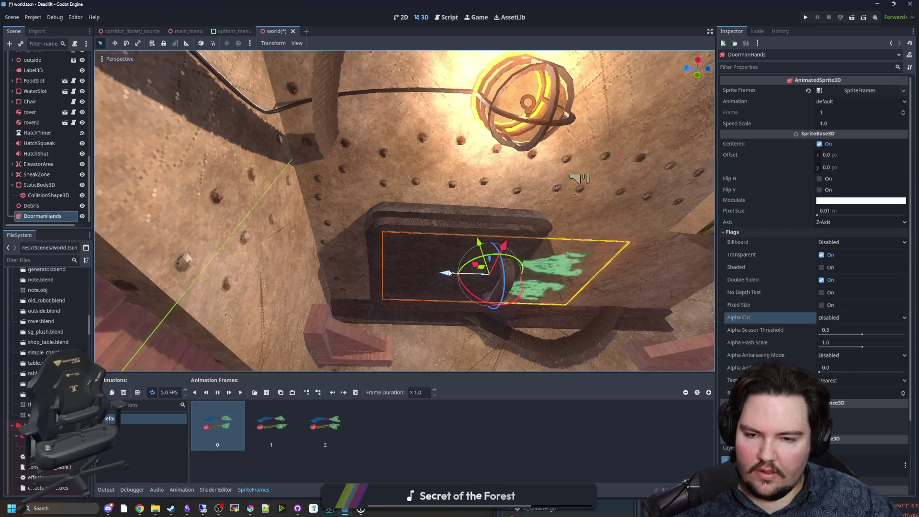
pyautogui.moveTo(485, 303); pyautogui.dragTo(469, 302)
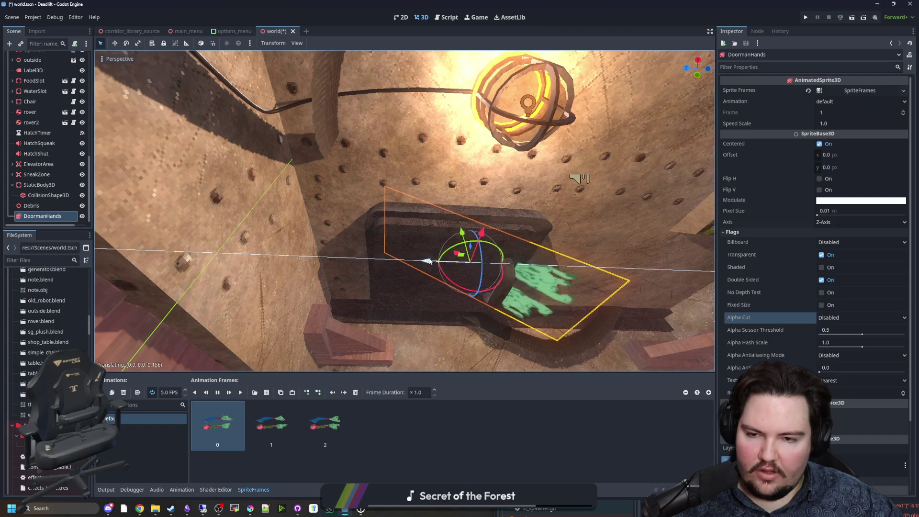
pyautogui.moveTo(433, 263); pyautogui.dragTo(375, 326)
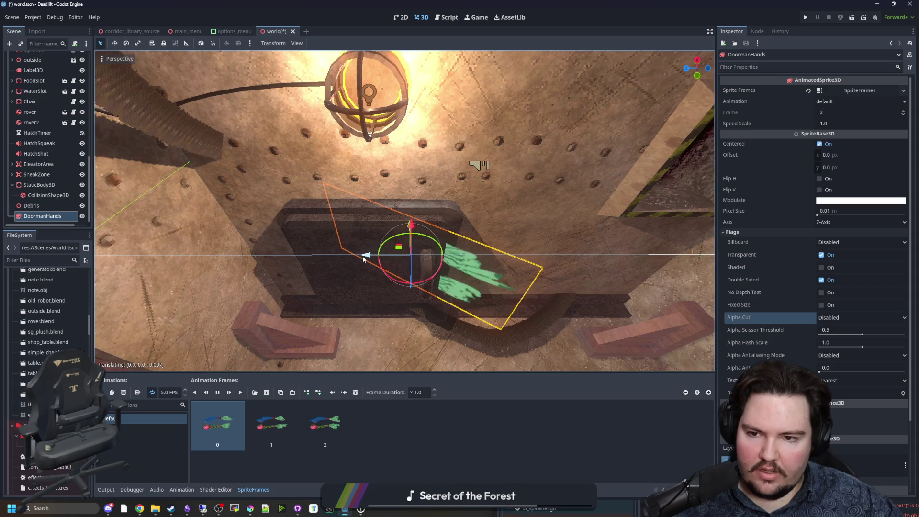
pyautogui.moveTo(335, 304)
pyautogui.mouseDown()
pyautogui.moveTo(364, 335)
pyautogui.moveTo(411, 356)
pyautogui.mouseUp()
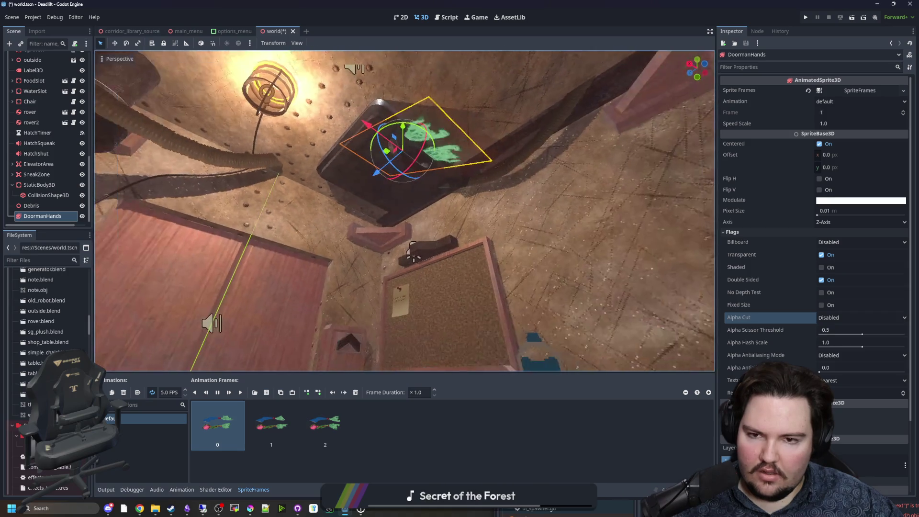
pyautogui.moveTo(412, 254)
pyautogui.mouseDown()
pyautogui.moveTo(388, 318)
pyautogui.moveTo(354, 273)
pyautogui.moveTo(289, 216)
pyautogui.moveTo(331, 270)
pyautogui.mouseUp()
pyautogui.moveTo(337, 165)
pyautogui.mouseDown()
pyautogui.moveTo(324, 158)
pyautogui.moveTo(353, 213)
pyautogui.moveTo(359, 189)
pyautogui.mouseUp()
pyautogui.moveTo(374, 129); pyautogui.dragTo(375, 127)
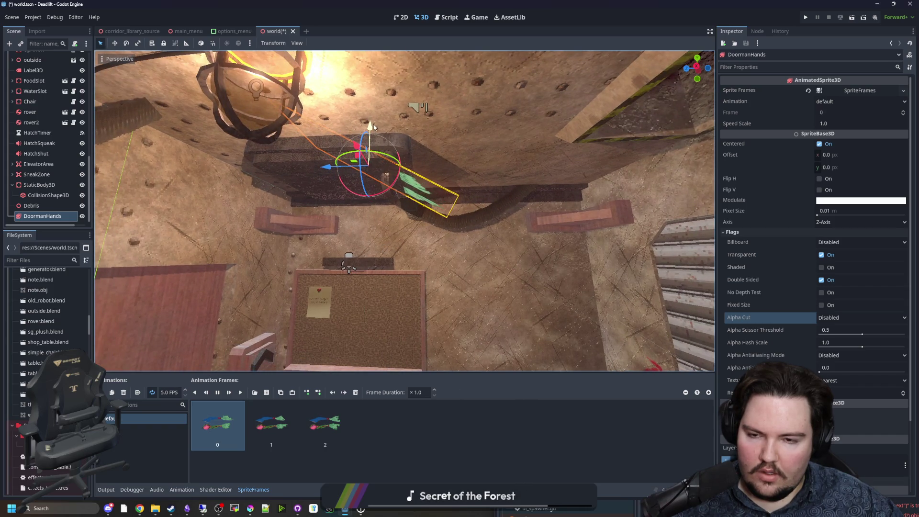
pyautogui.moveTo(357, 187); pyautogui.dragTo(651, 276)
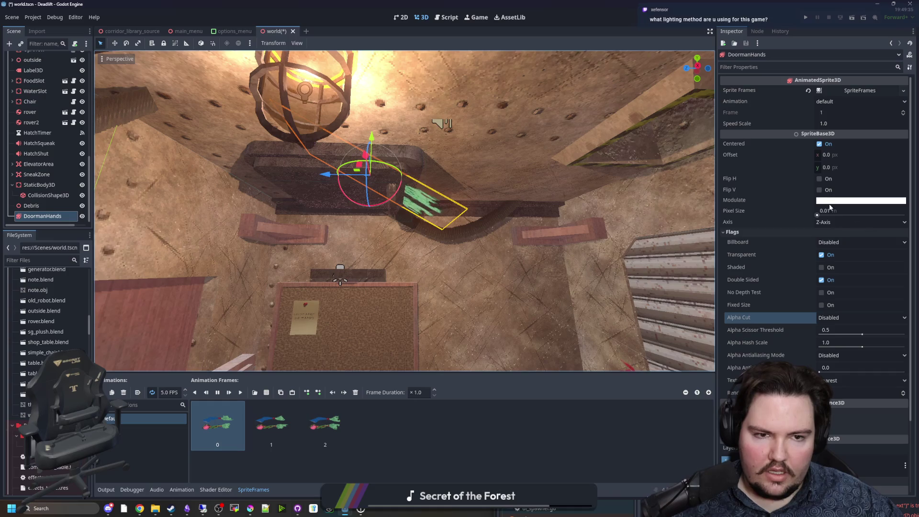
pyautogui.moveTo(832, 167); pyautogui.dragTo(834, 167)
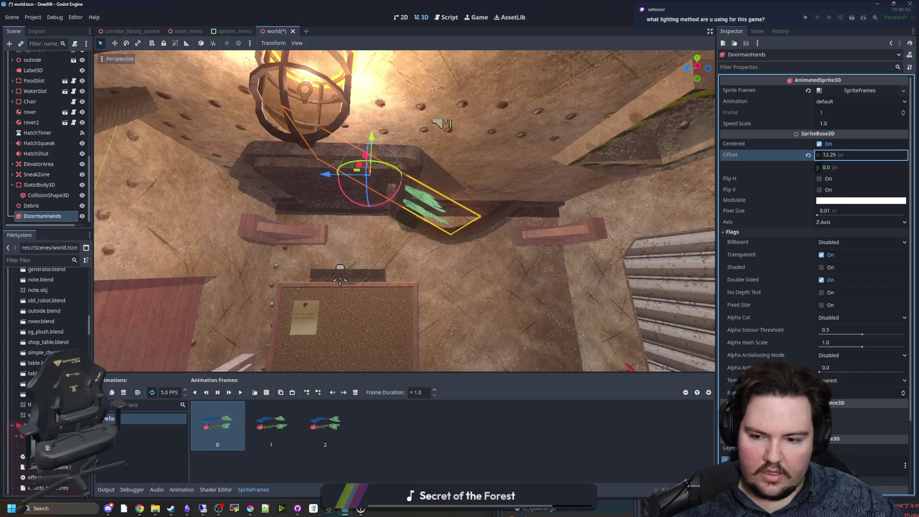
pyautogui.write('24.645')
# Step: Set DoormanHands' horizontal offset to 100 px
pyautogui.click(232, 434)
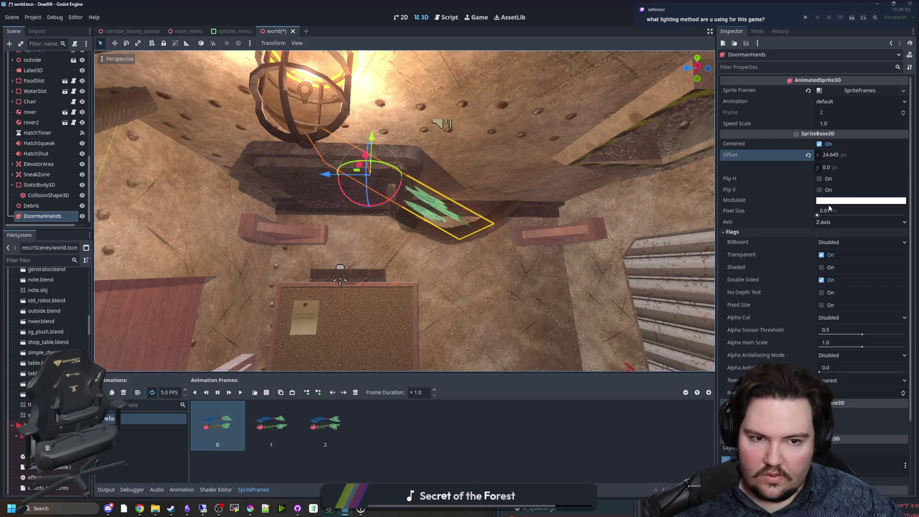
pyautogui.click(835, 155)
pyautogui.write('100')
pyautogui.press('Return')
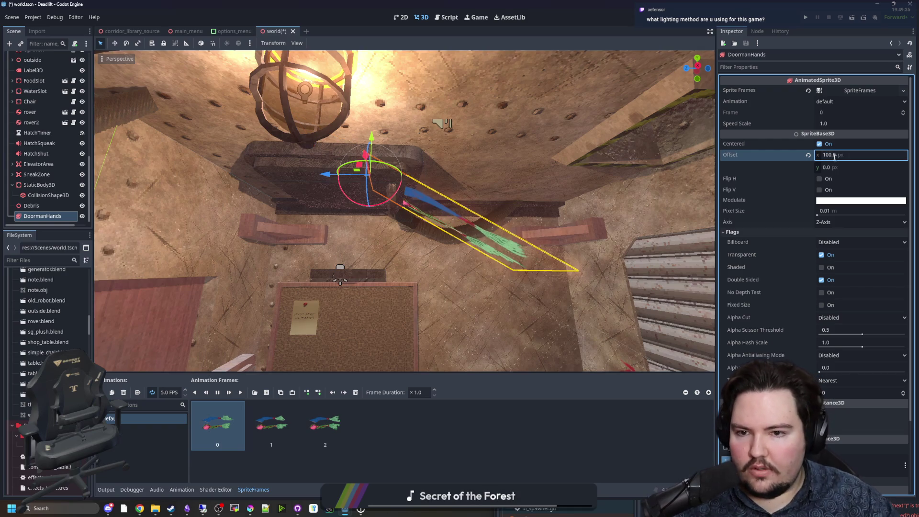
# Step: Move DoormanHands up and left along the panel and check it from several angles
pyautogui.press('f')
pyautogui.moveTo(393, 220)
pyautogui.mouseDown()
pyautogui.moveTo(311, 232)
pyautogui.moveTo(365, 170)
pyautogui.mouseUp()
pyautogui.moveTo(321, 200)
pyautogui.mouseDown()
pyautogui.moveTo(357, 207)
pyautogui.moveTo(311, 168)
pyautogui.mouseUp()
pyautogui.moveTo(404, 211); pyautogui.dragTo(364, 192)
pyautogui.moveTo(476, 240)
pyautogui.mouseDown()
pyautogui.moveTo(323, 144)
pyautogui.moveTo(364, 220)
pyautogui.mouseUp()
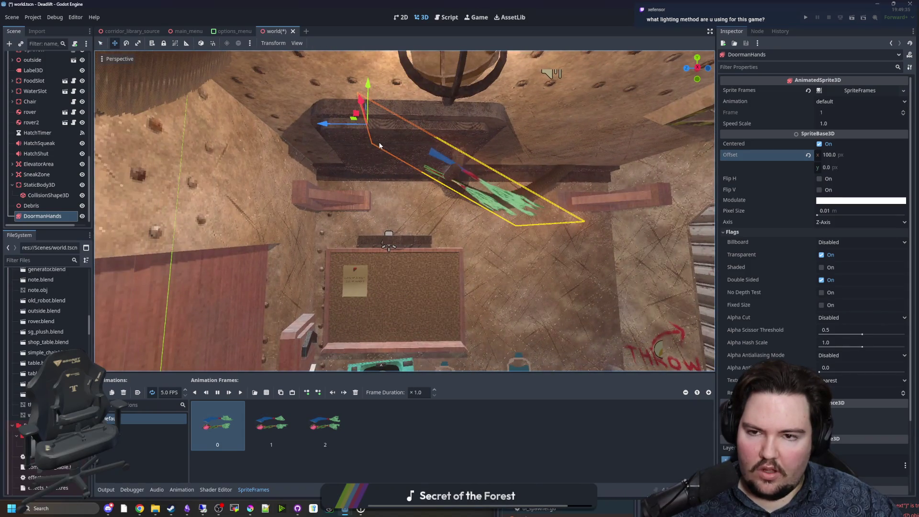
pyautogui.moveTo(379, 145); pyautogui.dragTo(432, 162)
pyautogui.moveTo(342, 163); pyautogui.dragTo(364, 167)
pyautogui.scroll(10, 70, 79)
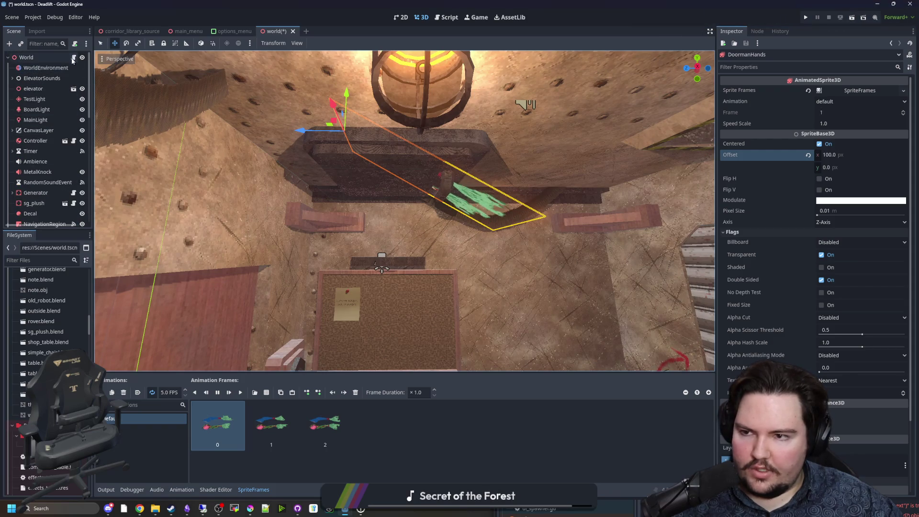
pyautogui.scroll(-10, 73, 209)
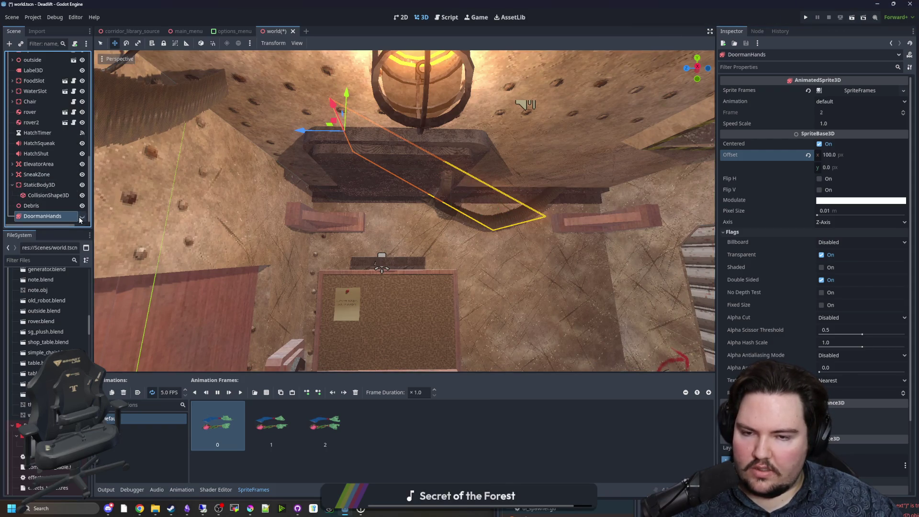
pyautogui.scroll(10, 79, 210)
pyautogui.click(74, 57)
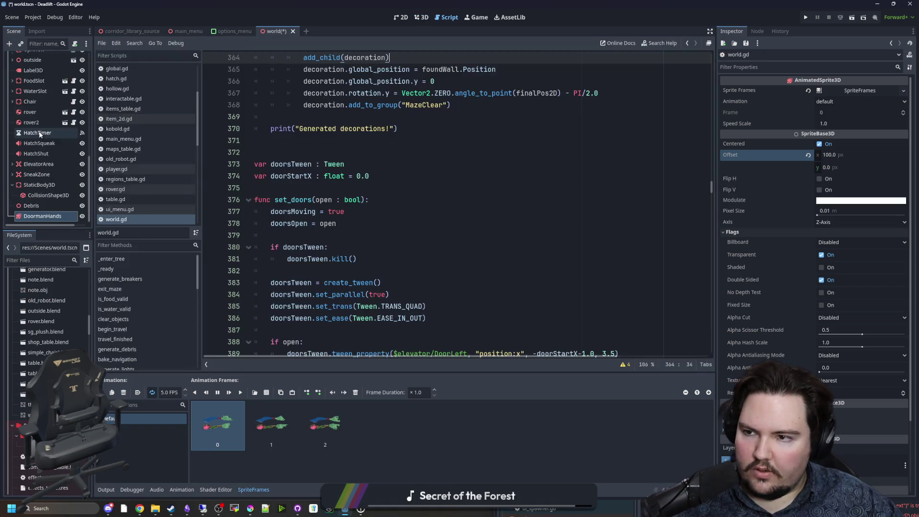
# Step: Find set_hatch_stage in world.gd and open blank lines above var time
pyautogui.hotkey('ctrl', 'f')
pyautogui.write('hatch')
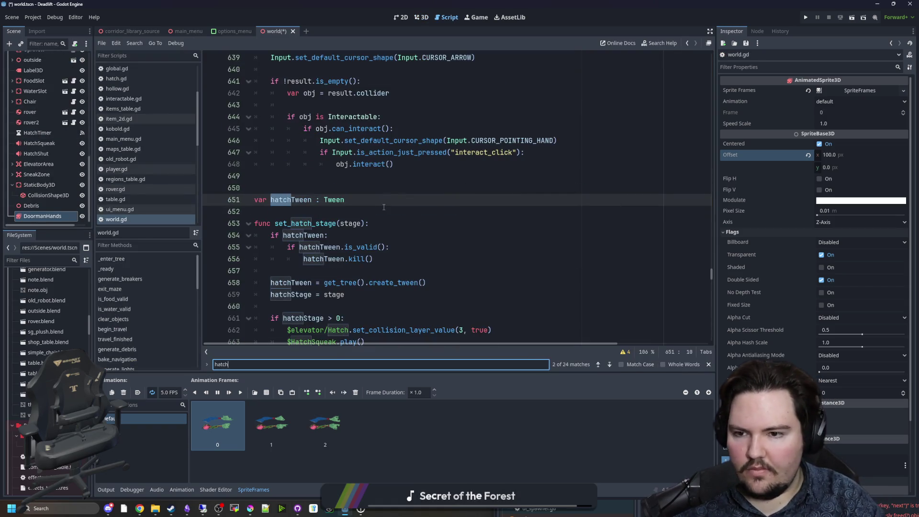
pyautogui.scroll(-5, 384, 207)
pyautogui.click(328, 214)
pyautogui.scroll(-2, 328, 218)
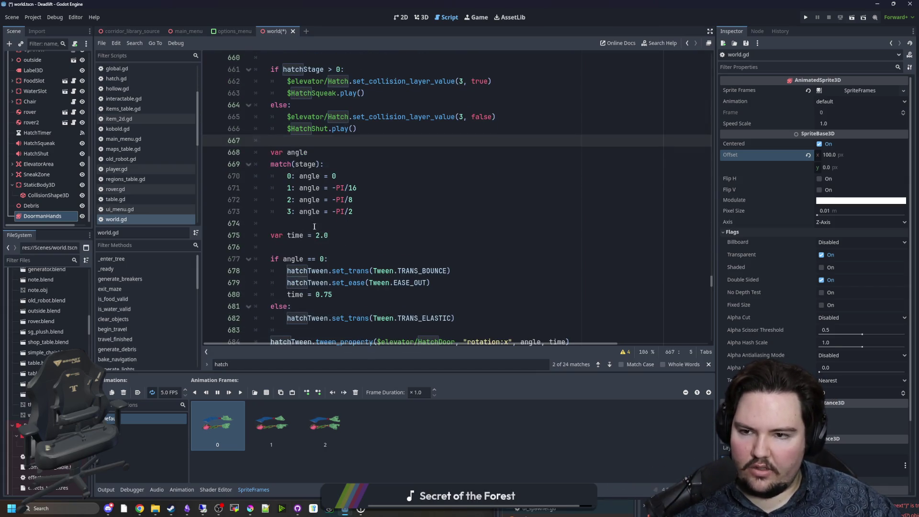
pyautogui.click(315, 227)
pyautogui.press('Return')
pyautogui.press('Return')
pyautogui.press('Up')
# Step: Insert a DoormanHands node reference and set it to visible = true
pyautogui.moveTo(41, 215); pyautogui.dragTo(303, 234)
pyautogui.press('Return')
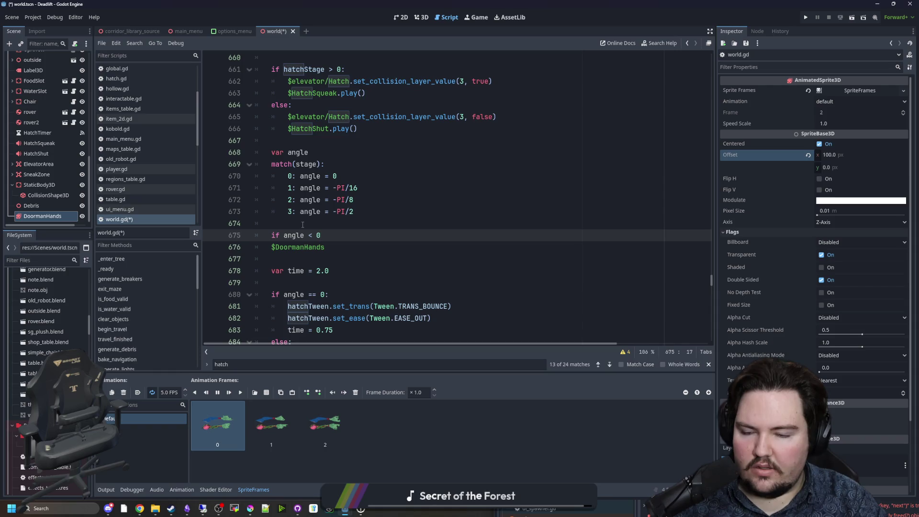
pyautogui.click(271, 248)
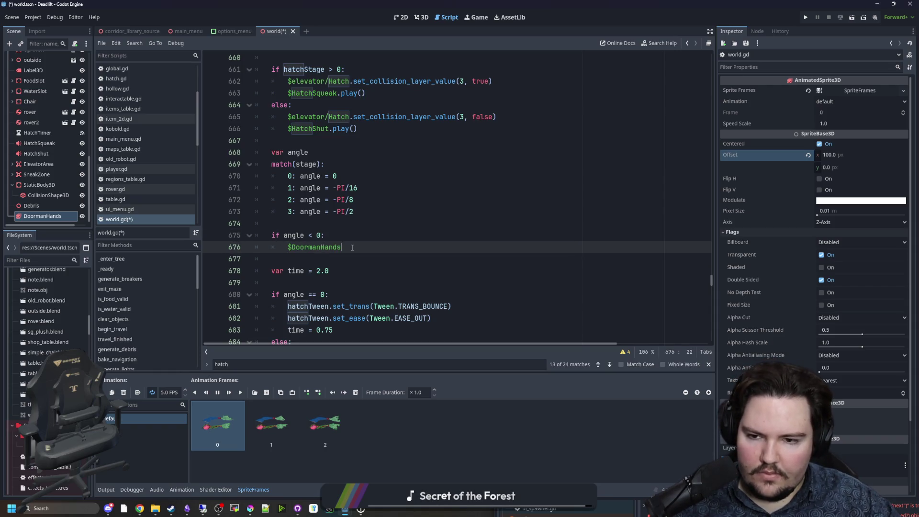
pyautogui.write('.visibile = true')
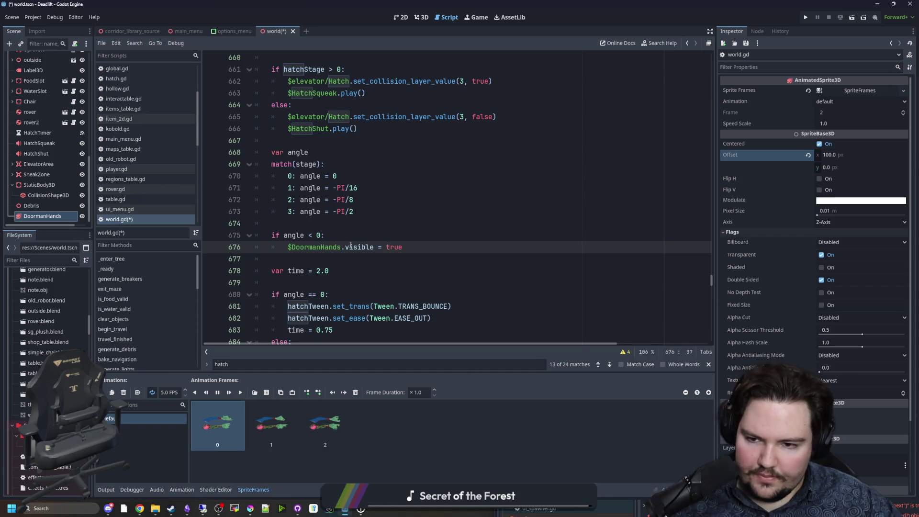
# Step: Under the if angle < 0 check, add $DoormanHands.rotation.x = angle
pyautogui.click(362, 236)
pyautogui.press('Return')
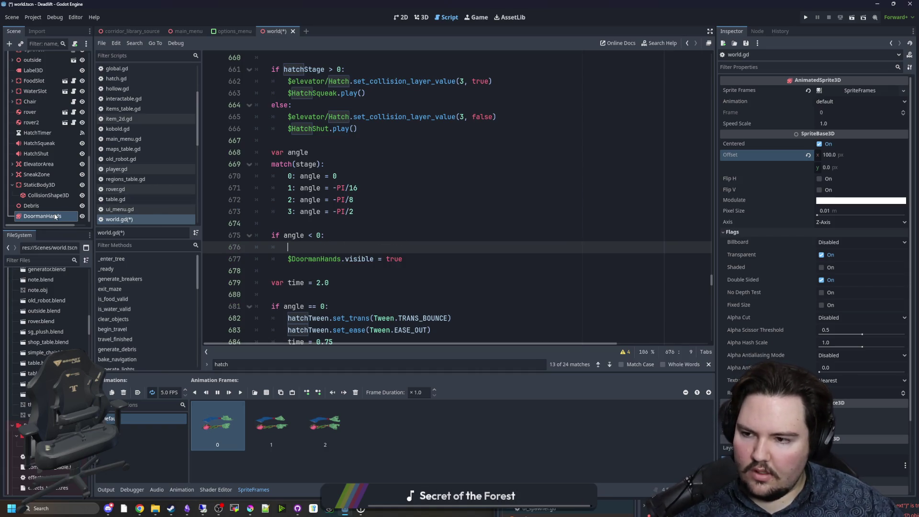
pyautogui.scroll(-1, 322, 228)
pyautogui.scroll(1, 329, 232)
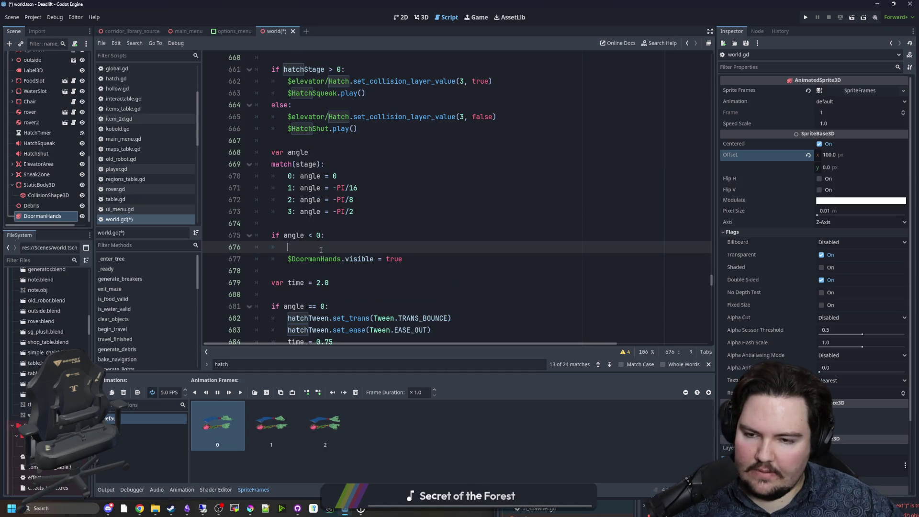
pyautogui.write('$DoormanHands')
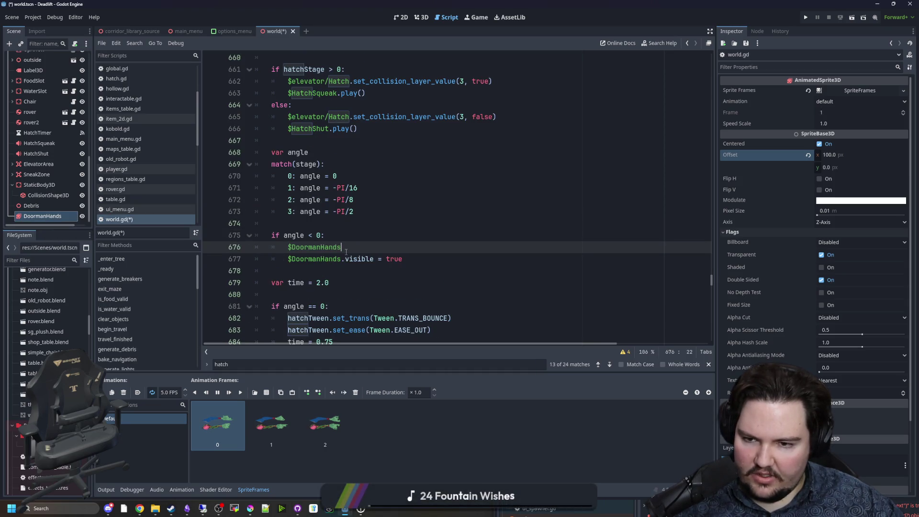
pyautogui.click(421, 17)
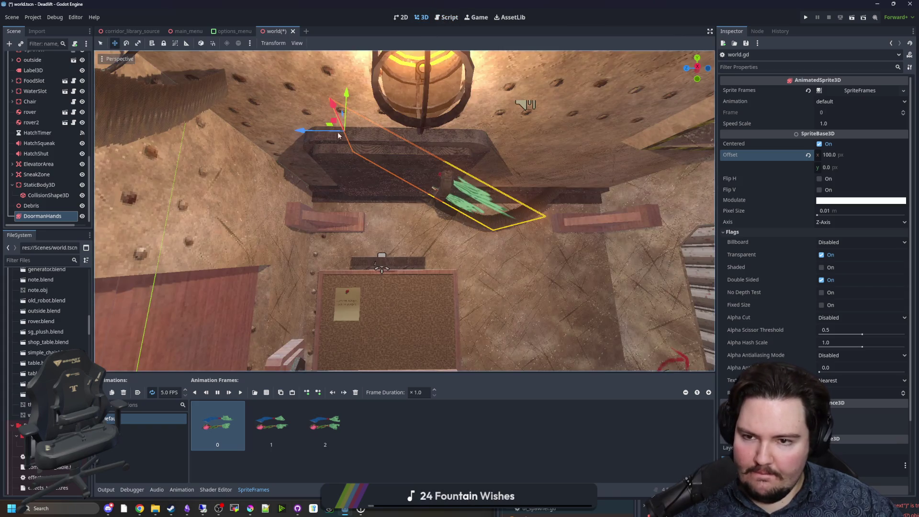
pyautogui.scroll(10, 68, 61)
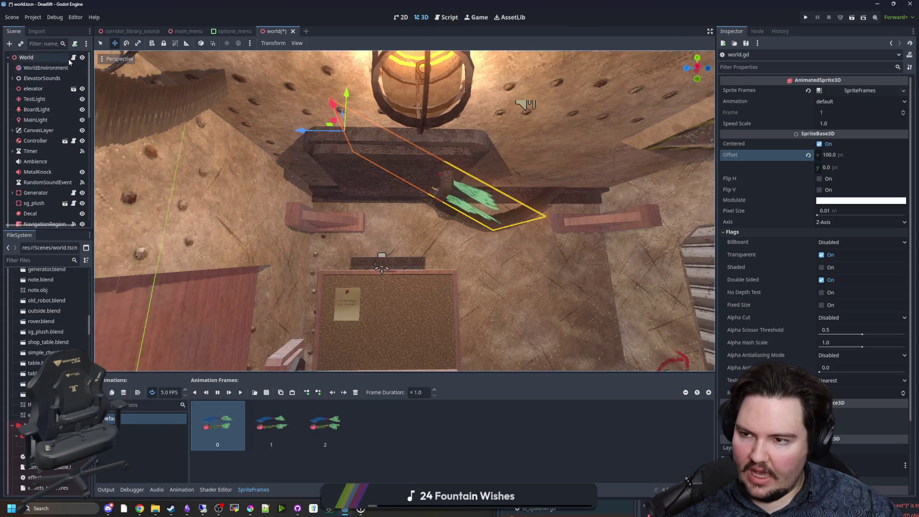
pyautogui.click(71, 58)
pyautogui.write('.')
pyautogui.press('BackSpace')
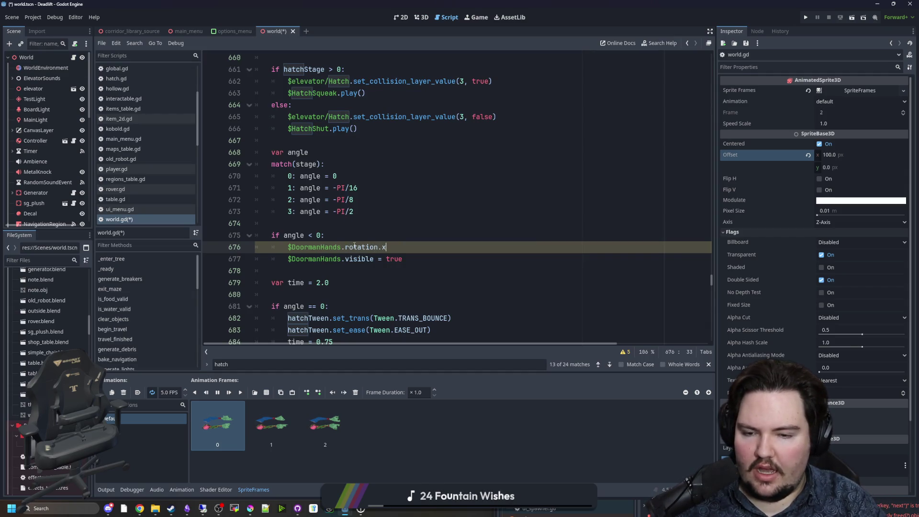
pyautogui.write(' = ')
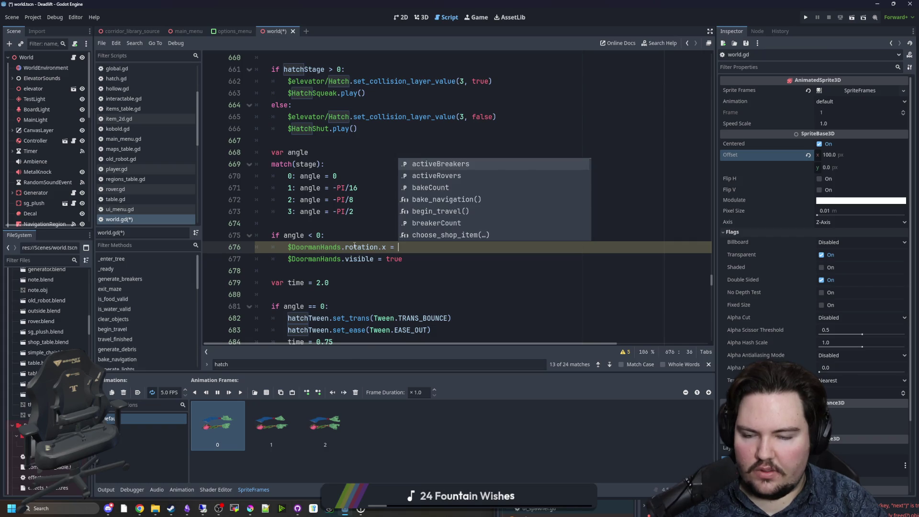
pyautogui.write('angle')
pyautogui.press('Escape')
# Step: Save world.gd, hide DoormanHands in the scene, and run the game with F5
pyautogui.click(356, 224)
pyautogui.hotkey('ctrl', 's')
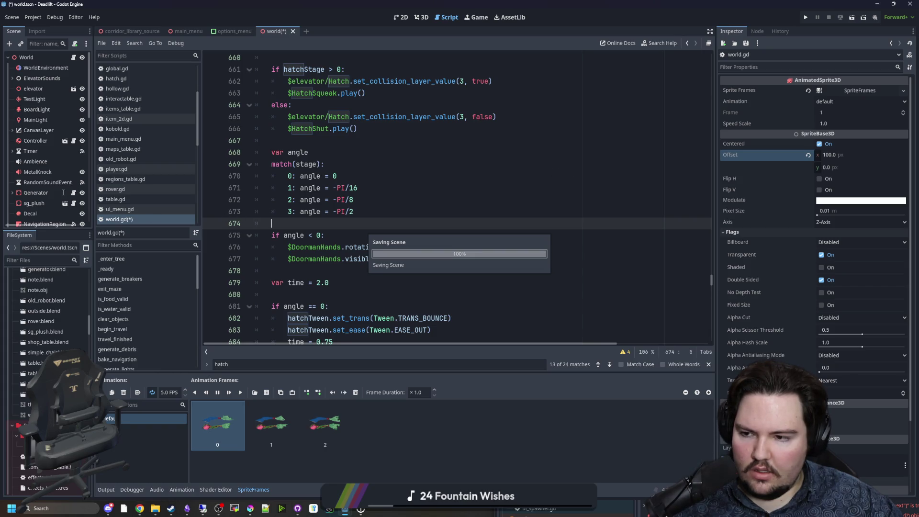
pyautogui.click(85, 216)
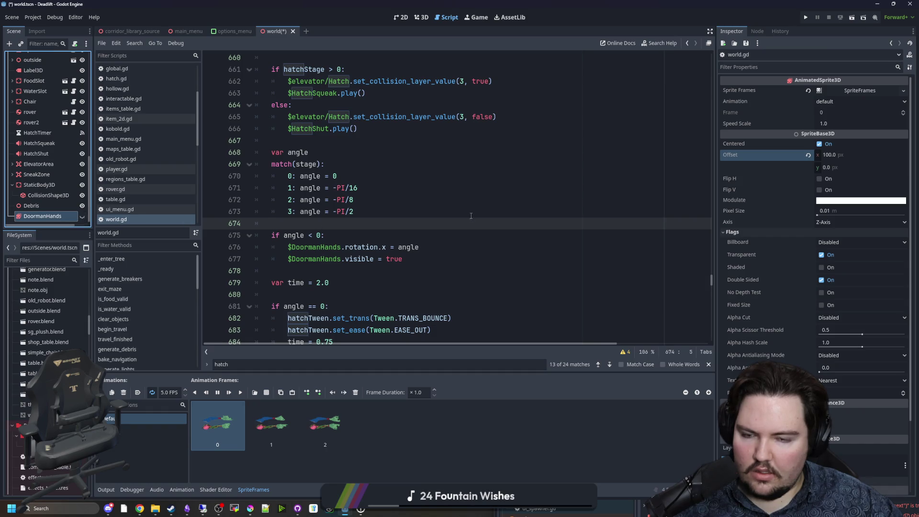
pyautogui.press('F5')
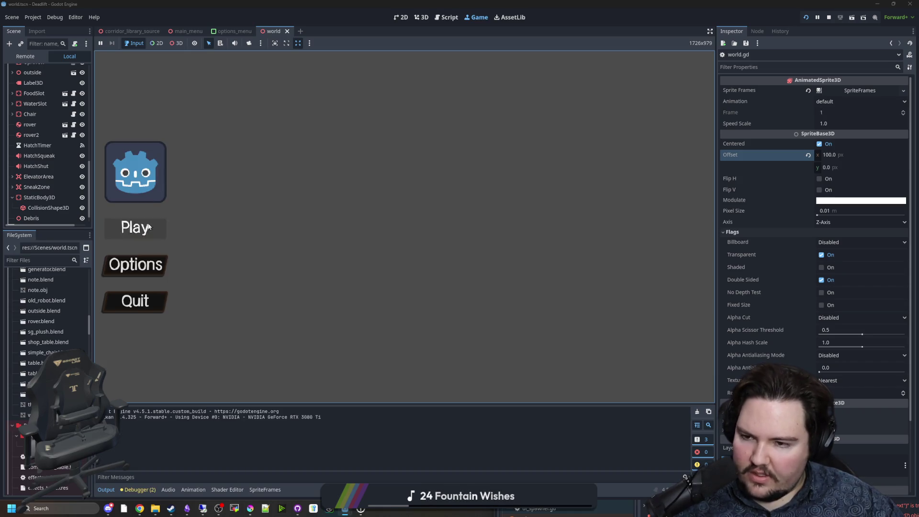
# Step: Start a game from the main menu and resume play after closing the Start menu
pyautogui.click(152, 231)
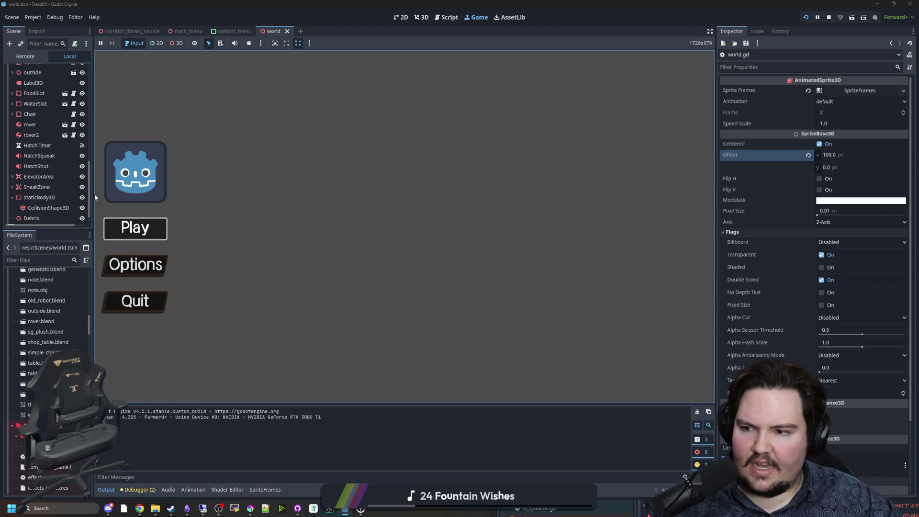
pyautogui.scroll(10, 63, 164)
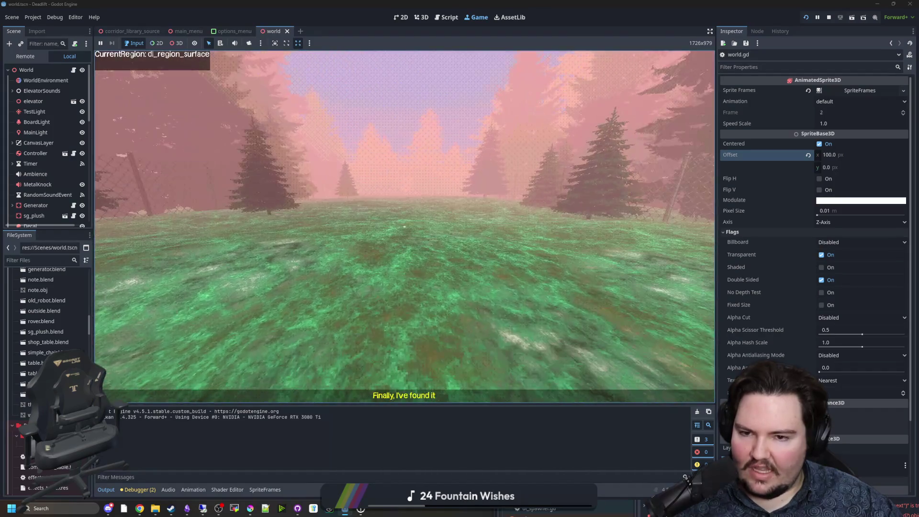
pyautogui.press('super')
pyautogui.click(382, 190)
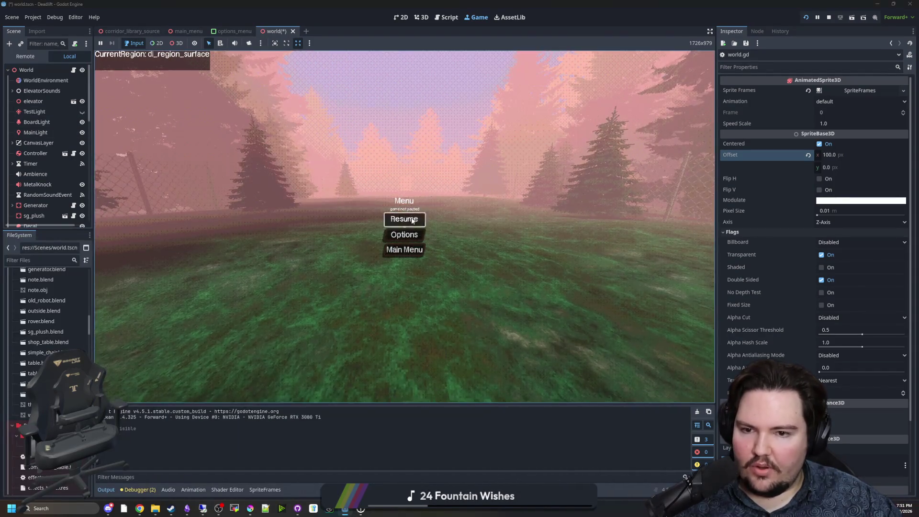
pyautogui.click(404, 219)
# Step: Walk from the forest through the building's doorway and down the shaft into the elevator, then pause
pyautogui.press('w')
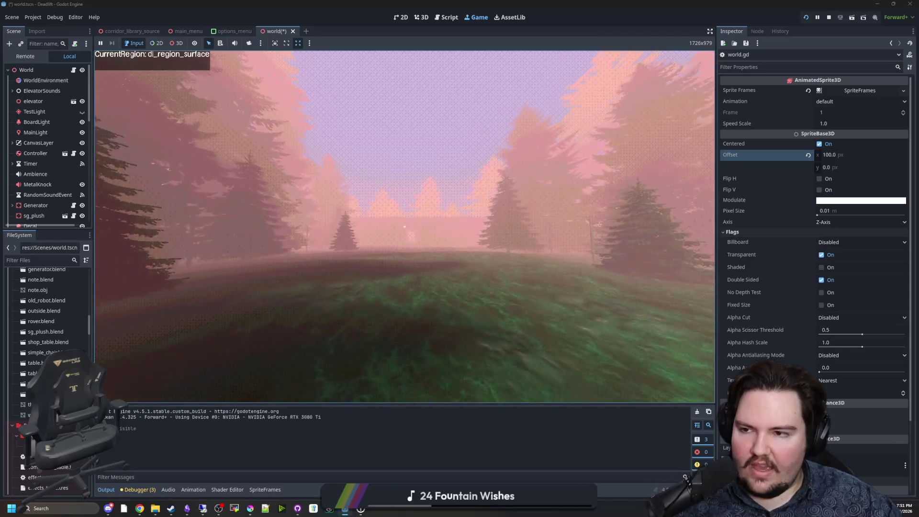
pyautogui.press('w')
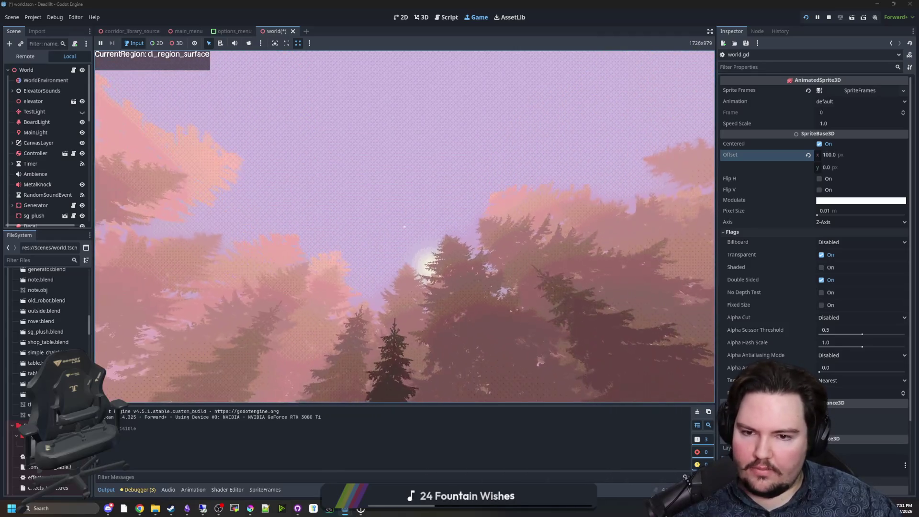
pyautogui.press('w')
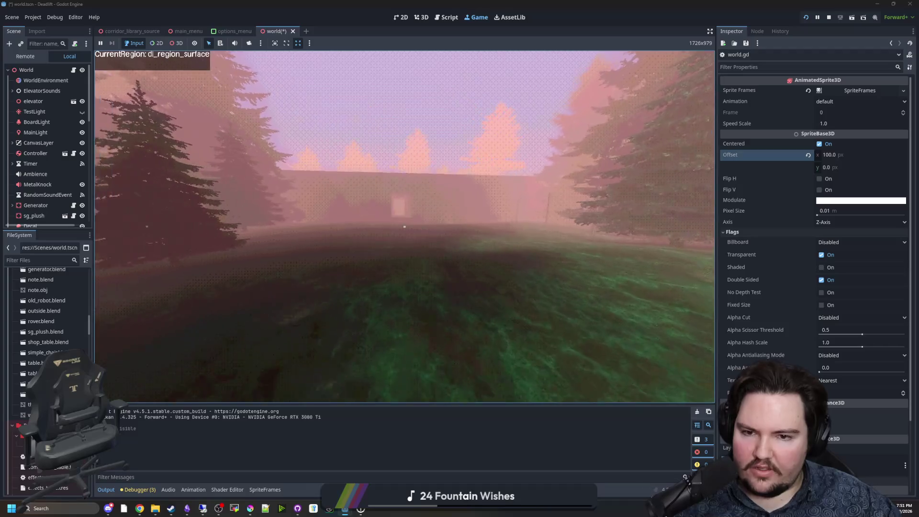
pyautogui.press('w')
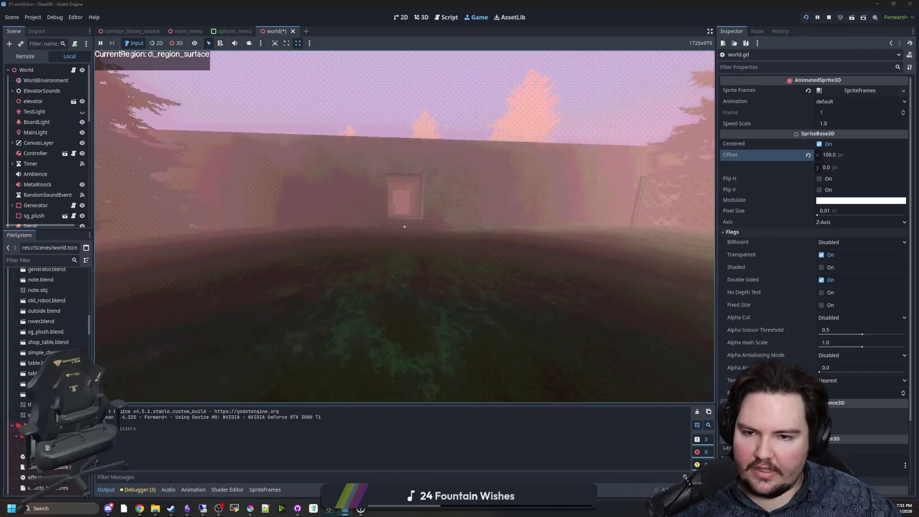
pyautogui.press('w')
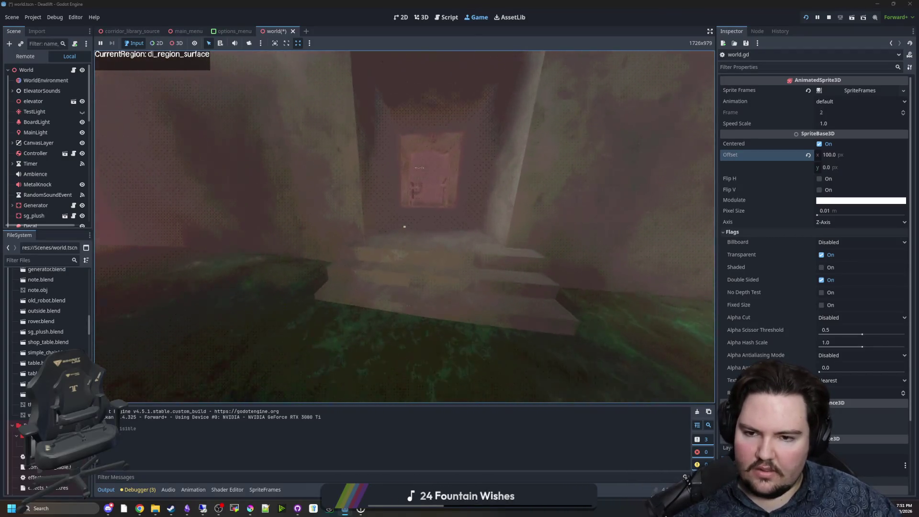
pyautogui.press('w')
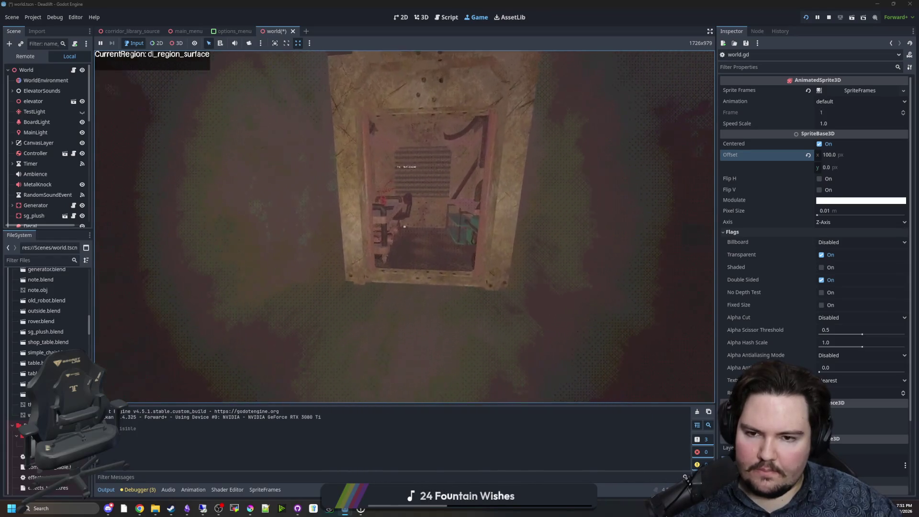
pyautogui.press('Escape')
# Step: Select the HatchTimer node in the Scene tree
pyautogui.press('super')
pyautogui.scroll(-5, 33, 194)
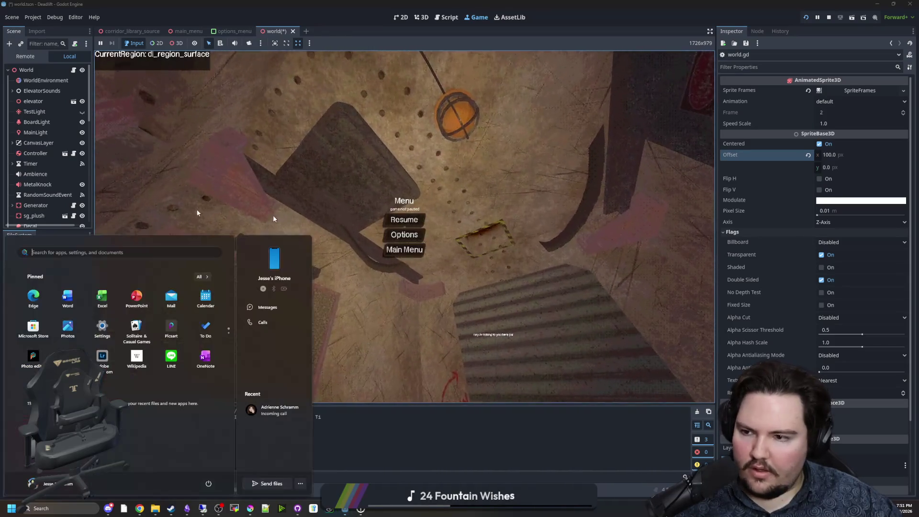
pyautogui.click(33, 194)
pyautogui.press('Up')
pyautogui.press('Up')
pyautogui.press('Up')
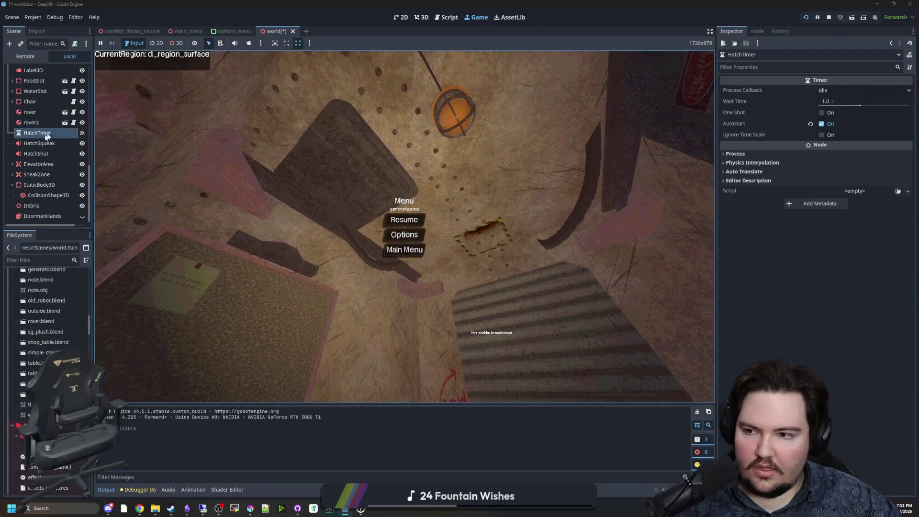
pyautogui.scroll(5, 67, 67)
pyautogui.click(74, 70)
# Step: Type a hatchTimer reference below the visible = true line, then return to the running game
pyautogui.click(395, 224)
pyautogui.scroll(-1, 395, 224)
pyautogui.scroll(-2, 395, 224)
pyautogui.click(448, 151)
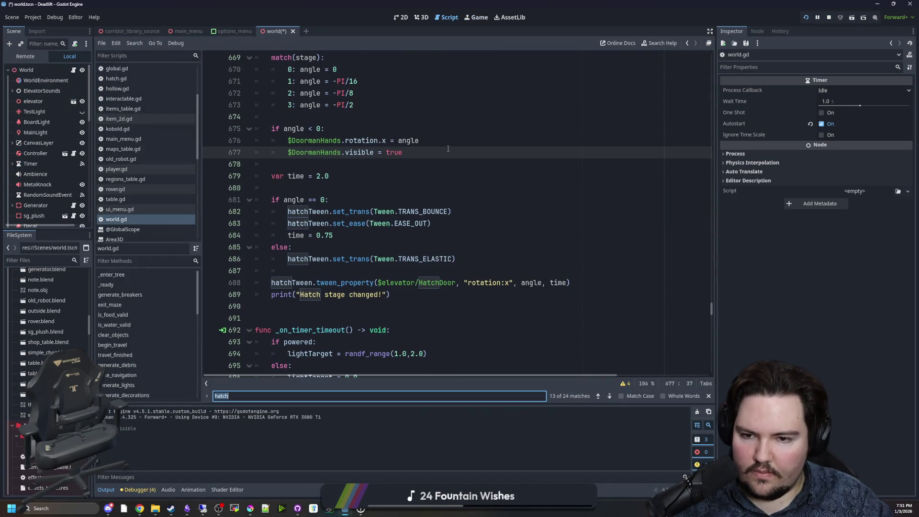
pyautogui.write('hatchTimer')
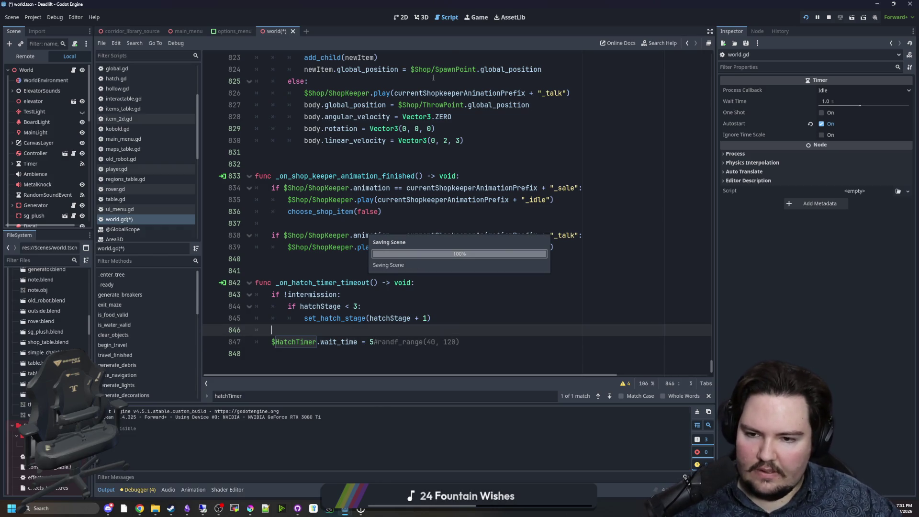
pyautogui.click(488, 22)
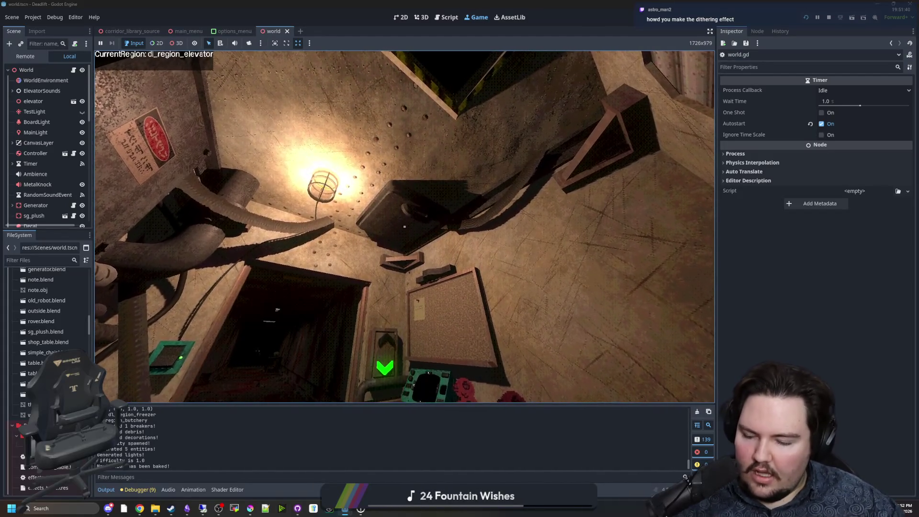
# Step: Pause the game, filter the FileSystem dock for '.gdsh' and open effect.gdshader
pyautogui.press('Escape')
pyautogui.press('super')
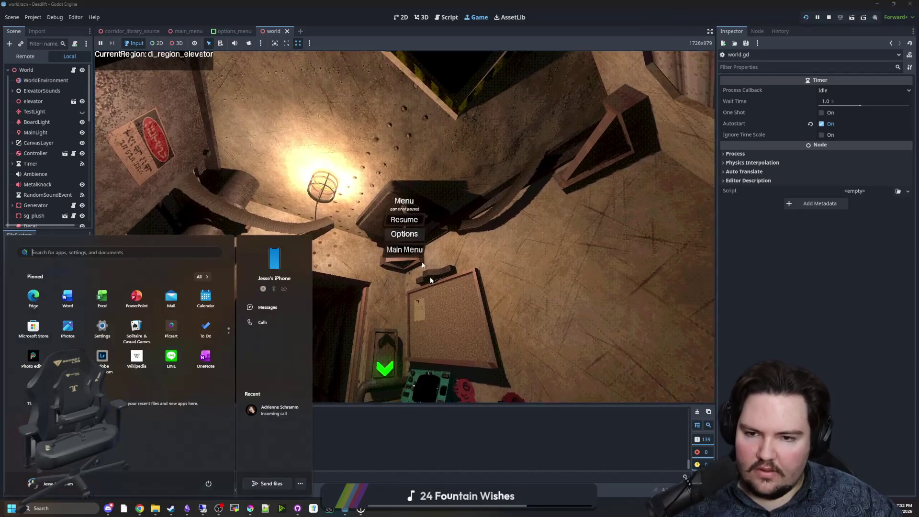
pyautogui.press('Escape')
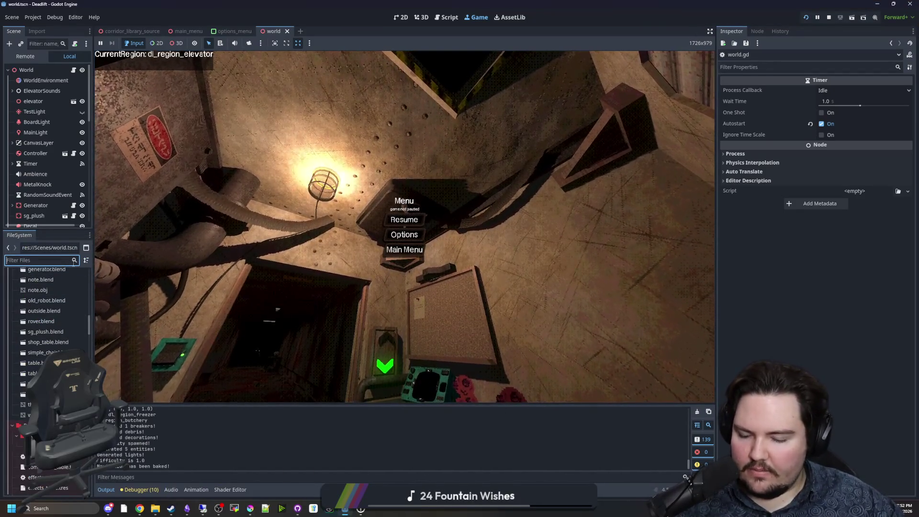
pyautogui.write('dith')
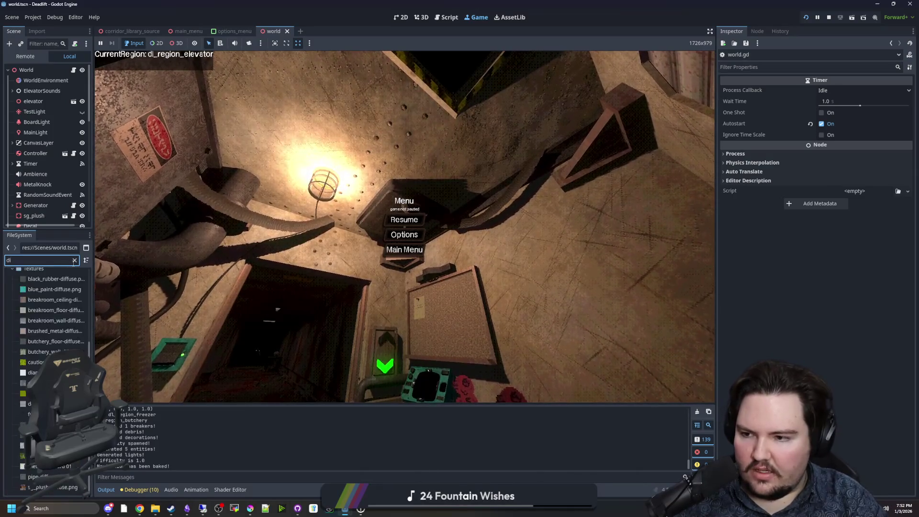
pyautogui.click(74, 260)
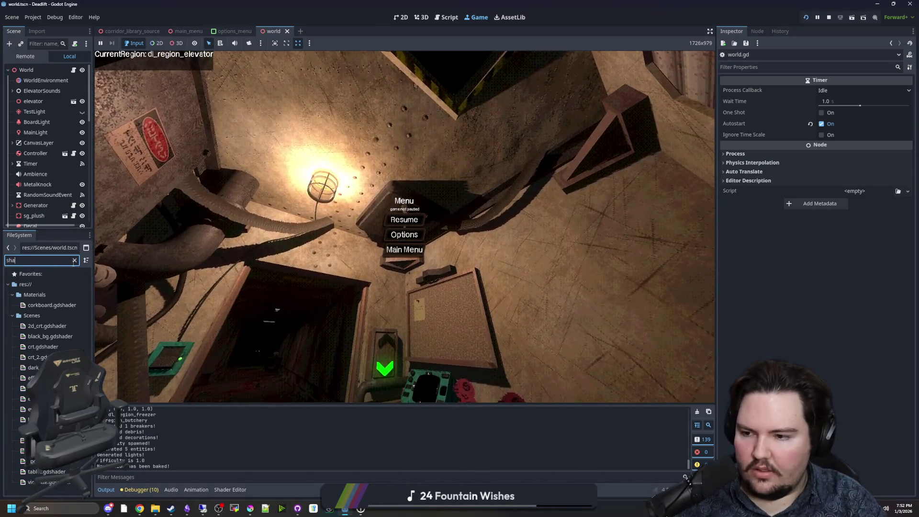
pyautogui.write('.gdsh')
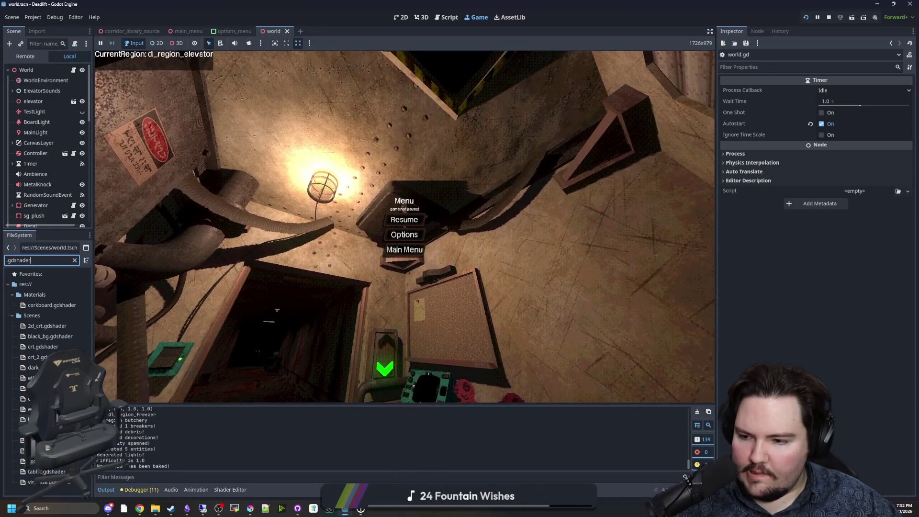
pyautogui.doubleClick(31, 377)
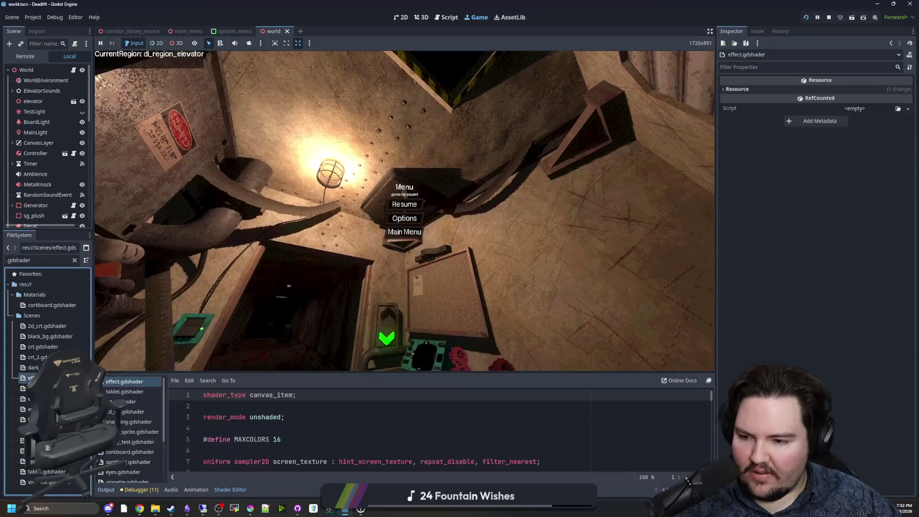
# Step: Enlarge the Shader Editor panel and scroll through the dithering shader code
pyautogui.scroll(-4, 288, 433)
pyautogui.scroll(3, 277, 435)
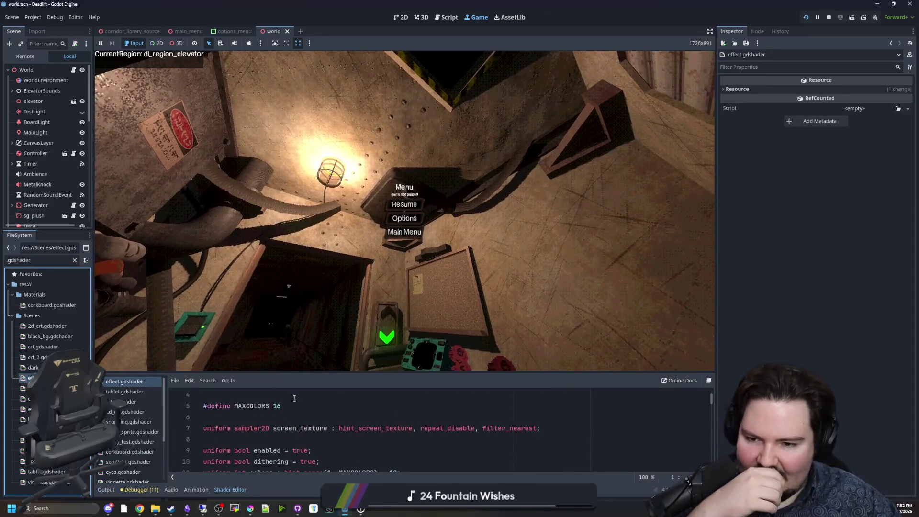
pyautogui.moveTo(309, 373); pyautogui.dragTo(320, 279)
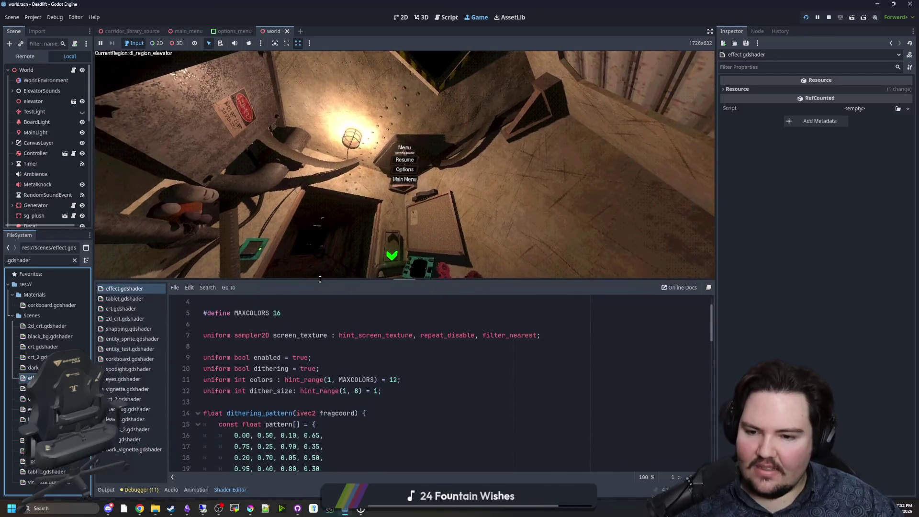
pyautogui.scroll(-3, 323, 367)
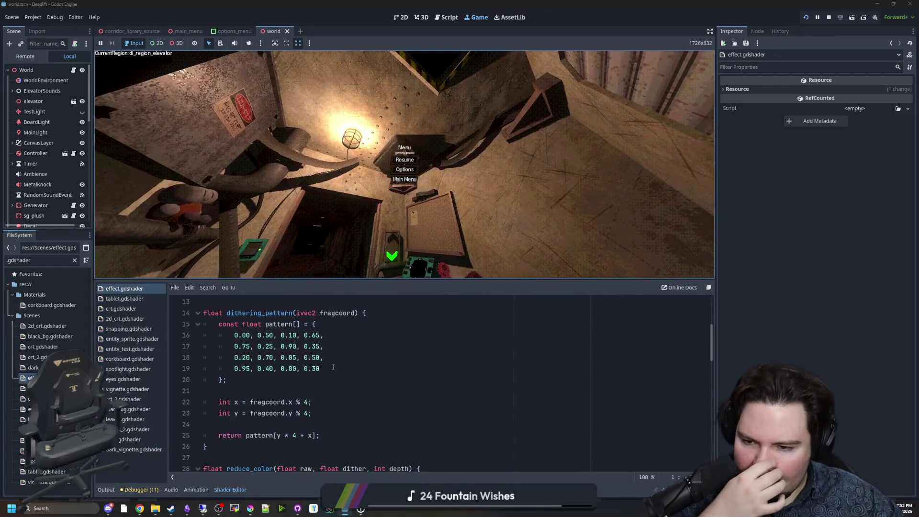
pyautogui.scroll(-5, 334, 367)
pyautogui.scroll(-8, 339, 363)
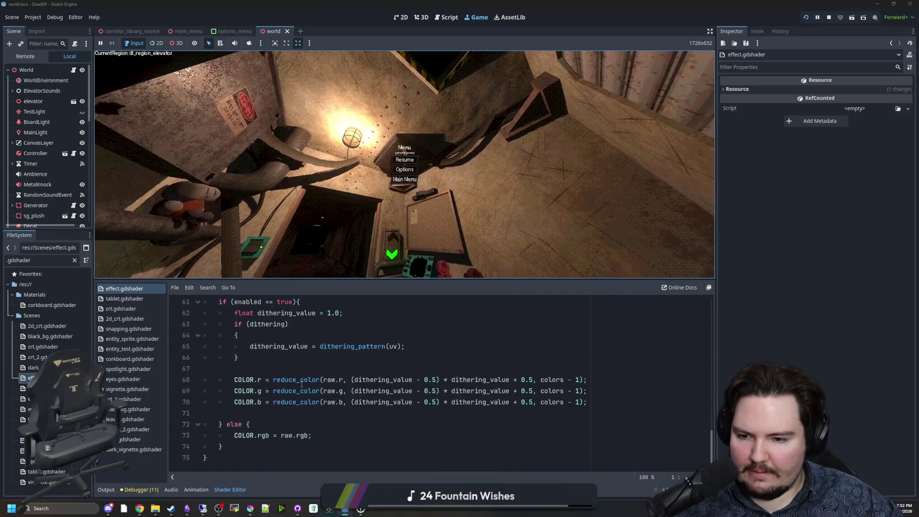
pyautogui.scroll(1, 275, 384)
pyautogui.scroll(2, 368, 411)
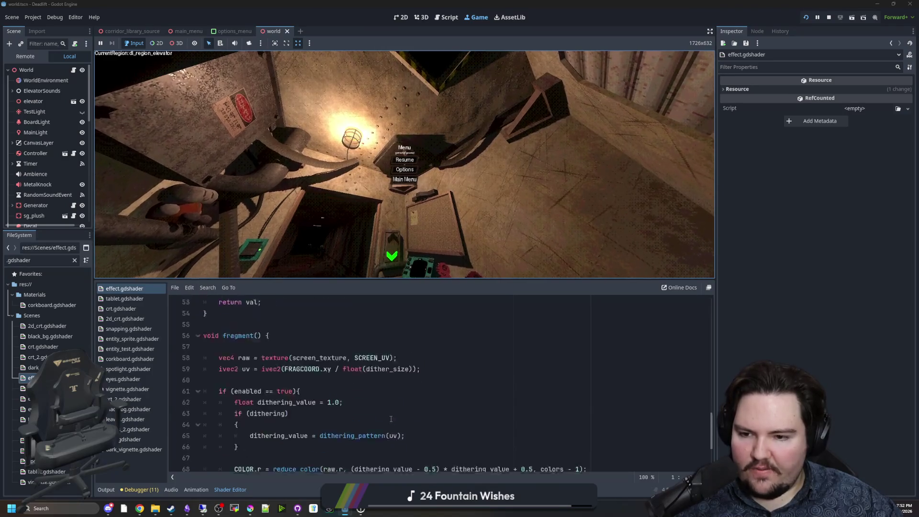
pyautogui.scroll(-3, 297, 371)
# Step: Highlight the colour-reduction lines 68–70 and the dithering_pattern call on line 65
pyautogui.moveTo(234, 380); pyautogui.dragTo(463, 392)
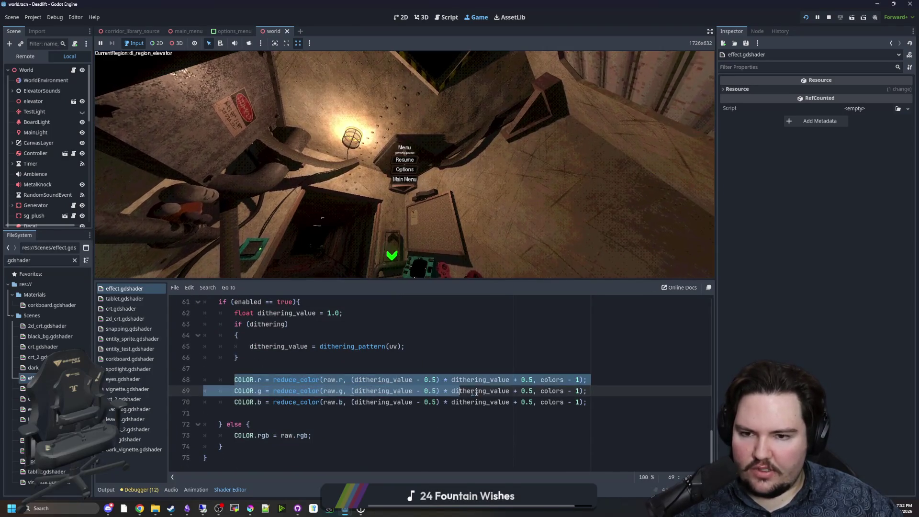
pyautogui.moveTo(586, 391); pyautogui.dragTo(598, 403)
pyautogui.click(604, 405)
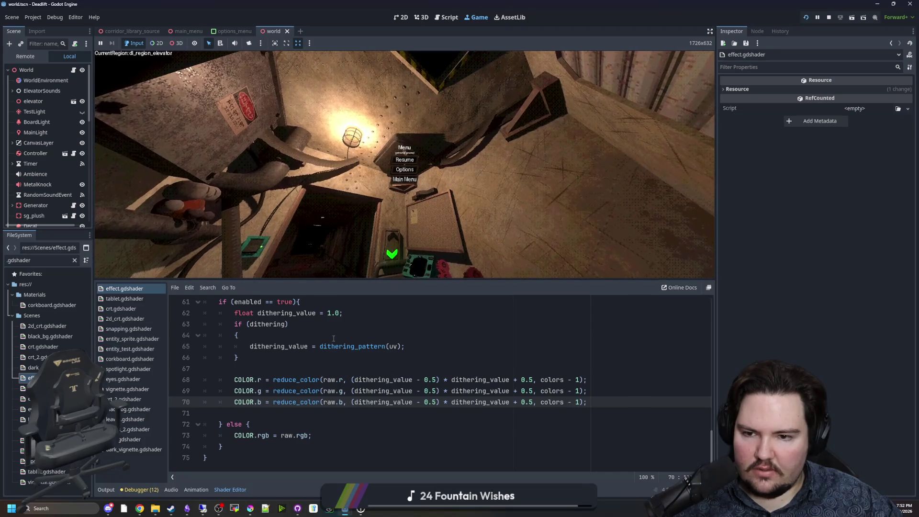
pyautogui.moveTo(245, 380); pyautogui.dragTo(587, 380)
pyautogui.click(587, 380)
pyautogui.scroll(1, 317, 365)
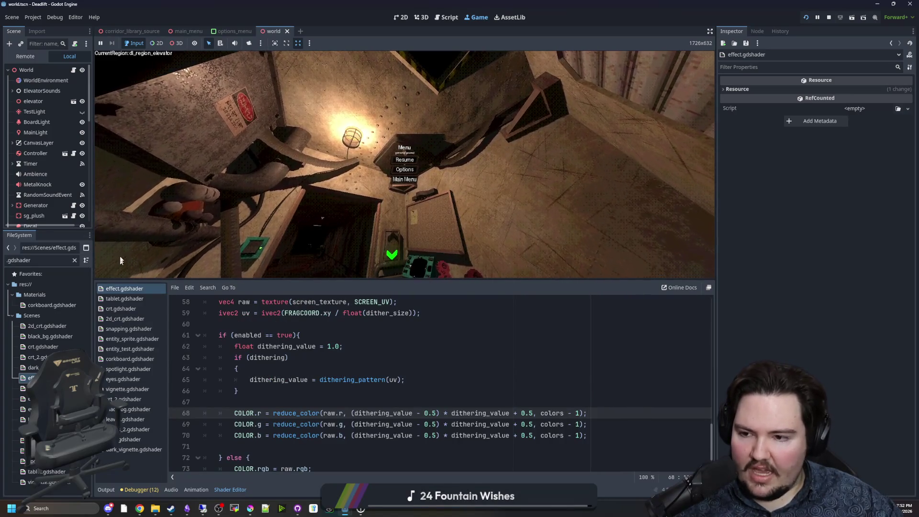
pyautogui.moveTo(250, 379); pyautogui.dragTo(404, 380)
pyautogui.moveTo(249, 379); pyautogui.dragTo(405, 380)
pyautogui.click(451, 377)
# Step: Scroll up and highlight the 4x4 dither pattern values
pyautogui.scroll(1, 451, 377)
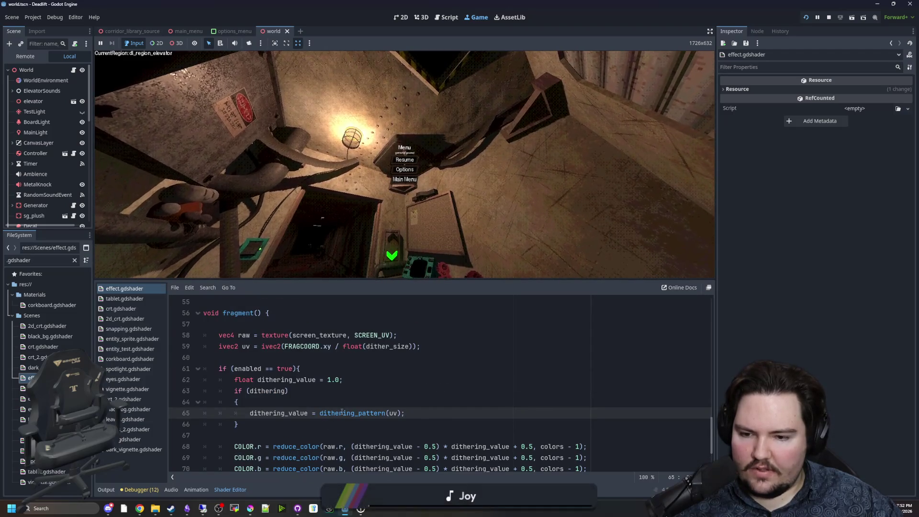
pyautogui.scroll(9, 337, 413)
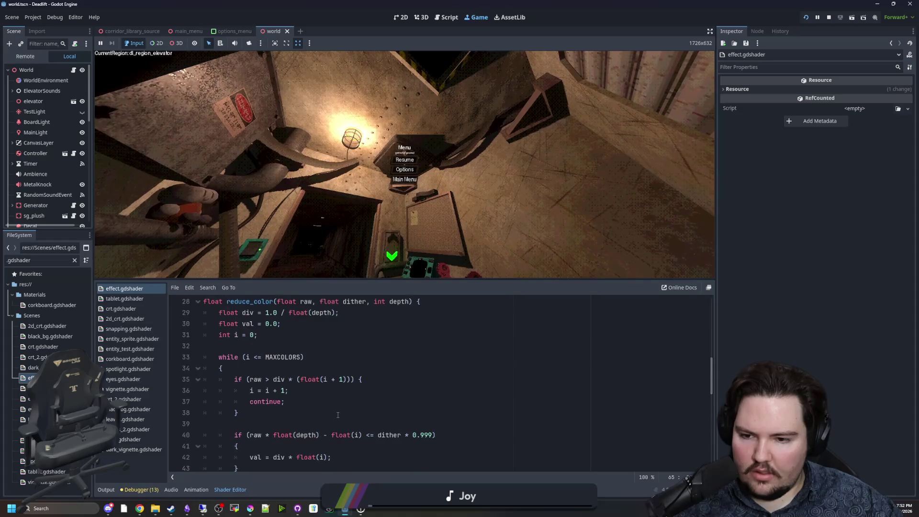
pyautogui.scroll(6, 336, 414)
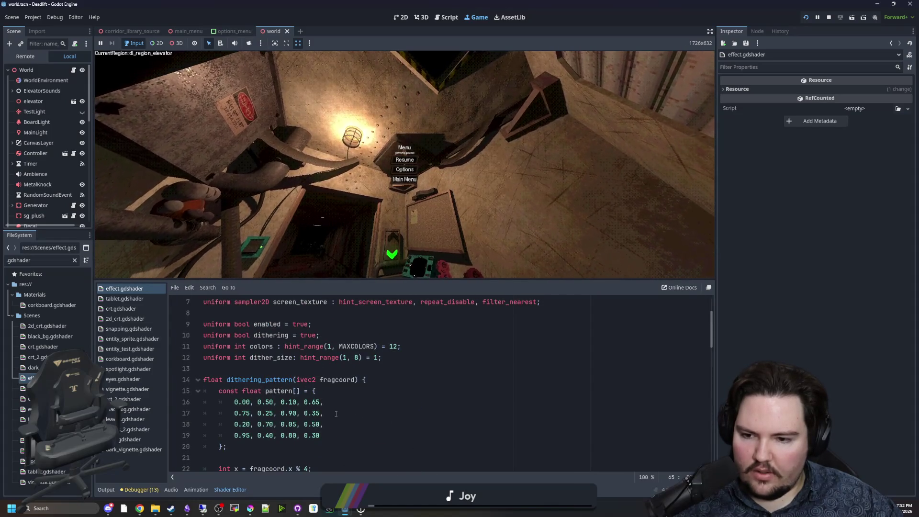
pyautogui.moveTo(330, 403); pyautogui.dragTo(234, 368)
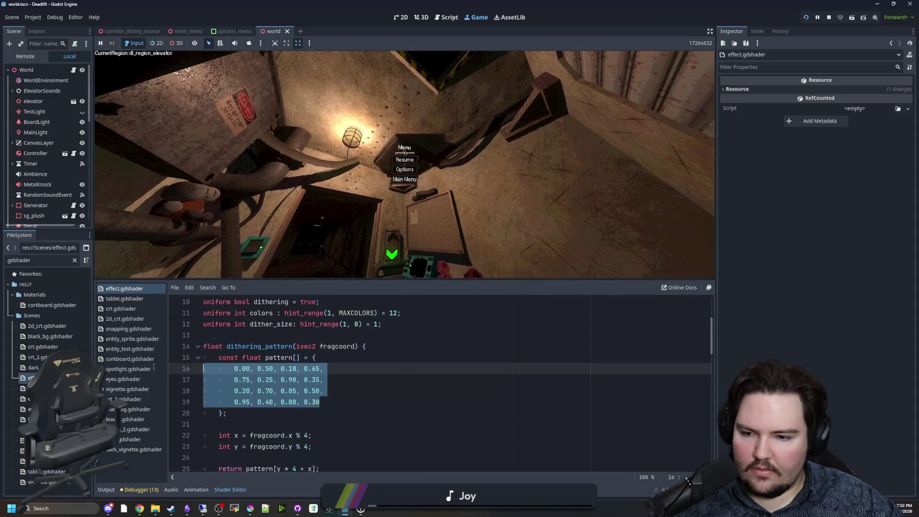
pyautogui.click(301, 380)
pyautogui.moveTo(339, 402); pyautogui.dragTo(234, 368)
pyautogui.click(258, 390)
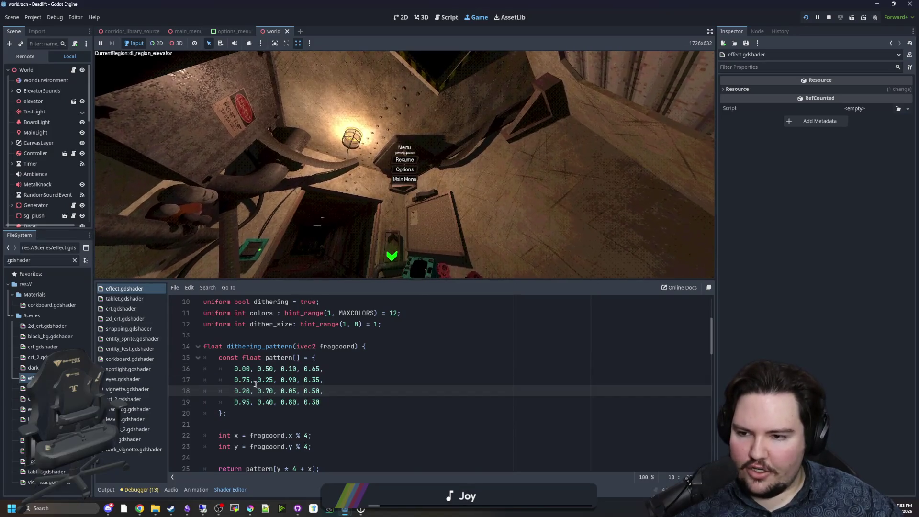
pyautogui.scroll(-1, 270, 368)
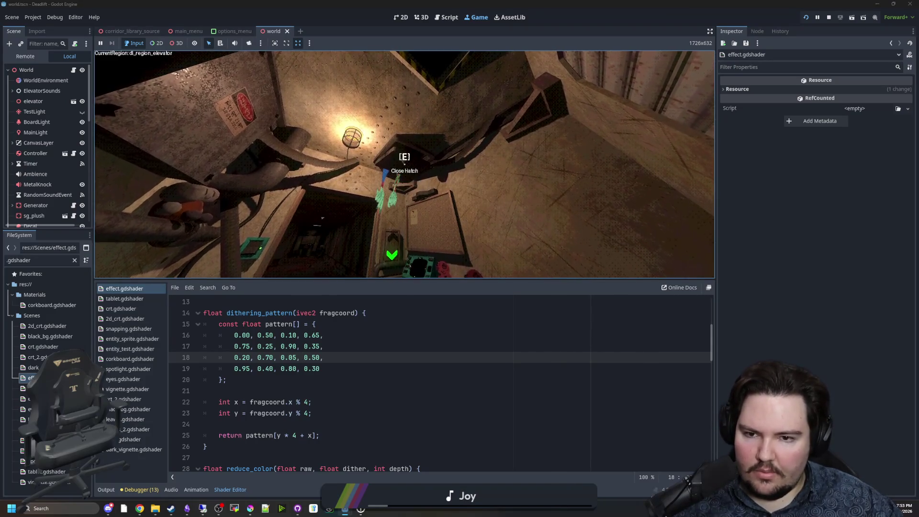
# Step: Set DoormanHands' default SpriteFrames animation to Autoplay on Load and save world scene
pyautogui.click(405, 160)
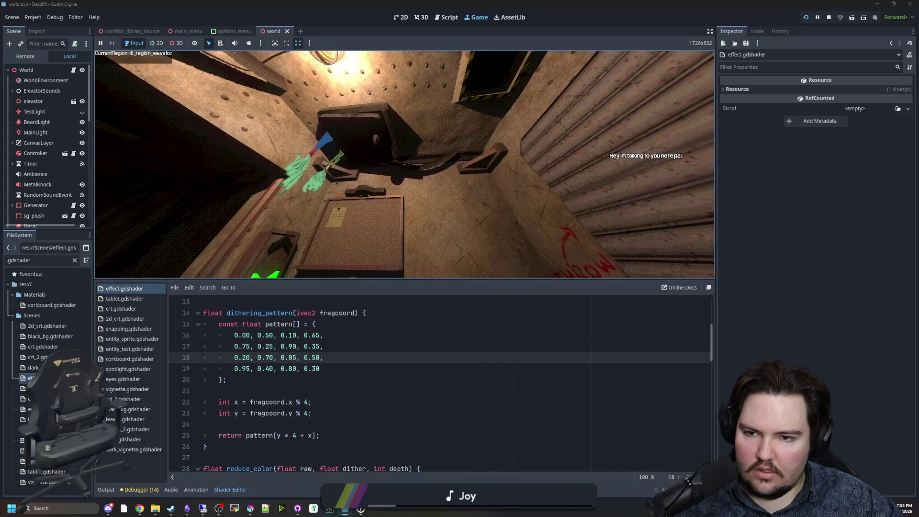
pyautogui.press('super')
pyautogui.scroll(-10, 44, 143)
pyautogui.click(43, 216)
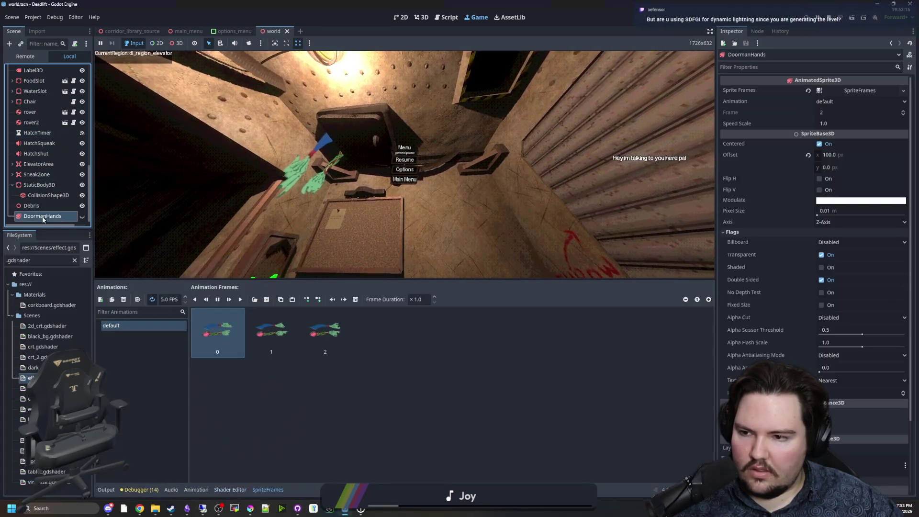
pyautogui.click(137, 299)
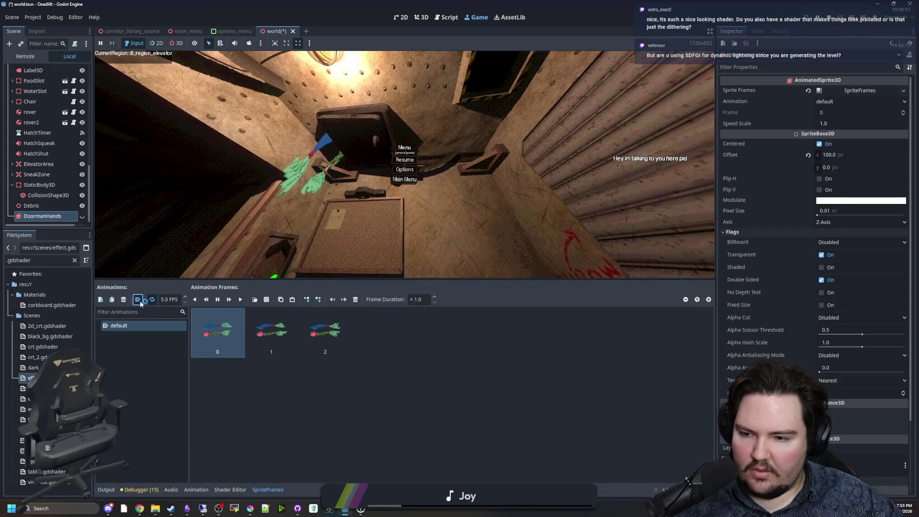
pyautogui.click(303, 396)
pyautogui.hotkey('ctrl', 's')
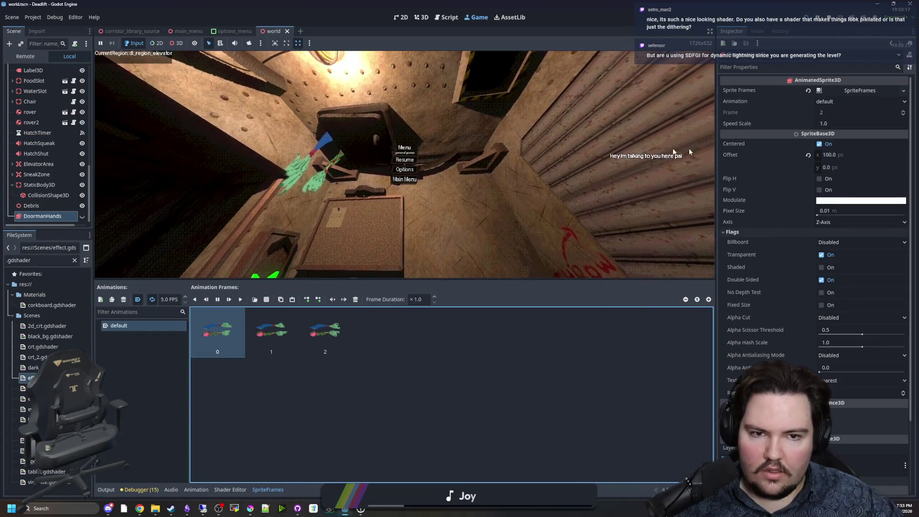
# Step: Switch to the world.gd script and go to empty line 841
pyautogui.scroll(10, 74, 77)
pyautogui.press('F8')
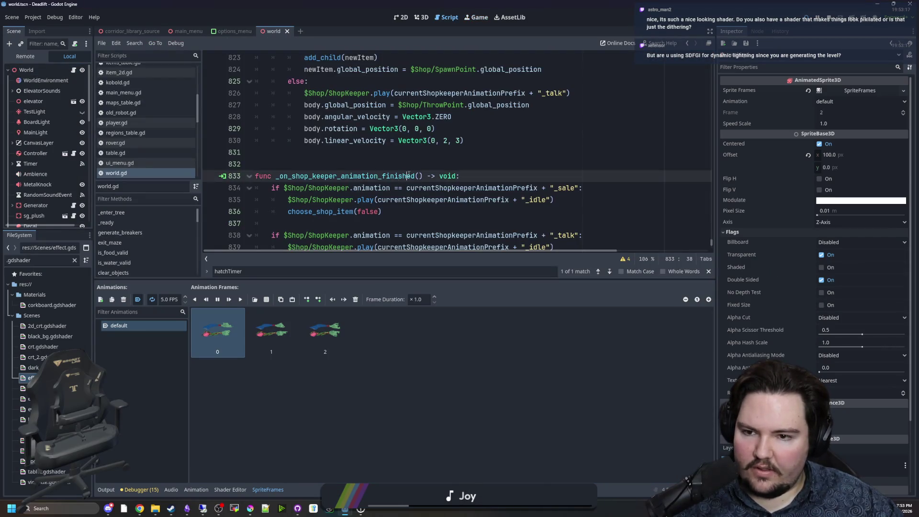
pyautogui.scroll(-3, 421, 173)
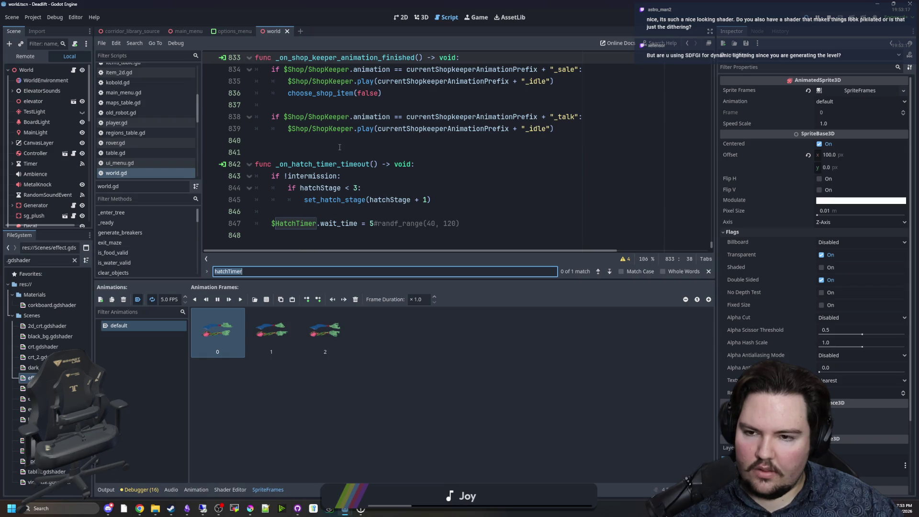
pyautogui.click(332, 209)
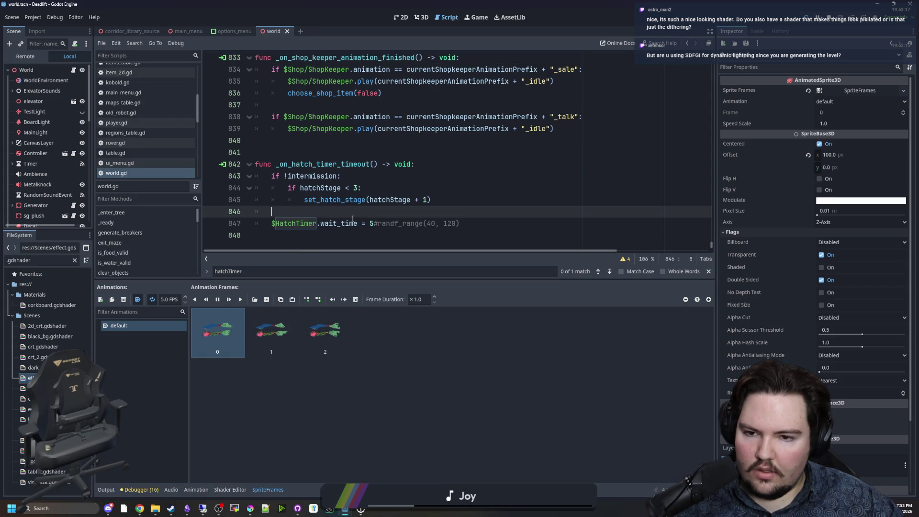
pyautogui.click(339, 150)
# Step: Search world.gd for '$H', then run the project embedded in the editor
pyautogui.hotkey('ctrl', 'f')
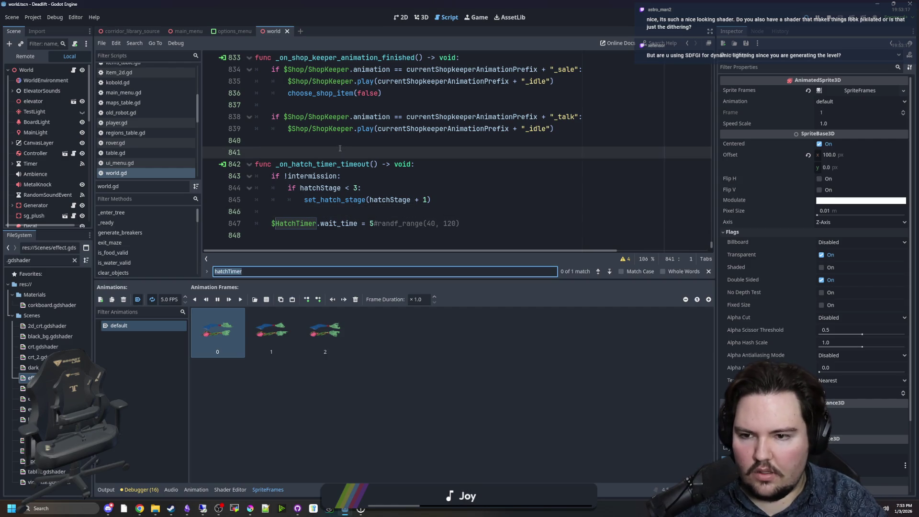
pyautogui.write('$H')
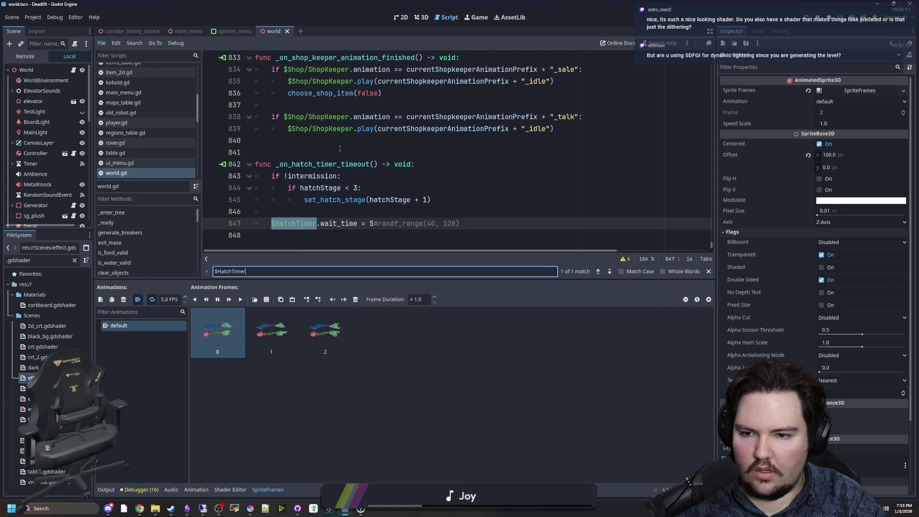
pyautogui.click(340, 148)
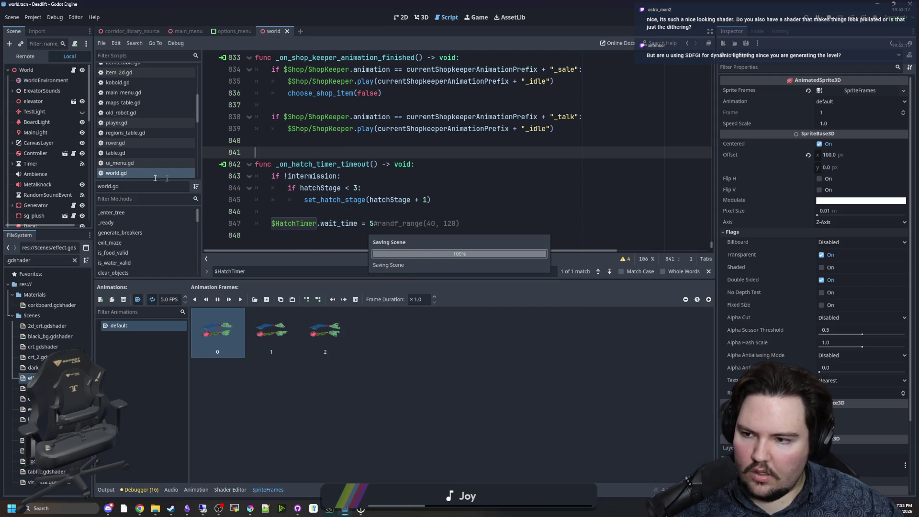
pyautogui.scroll(-10, 42, 169)
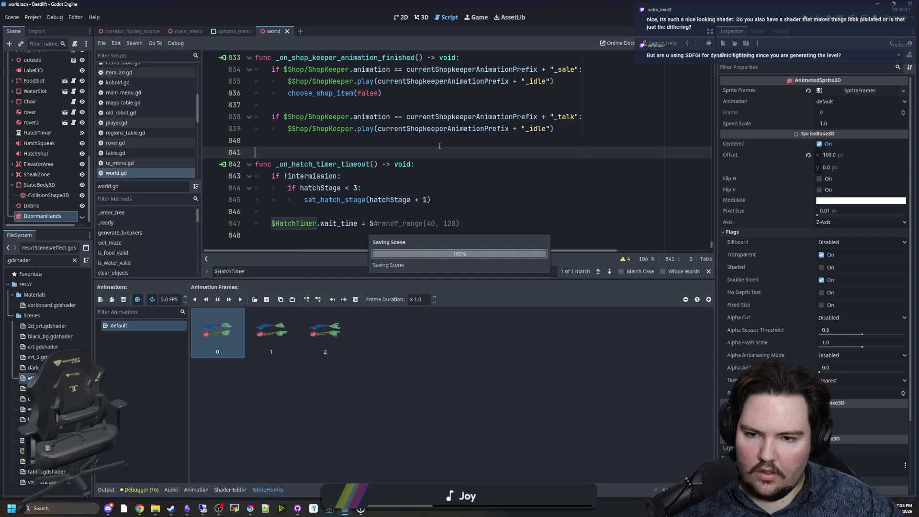
pyautogui.click(806, 21)
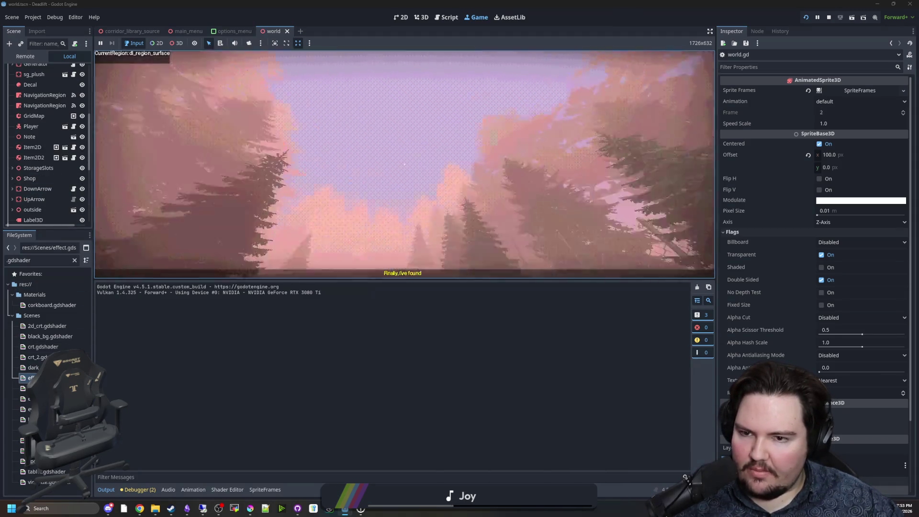
# Step: Enable SDFGI on the WorldEnvironment, widening the Inspector first
pyautogui.press('super')
pyautogui.scroll(5, 36, 111)
pyautogui.click(45, 80)
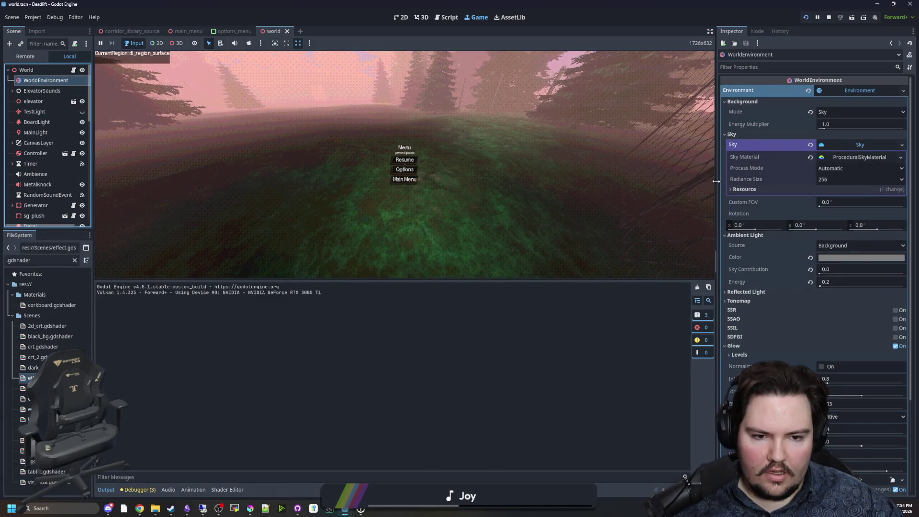
pyautogui.moveTo(718, 181); pyautogui.dragTo(655, 268)
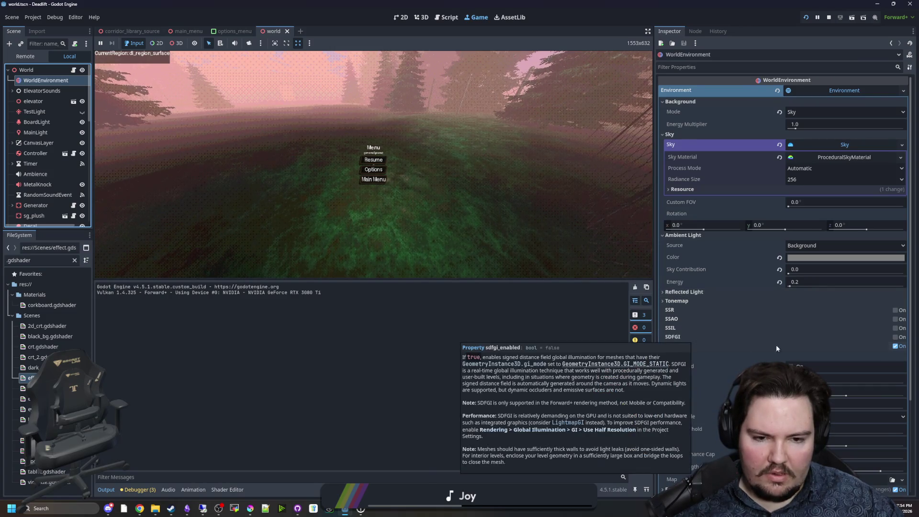
pyautogui.click(895, 337)
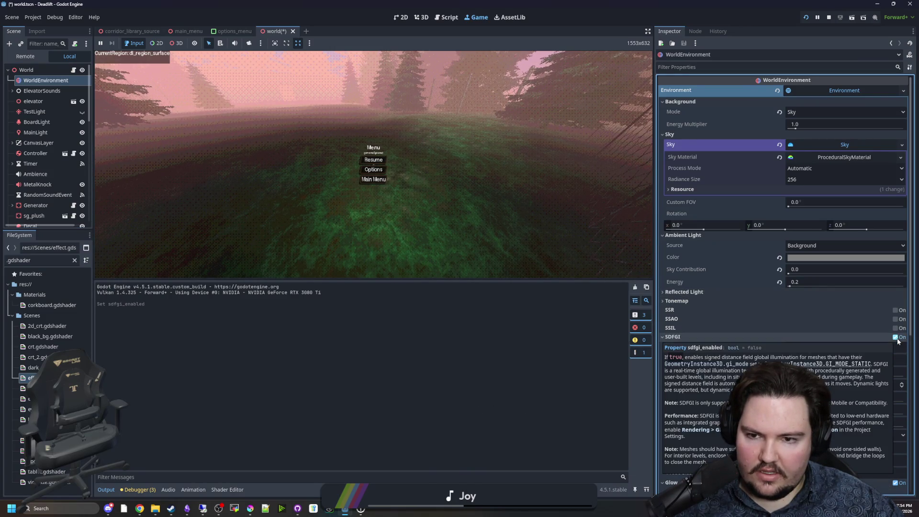
# Step: Walk from the forest into the new dungeon level's butchery corridor, then pause
pyautogui.click(373, 160)
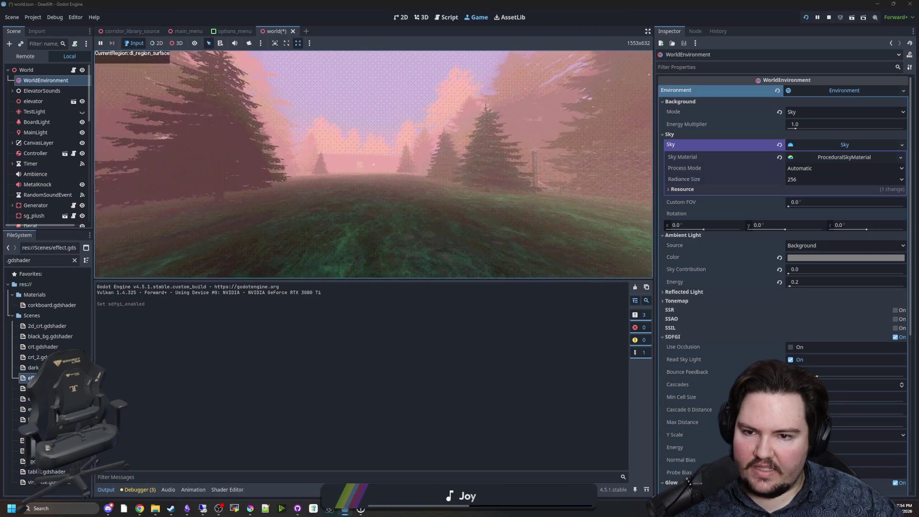
pyautogui.press('w')
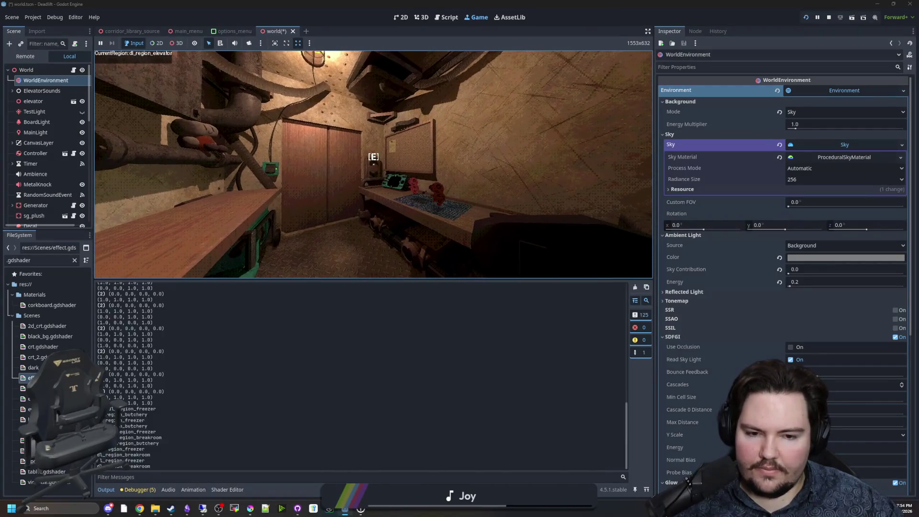
pyautogui.press('e')
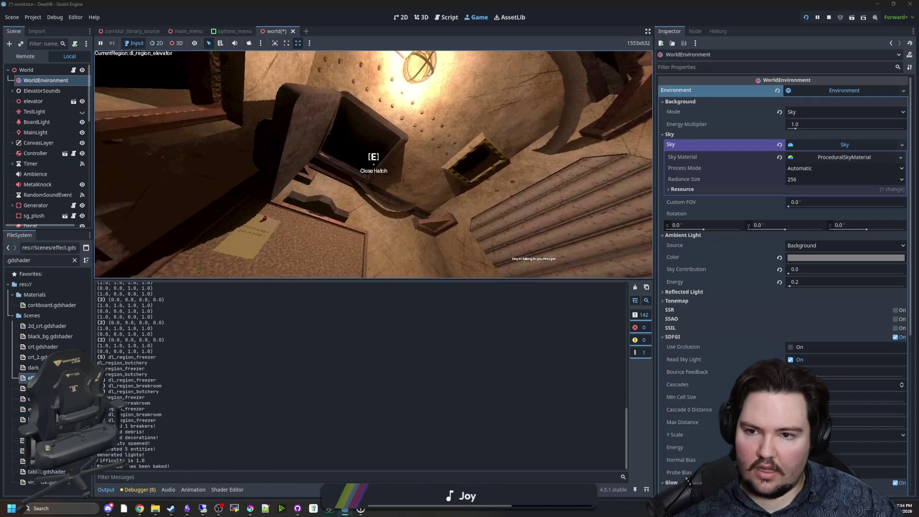
pyautogui.press('w')
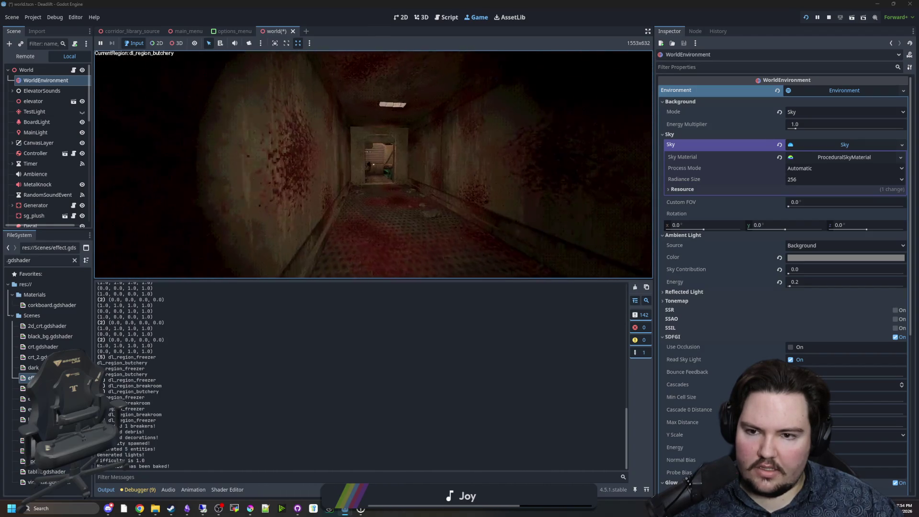
pyautogui.press('super')
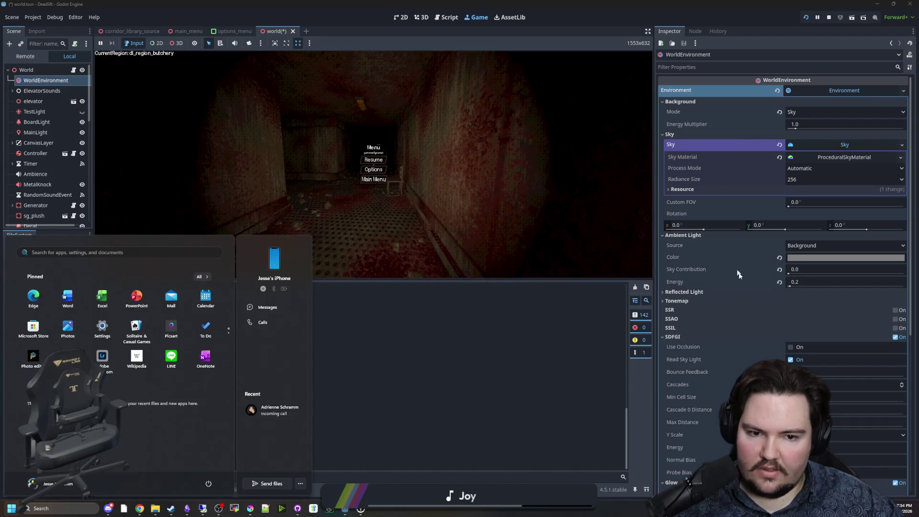
# Step: Toggle SDFGI repeatedly to compare the corridor lighting, leaving it off
pyautogui.click(895, 337)
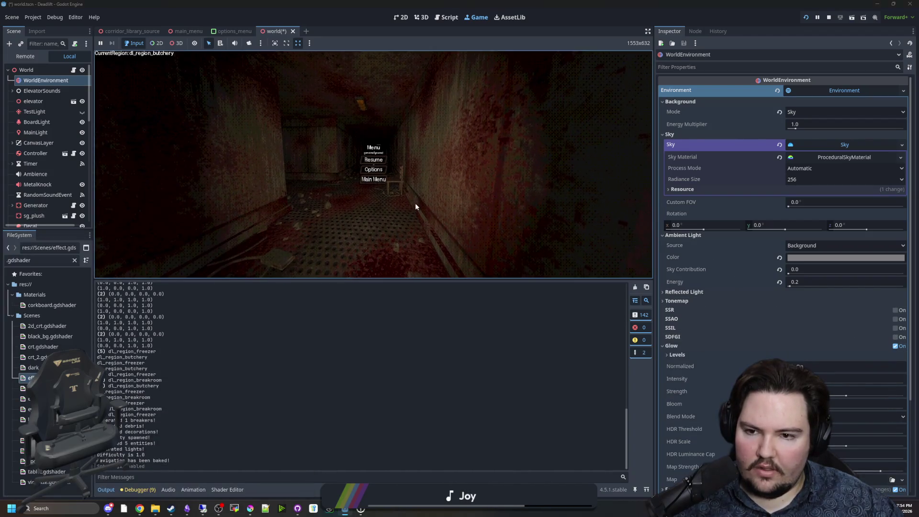
pyautogui.click(896, 337)
pyautogui.click(896, 337)
pyautogui.click(896, 337)
pyautogui.click(896, 337)
pyautogui.click(896, 337)
pyautogui.click(896, 337)
pyautogui.click(896, 337)
pyautogui.click(896, 337)
pyautogui.click(896, 337)
pyautogui.click(896, 337)
pyautogui.click(895, 337)
pyautogui.click(895, 337)
# Step: Walk into the generator room and compare SDFGI on and off again, ending disabled
pyautogui.click(373, 159)
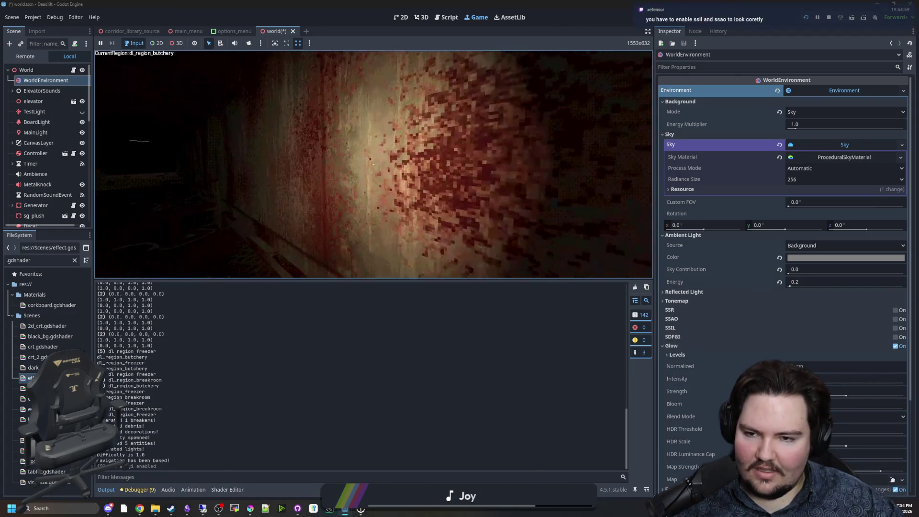
pyautogui.press('w')
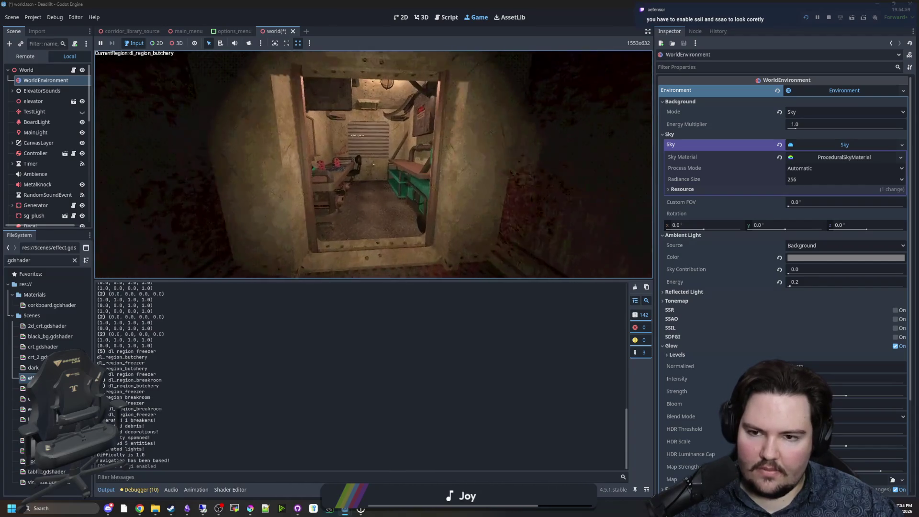
pyautogui.press('super')
pyautogui.click(895, 337)
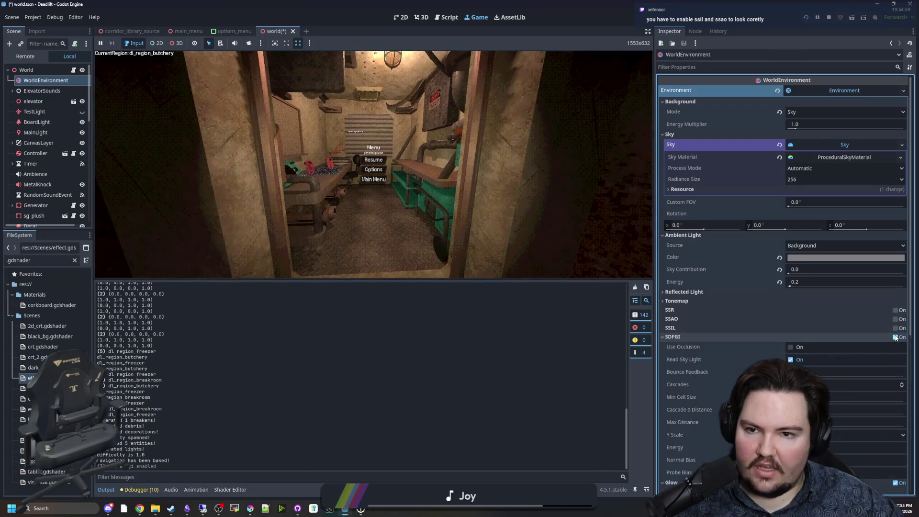
pyautogui.click(896, 337)
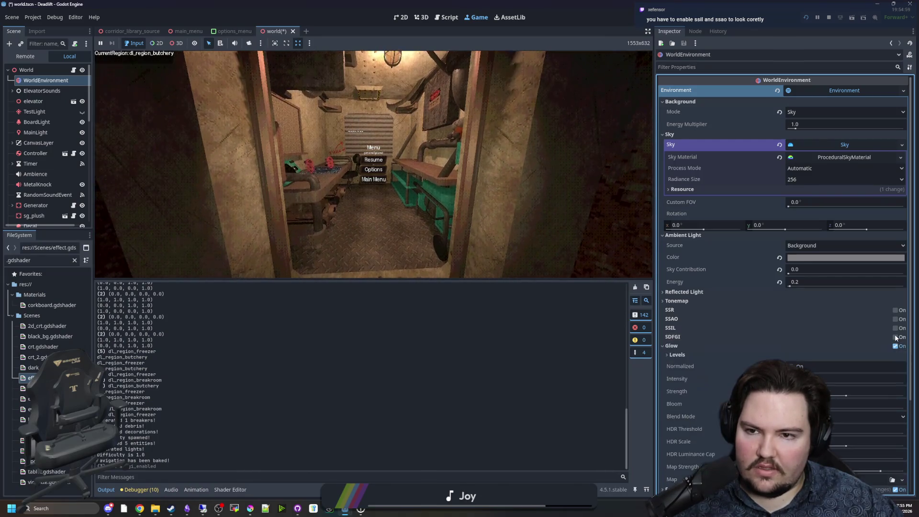
pyautogui.click(895, 337)
pyautogui.click(896, 337)
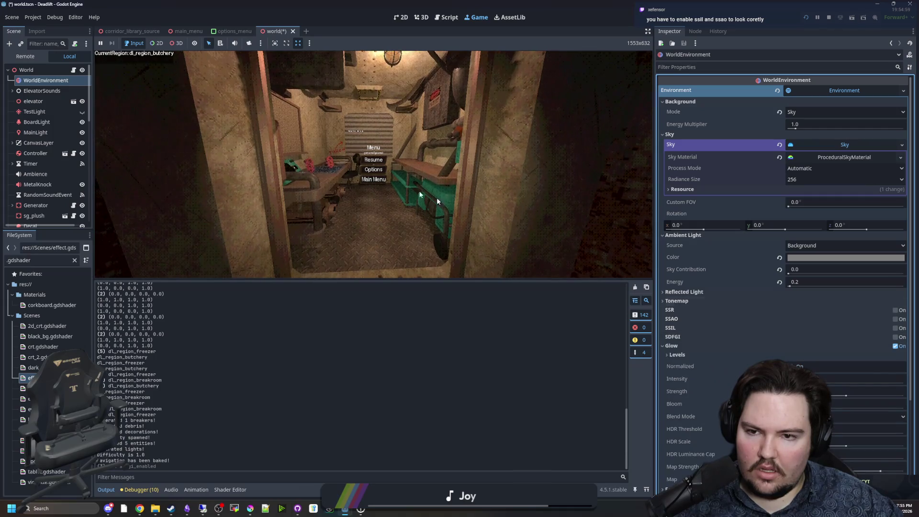
pyautogui.press('Escape')
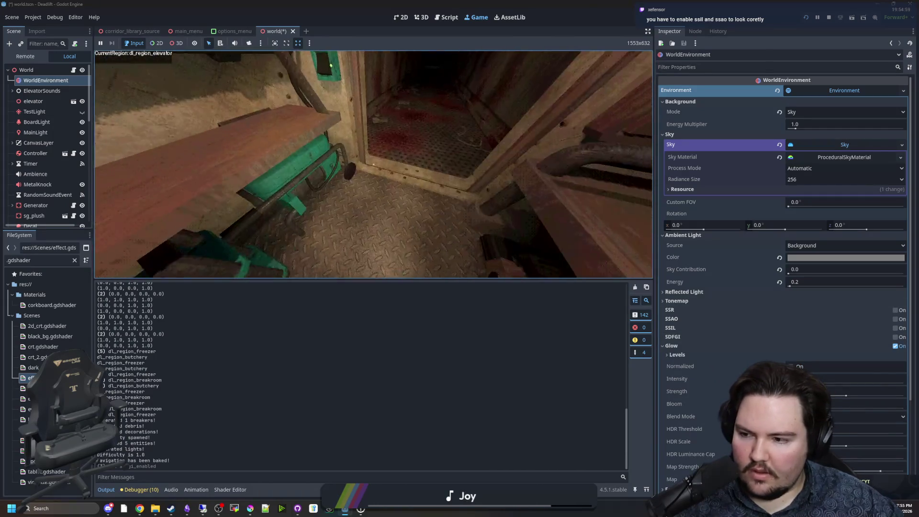
pyautogui.press('super')
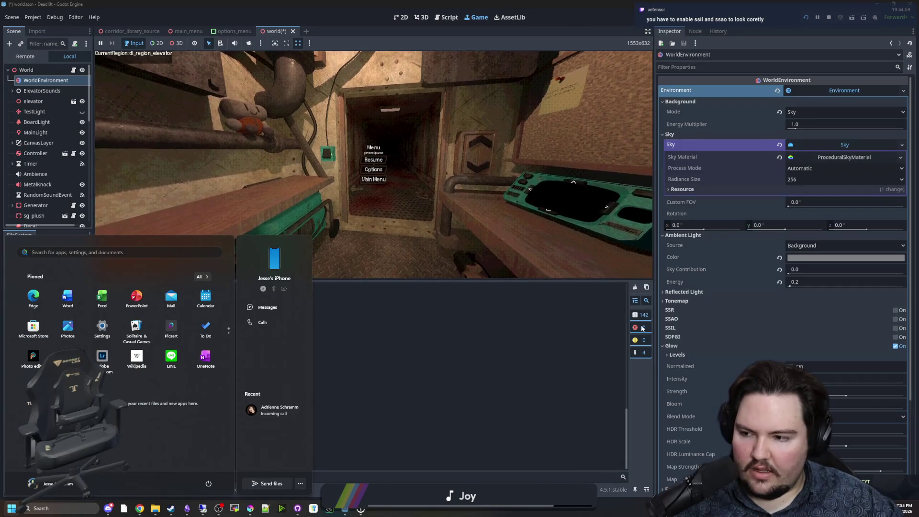
pyautogui.click(894, 321)
# Step: Enable SSAO, fold its settings away, then enable SSIL and SDFGI
pyautogui.click(894, 319)
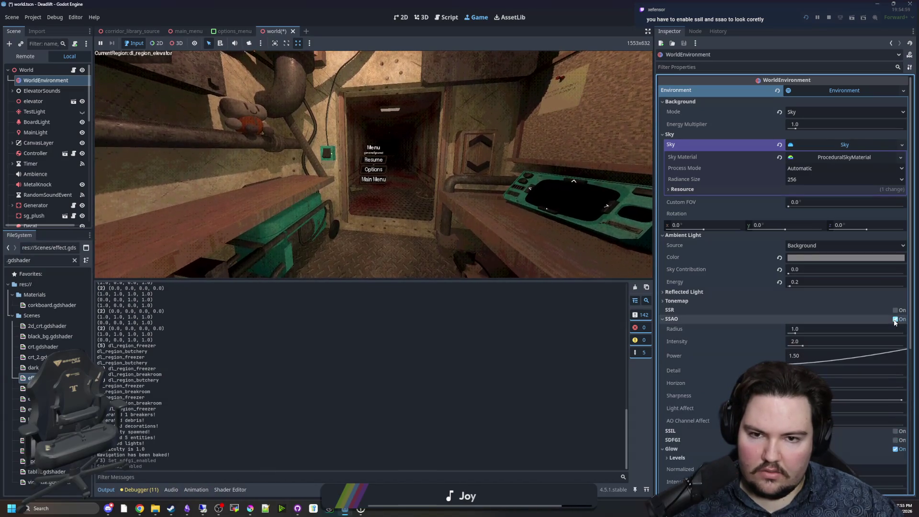
pyautogui.click(659, 318)
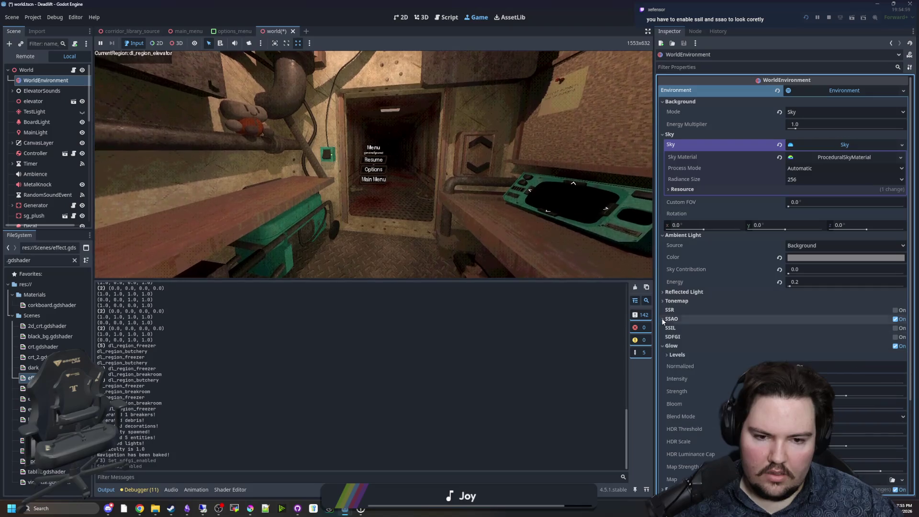
pyautogui.click(895, 328)
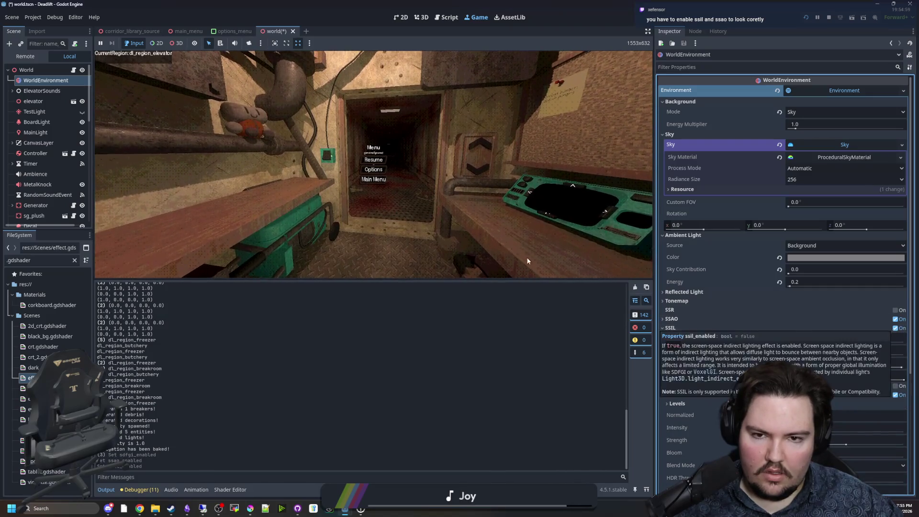
pyautogui.press('super')
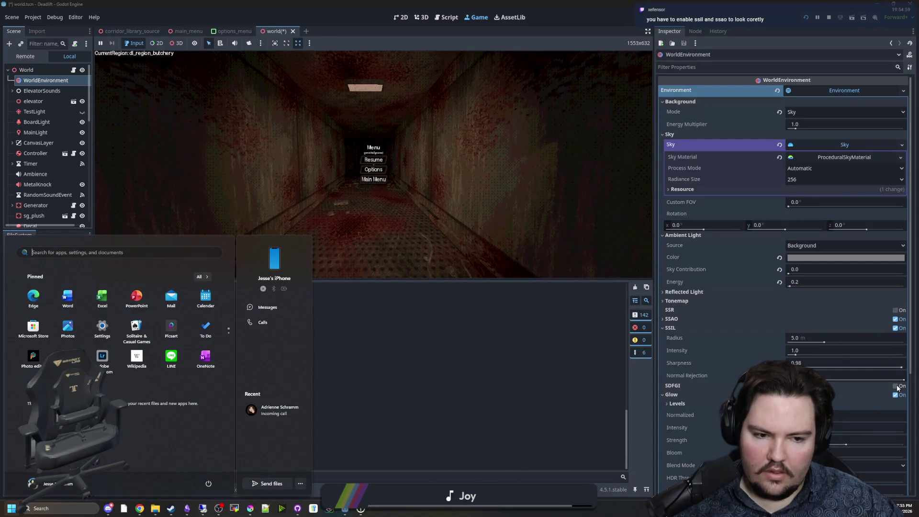
pyautogui.click(896, 386)
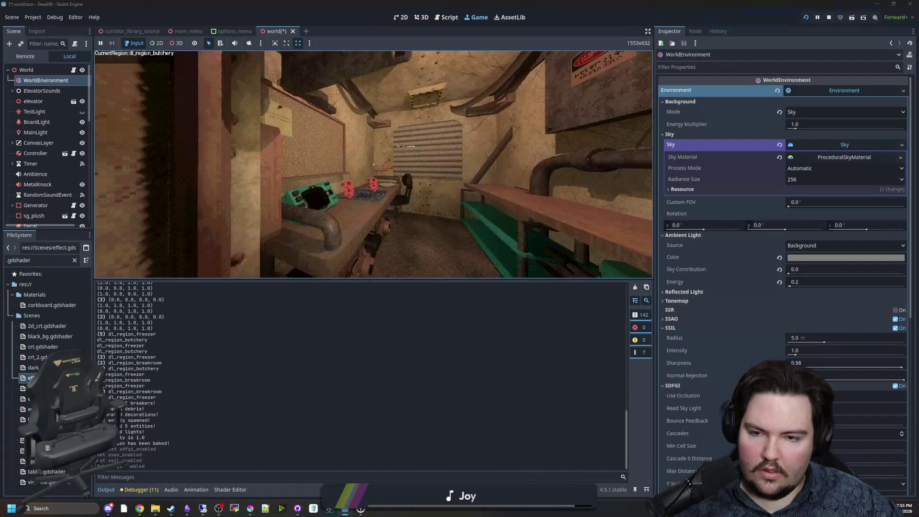
# Step: Walk around the room to view the combined effect, then turn SDFGI off
pyautogui.press('w')
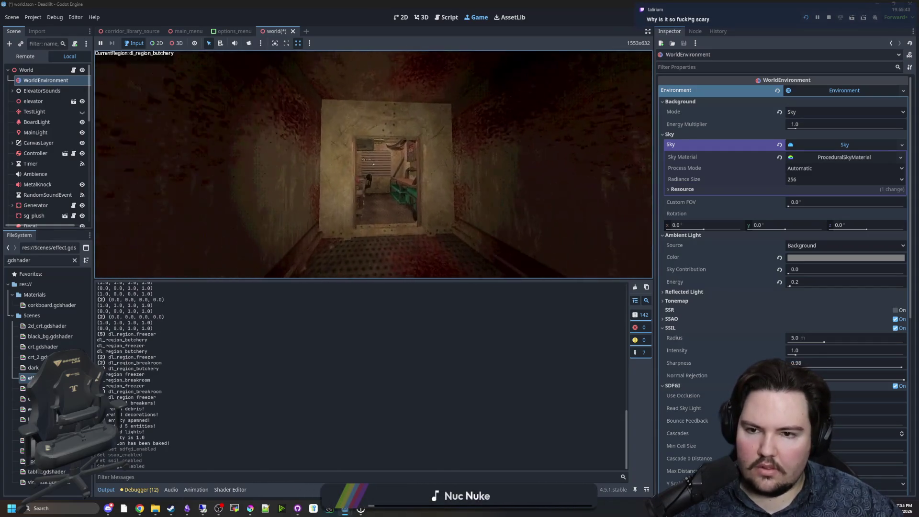
pyautogui.press('super')
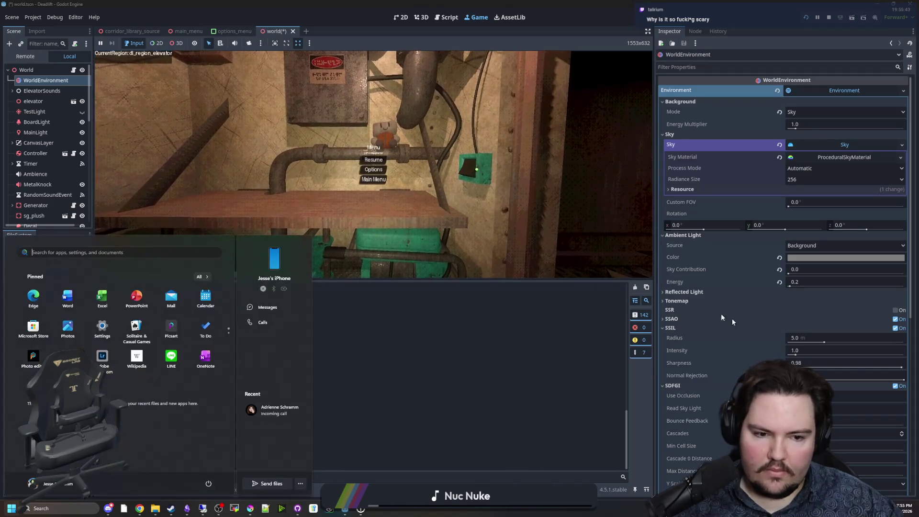
pyautogui.click(895, 386)
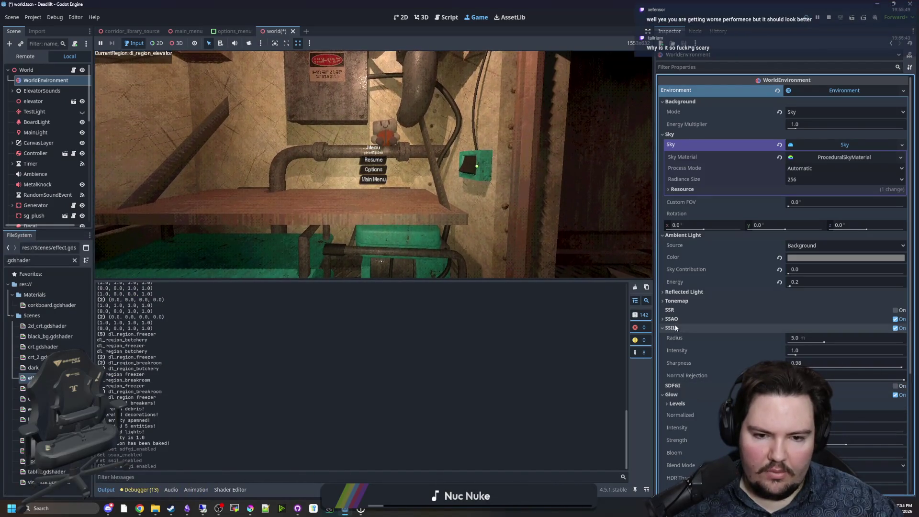
# Step: Turn SSIL off and toggle SSAO repeatedly to compare, leaving it on
pyautogui.click(895, 328)
pyautogui.click(896, 320)
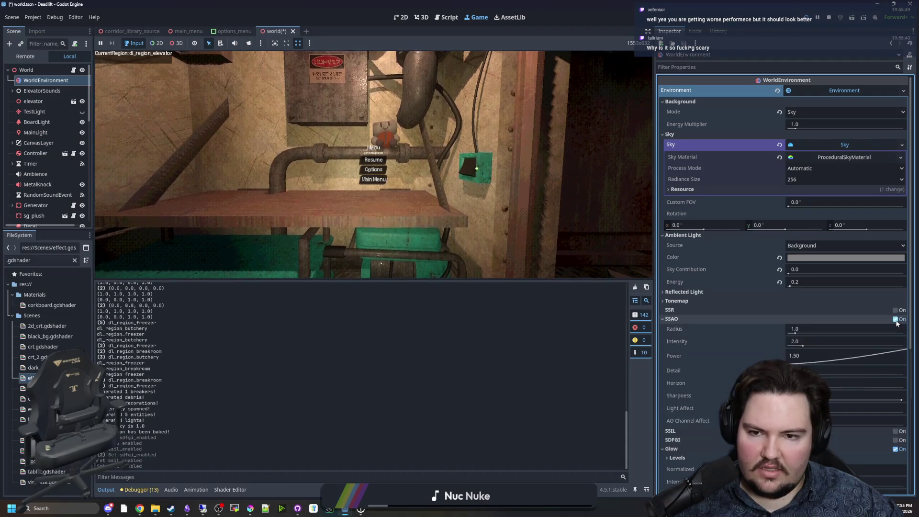
pyautogui.click(374, 159)
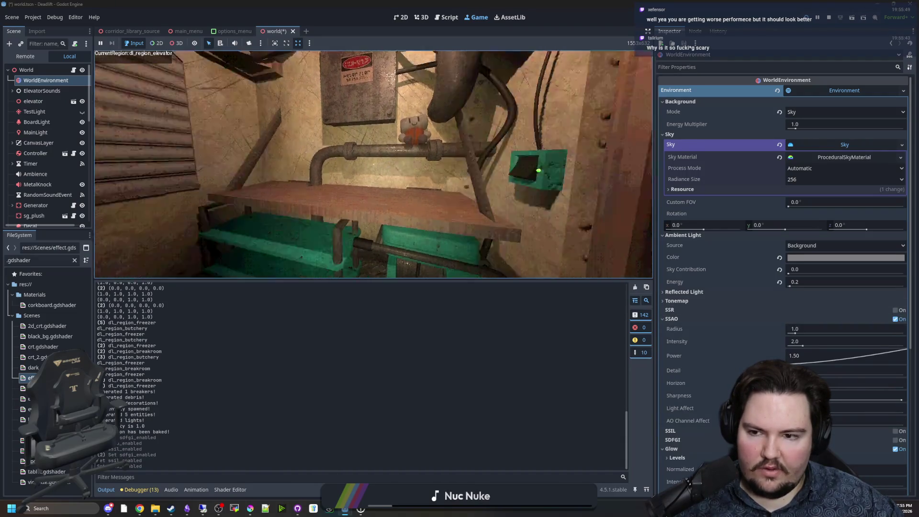
pyautogui.click(899, 324)
pyautogui.click(899, 323)
pyautogui.click(899, 323)
pyautogui.click(899, 324)
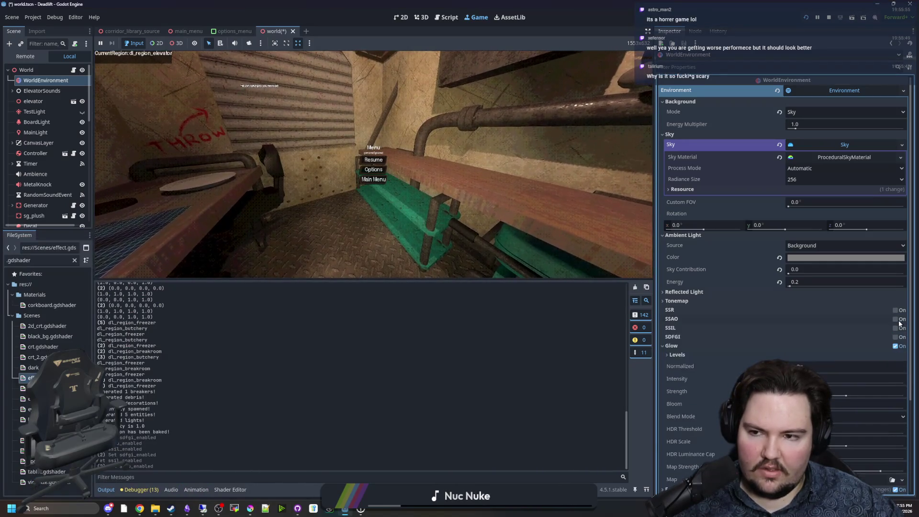
pyautogui.click(899, 323)
pyautogui.click(899, 324)
pyautogui.click(899, 323)
pyautogui.click(899, 323)
pyautogui.click(899, 324)
pyautogui.click(899, 323)
pyautogui.click(899, 324)
pyautogui.click(899, 323)
pyautogui.click(899, 324)
pyautogui.click(899, 324)
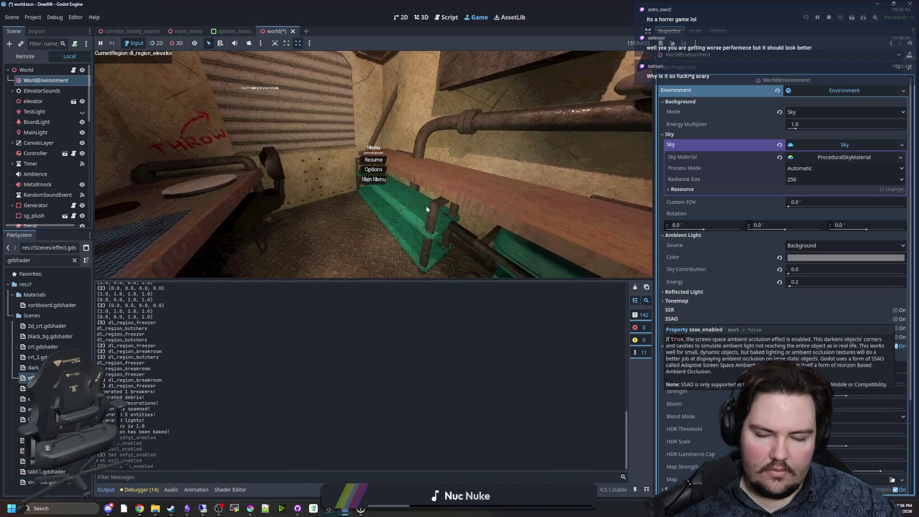
# Step: Step back from the wall, then enable SSAO, adjust its radius, and reset it to default
pyautogui.click(368, 161)
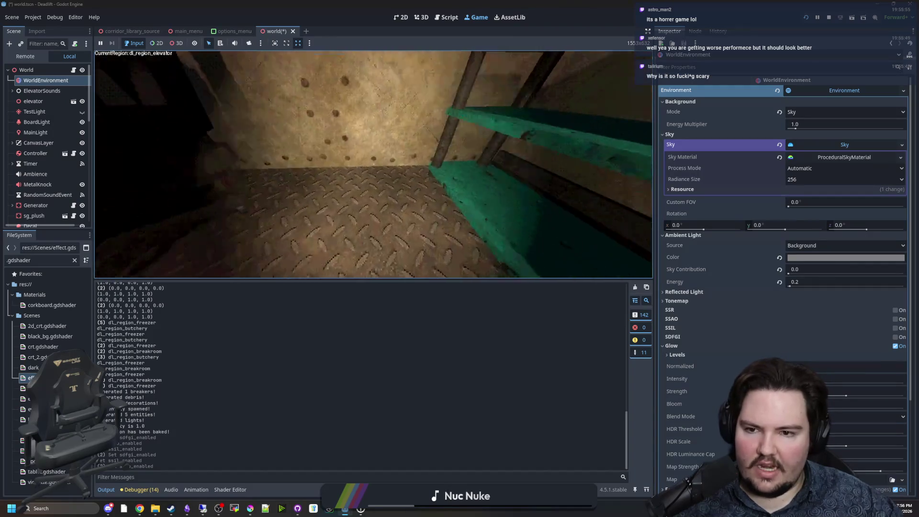
pyautogui.press('s')
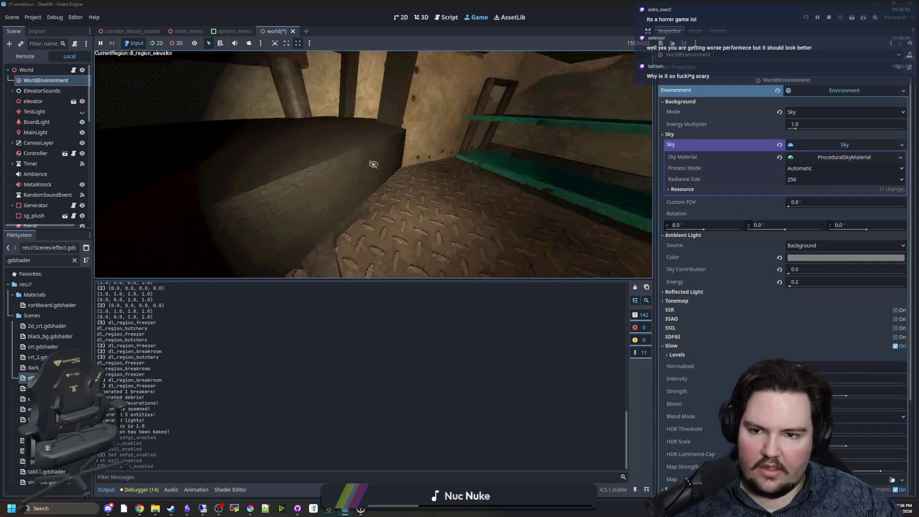
pyautogui.press('s')
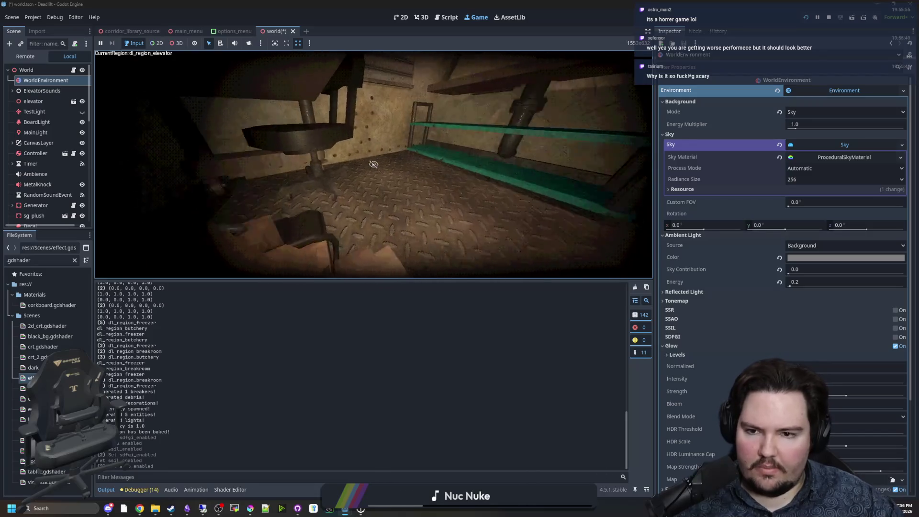
pyautogui.press('super')
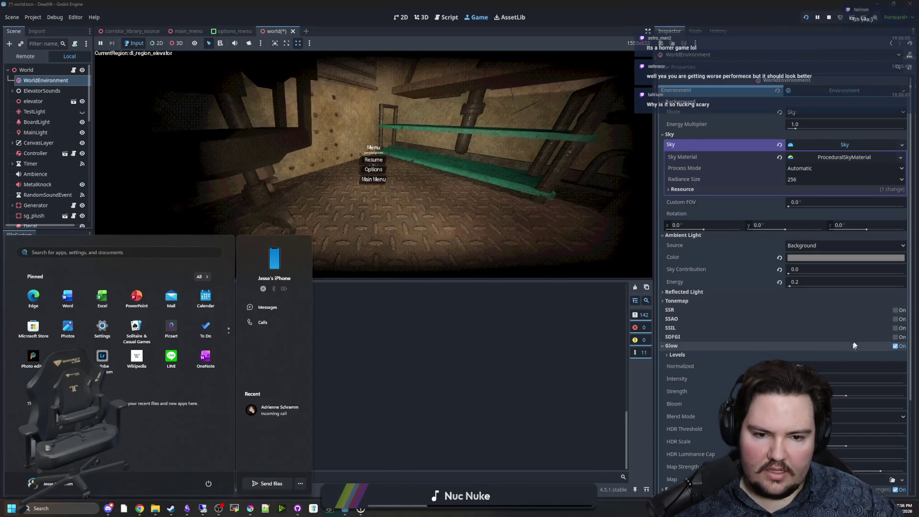
pyautogui.click(894, 320)
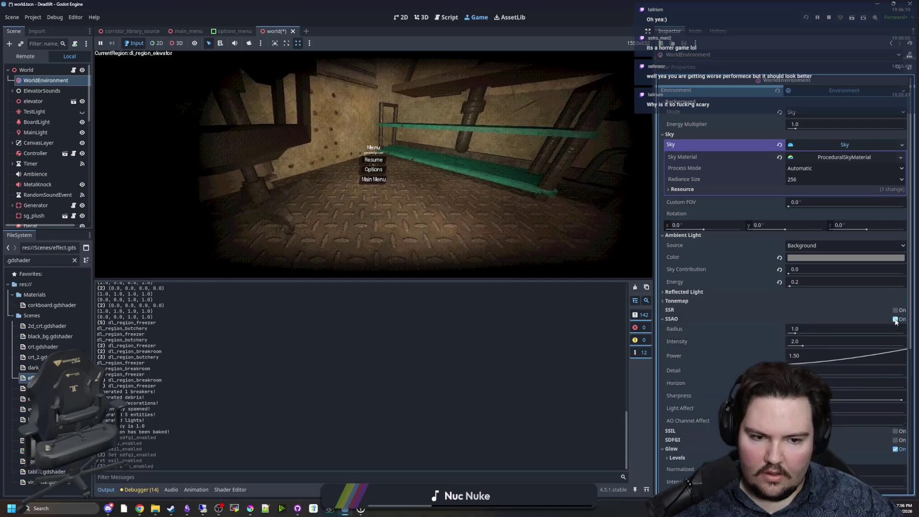
pyautogui.moveTo(817, 331)
pyautogui.mouseDown()
pyautogui.moveTo(857, 331)
pyautogui.moveTo(801, 338)
pyautogui.moveTo(886, 345)
pyautogui.moveTo(904, 334)
pyautogui.moveTo(749, 337)
pyautogui.mouseUp()
pyautogui.click(779, 330)
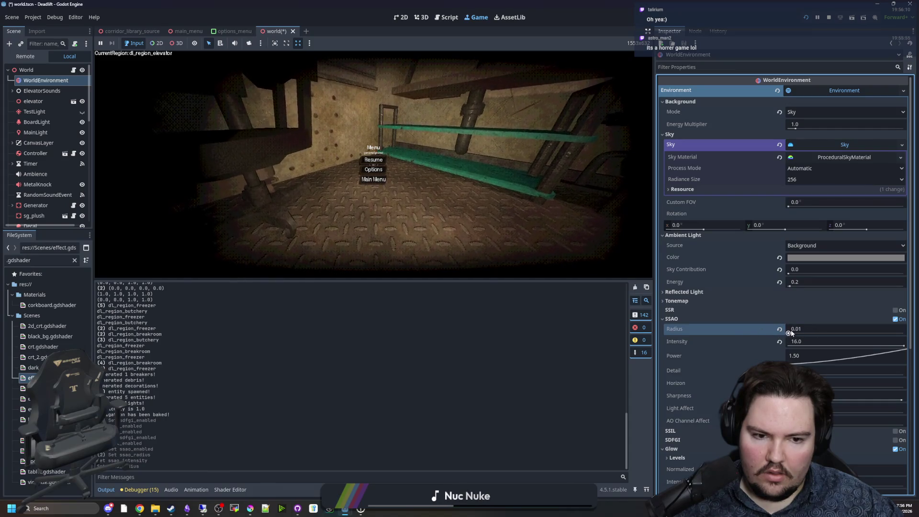
# Step: Raise SSAO power and tweak the Horizon, Light Affect and AO Channel Affect sliders
pyautogui.press('Escape')
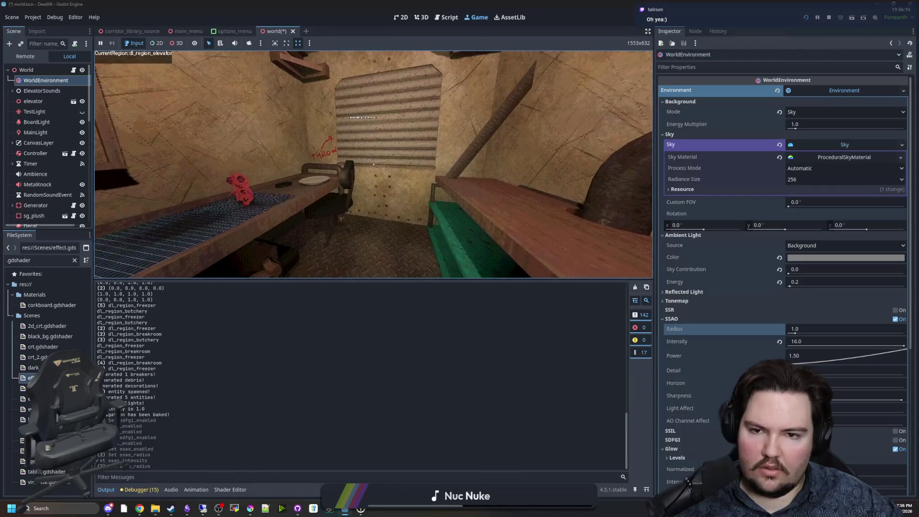
pyautogui.press('super')
pyautogui.moveTo(814, 361); pyautogui.dragTo(848, 369)
pyautogui.moveTo(770, 331)
pyautogui.mouseDown()
pyautogui.moveTo(728, 281)
pyautogui.moveTo(713, 286)
pyautogui.moveTo(840, 374)
pyautogui.mouseUp()
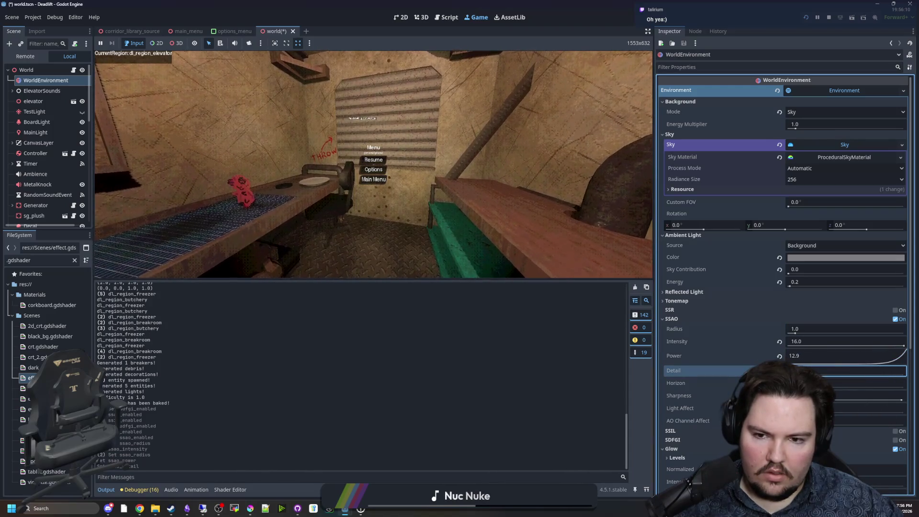
pyautogui.click(841, 382)
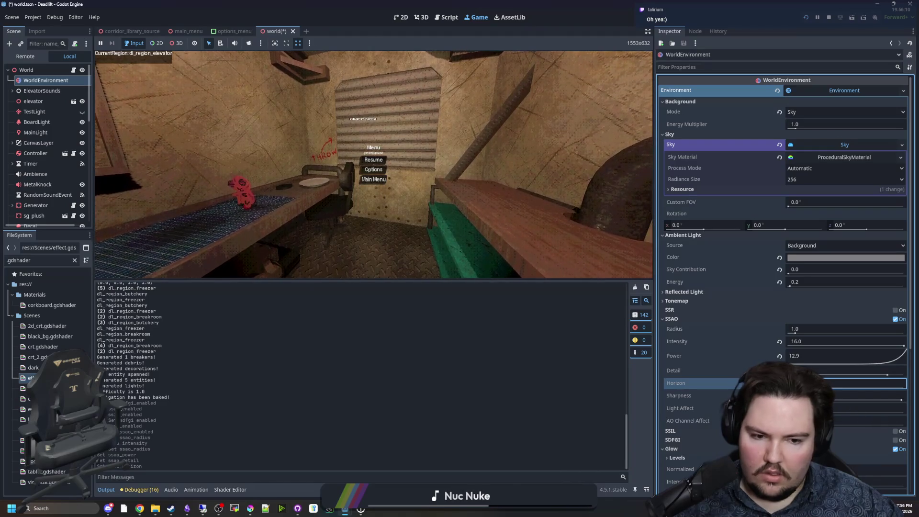
pyautogui.click(837, 411)
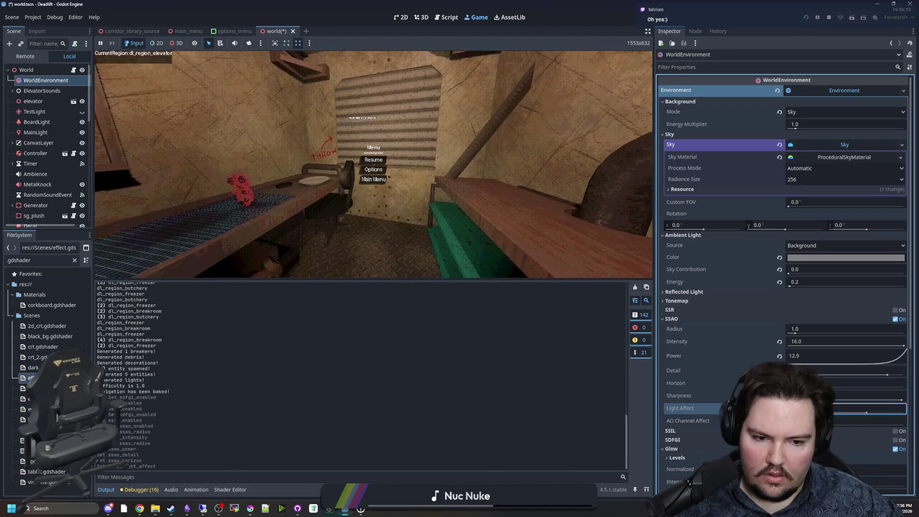
pyautogui.click(893, 425)
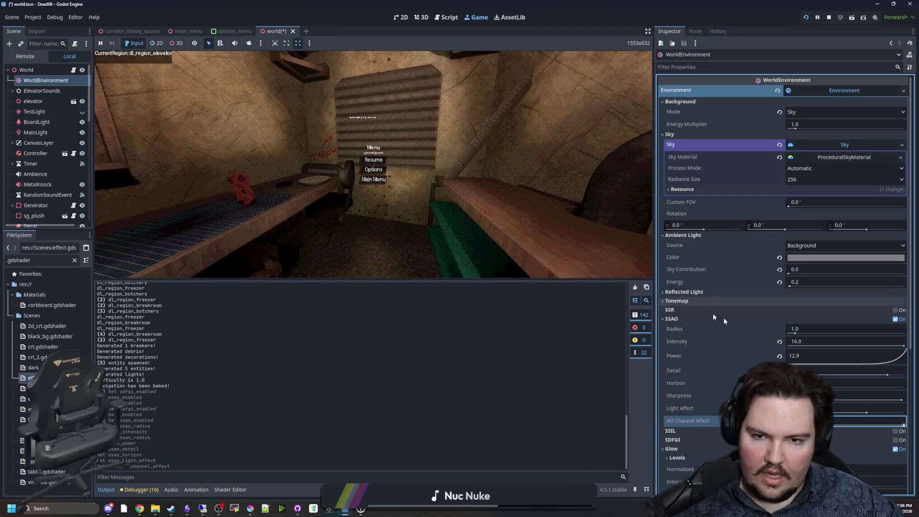
pyautogui.click(884, 412)
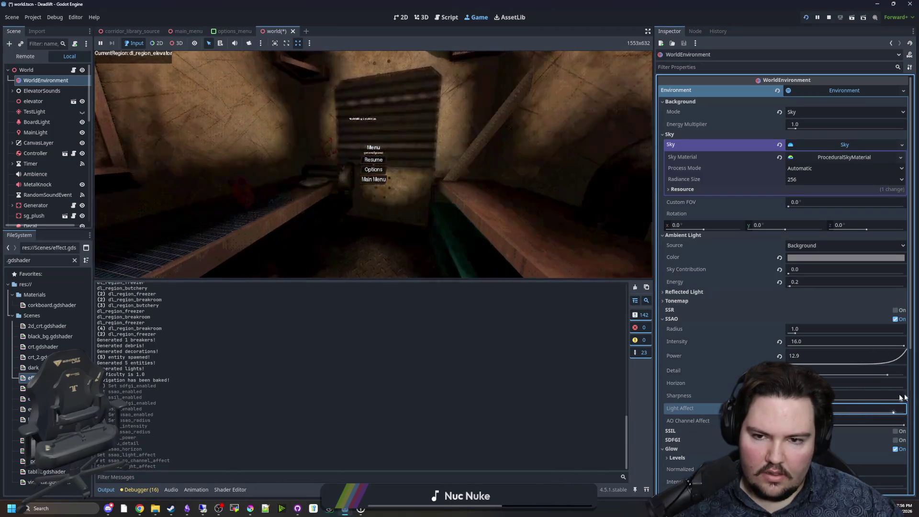
# Step: Shrink the SSAO radius to 0.11 and check the shading in the game
pyautogui.click(373, 160)
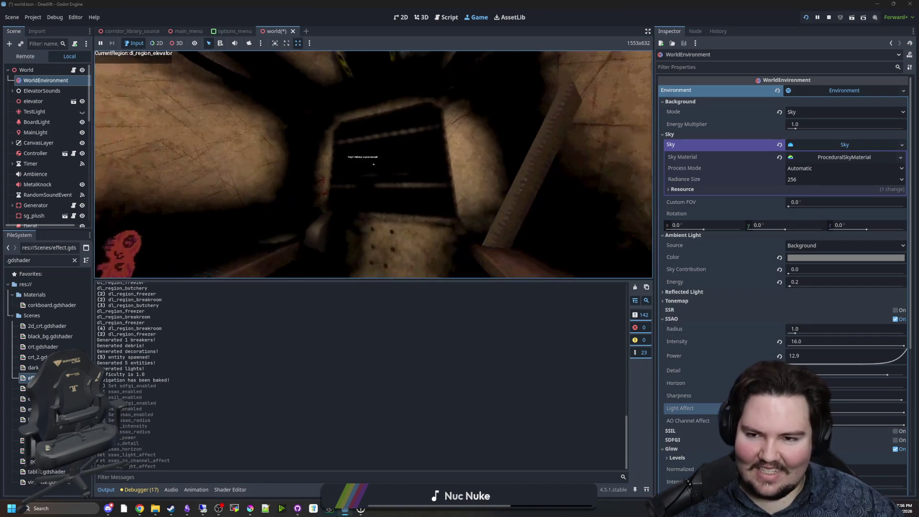
pyautogui.press('super')
pyautogui.moveTo(809, 331); pyautogui.dragTo(783, 330)
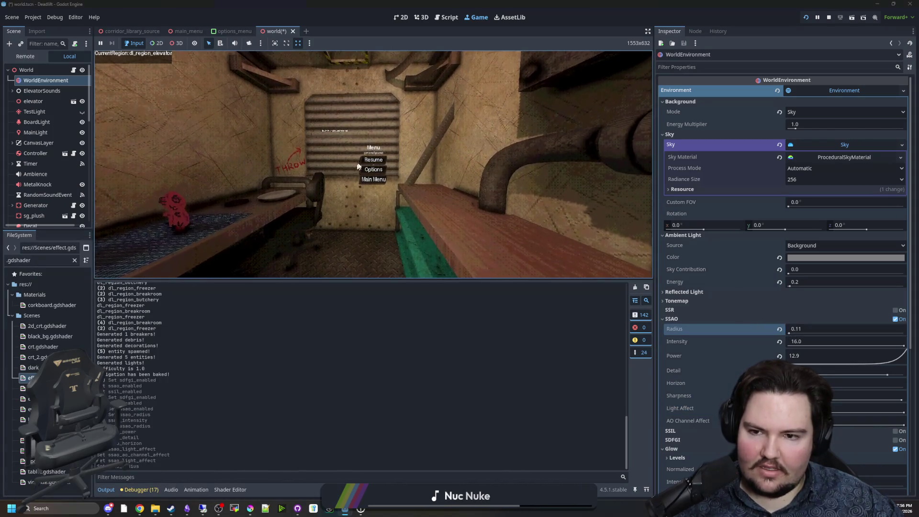
pyautogui.click(372, 160)
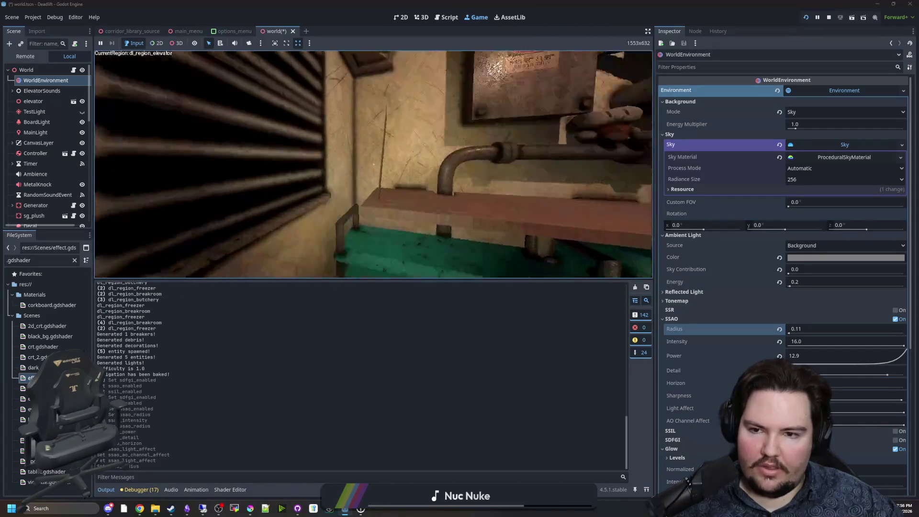
pyautogui.press('super')
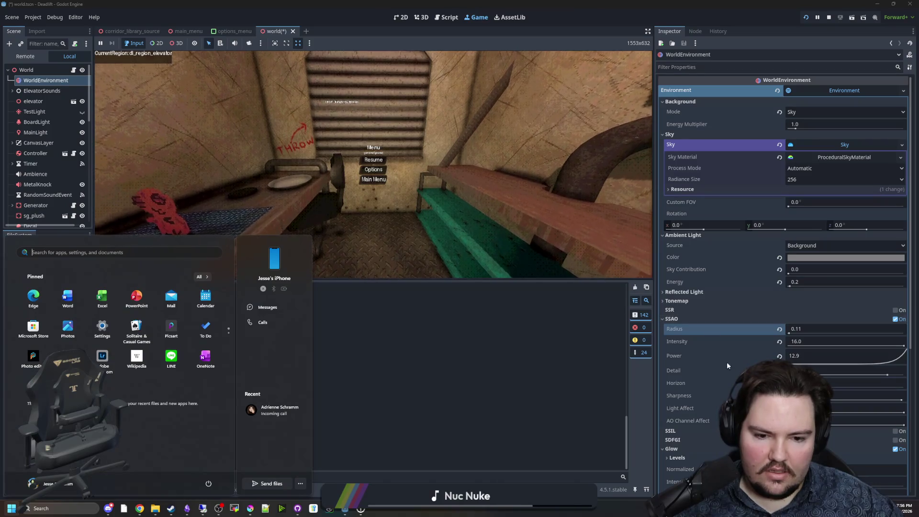
pyautogui.click(369, 237)
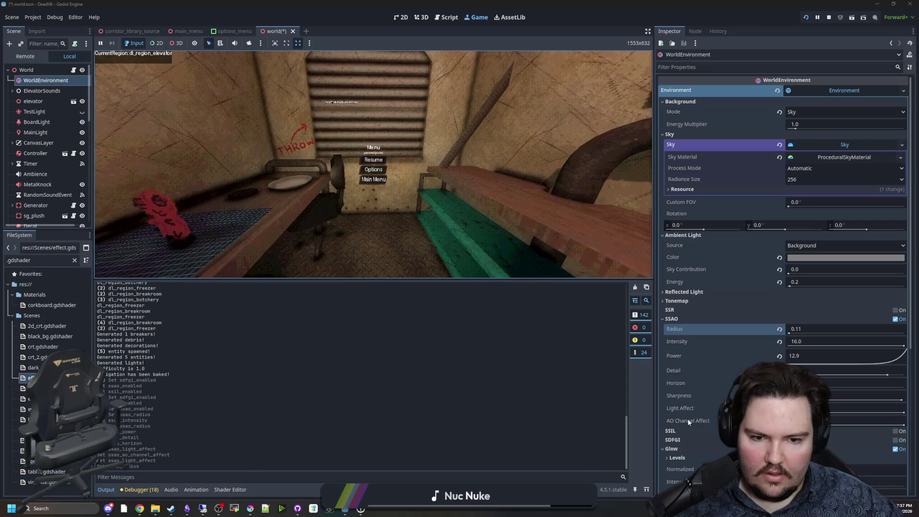
pyautogui.click(409, 220)
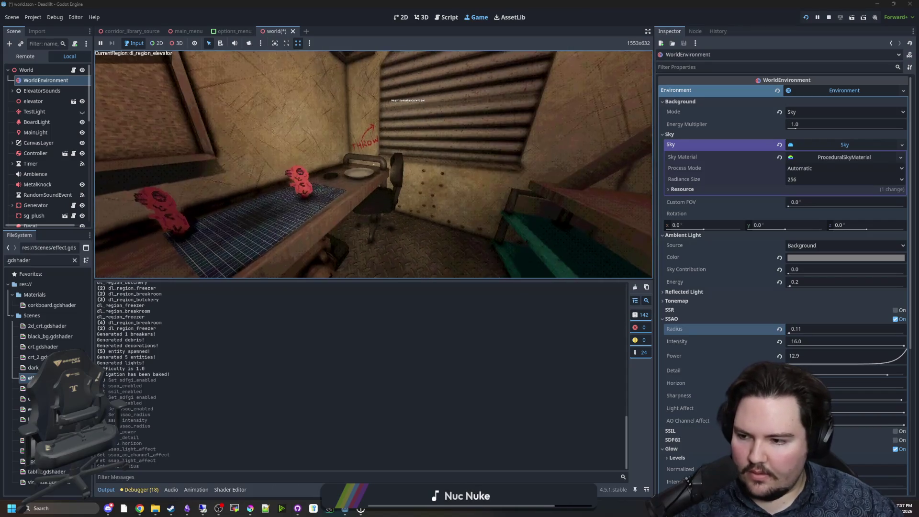
pyautogui.press('w')
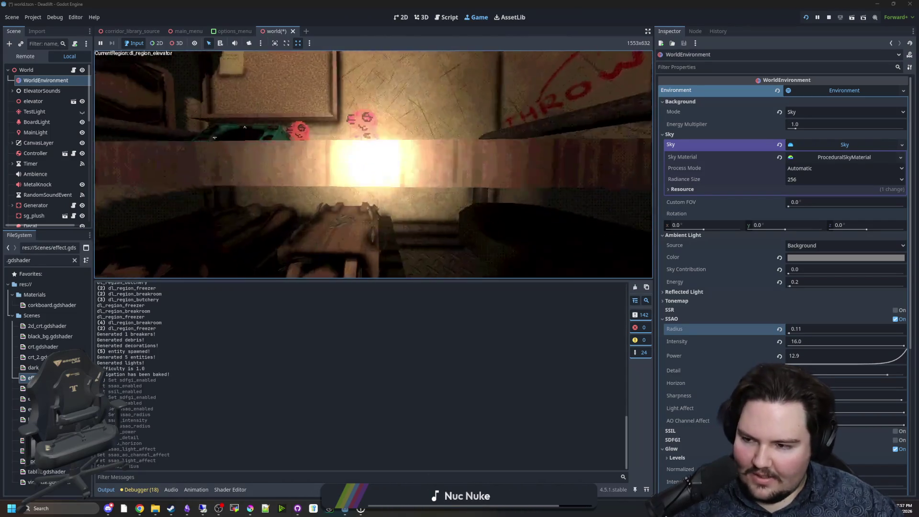
pyautogui.press('w')
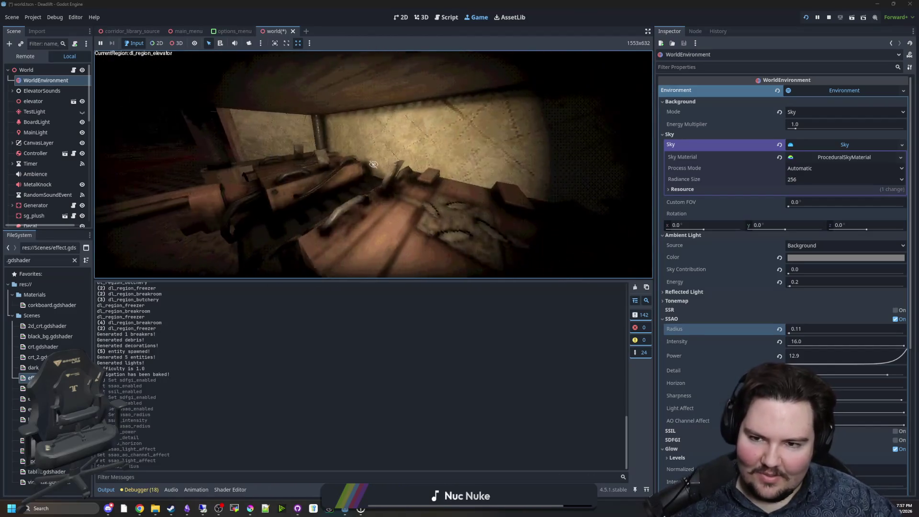
pyautogui.press('w')
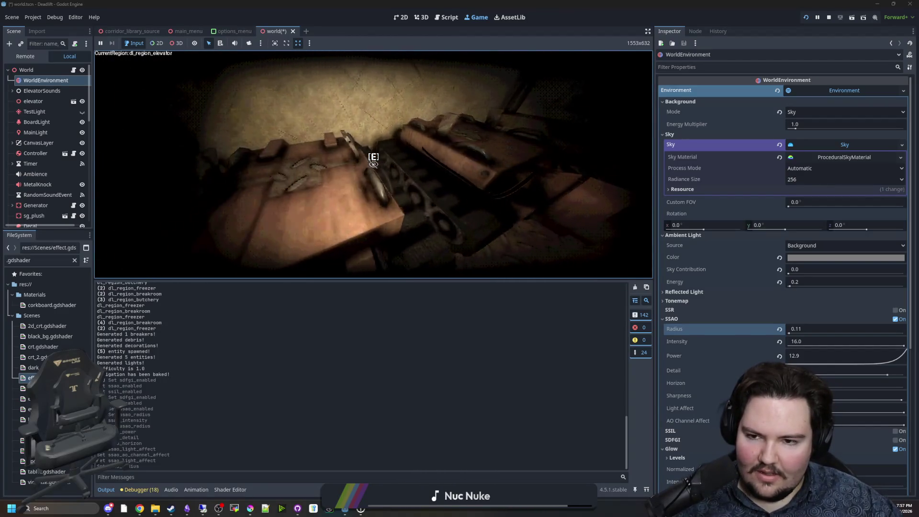
pyautogui.press('w')
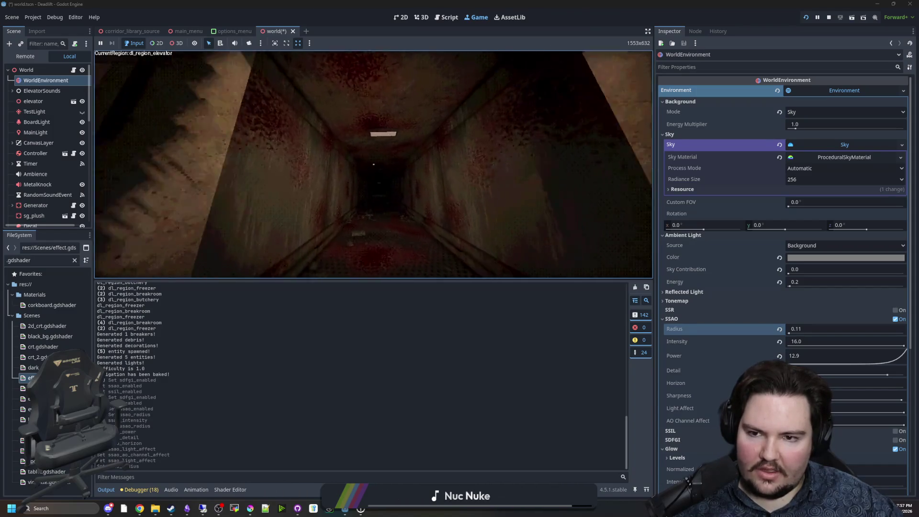
pyautogui.press('w')
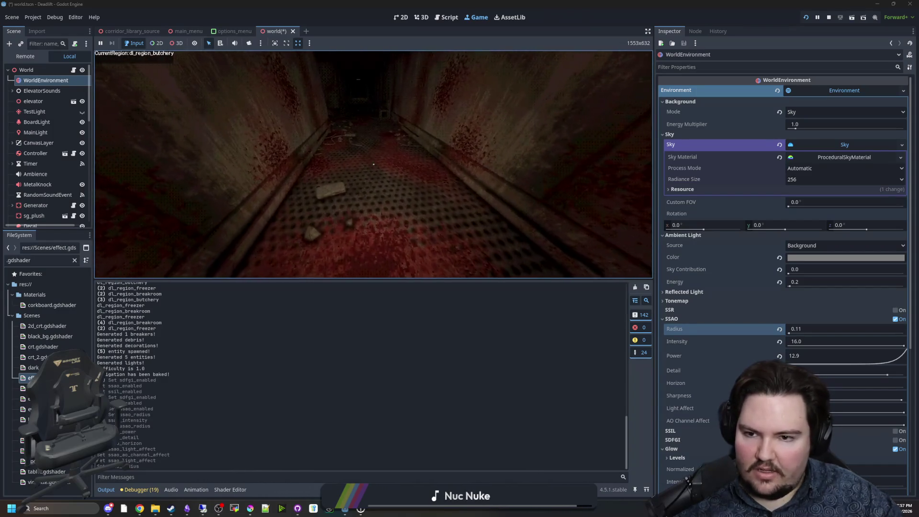
pyautogui.press('w')
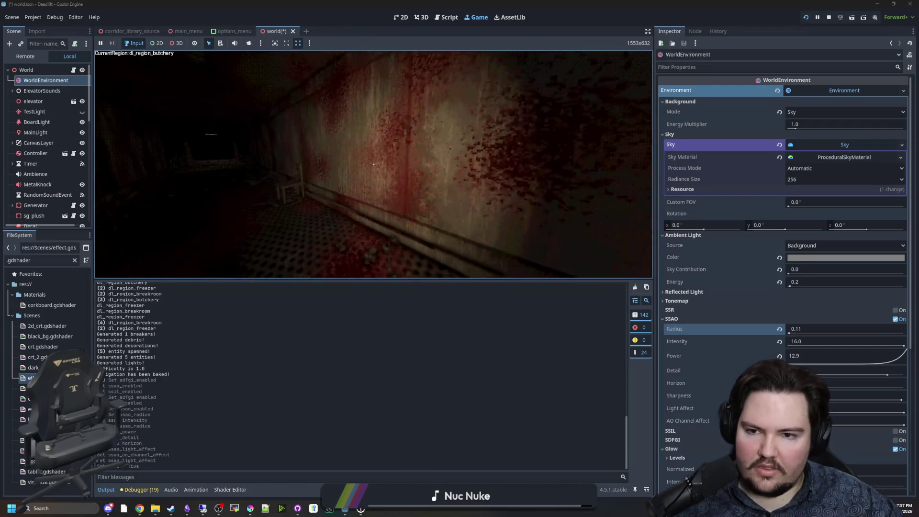
pyautogui.press('w')
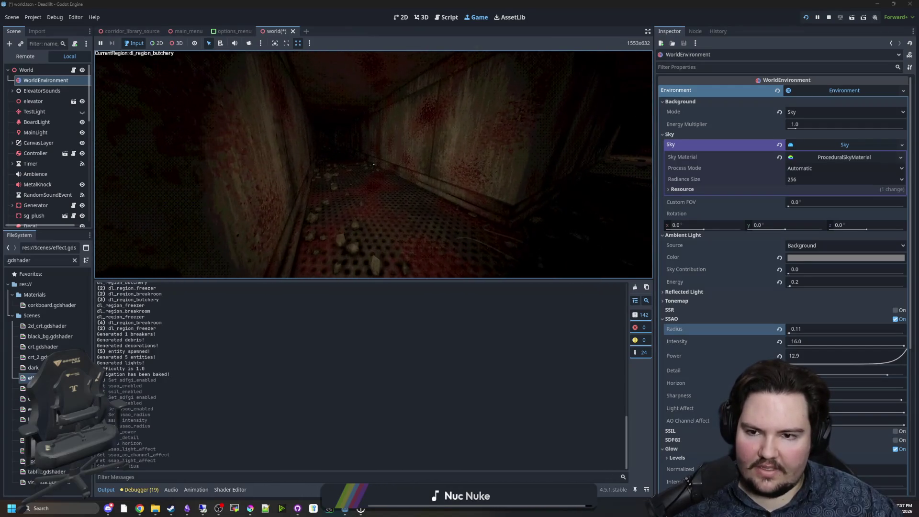
pyautogui.press('w')
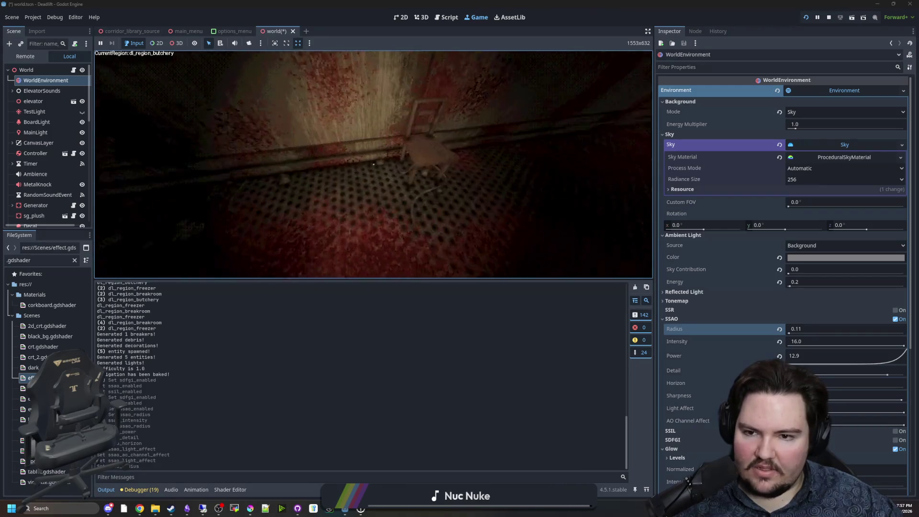
pyautogui.press('w')
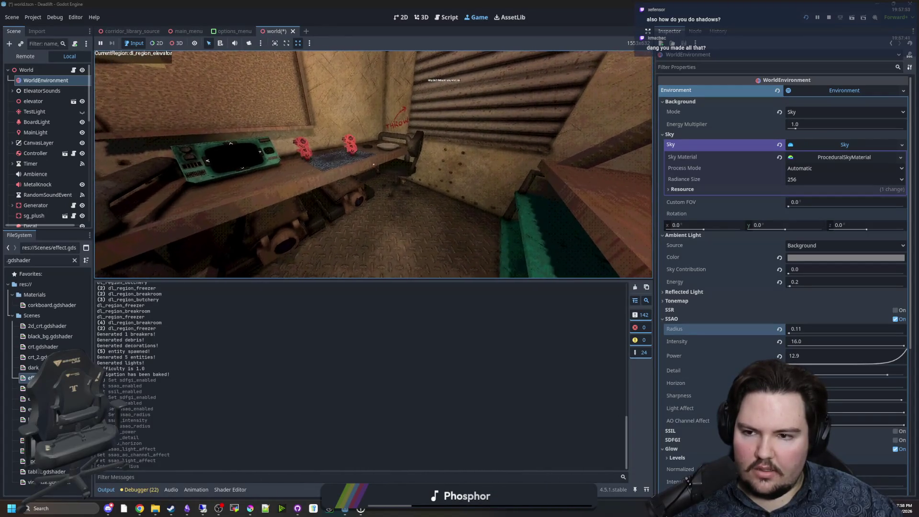
# Step: Reset SSAO radius, horizon, detail, power (1.50) and intensity (2.0) to defaults
pyautogui.press('super')
pyautogui.click(779, 330)
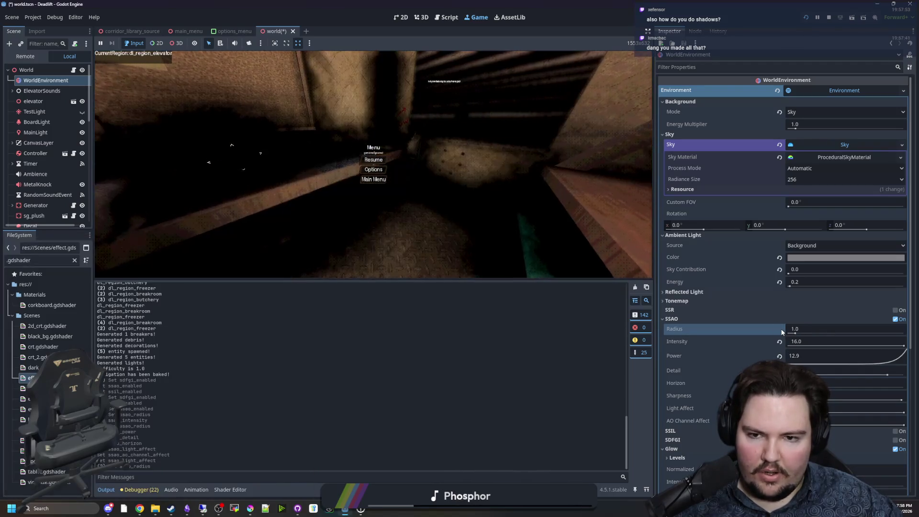
pyautogui.click(807, 330)
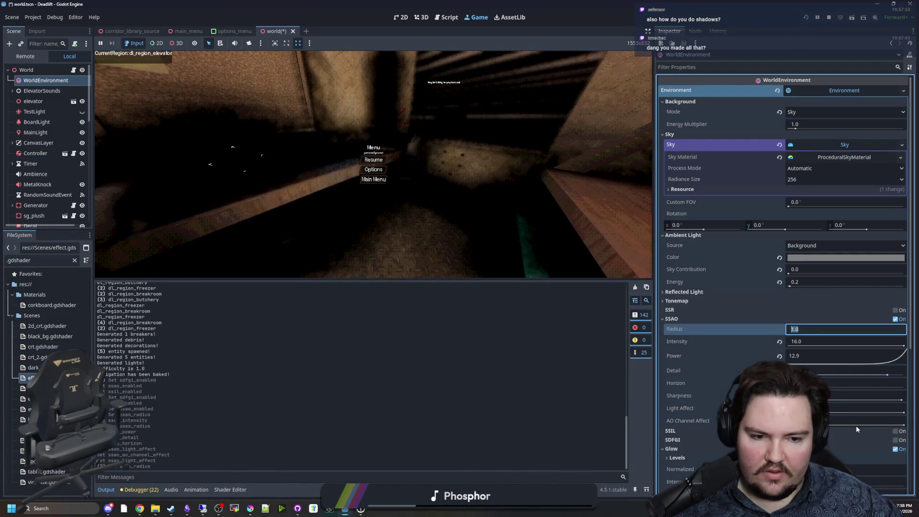
pyautogui.press('Return')
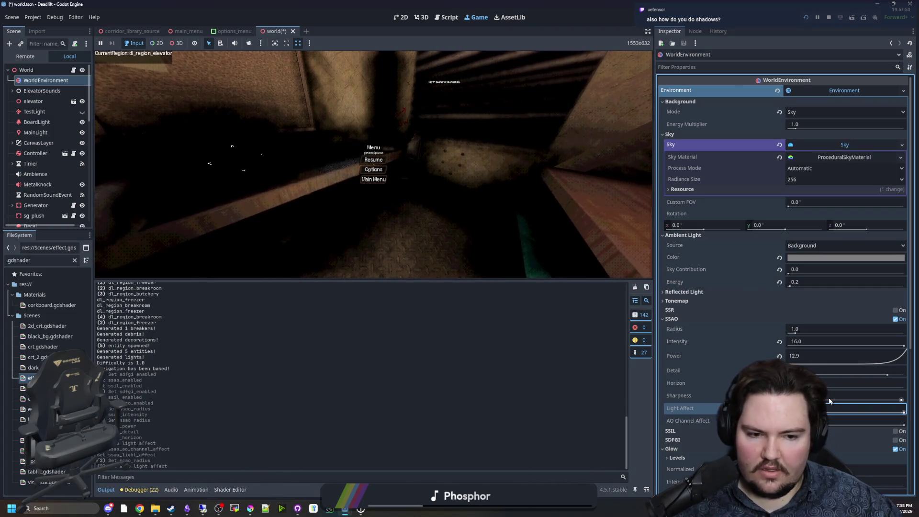
pyautogui.moveTo(900, 400); pyautogui.dragTo(864, 401)
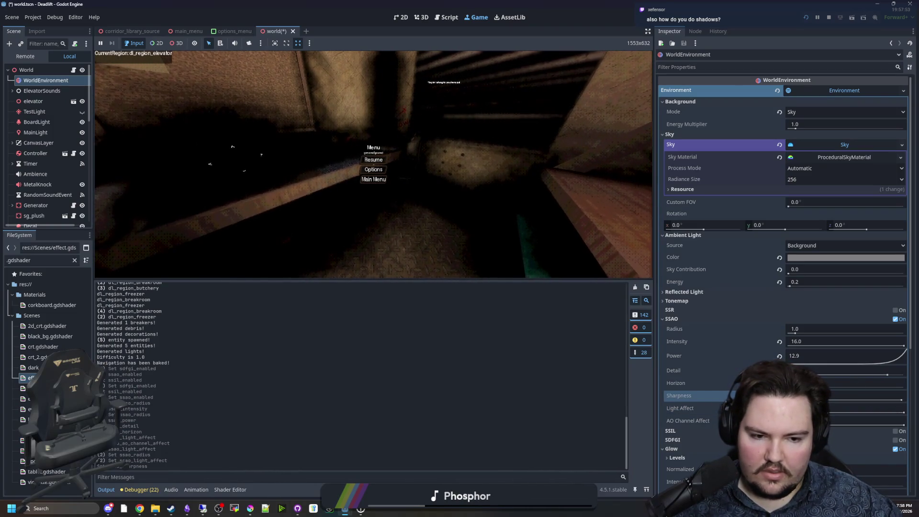
pyautogui.click(842, 385)
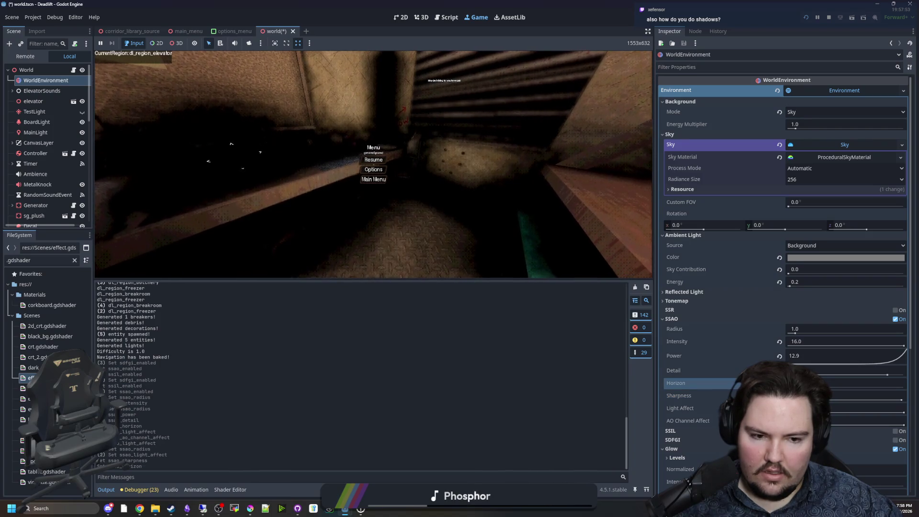
pyautogui.click(842, 373)
pyautogui.click(780, 357)
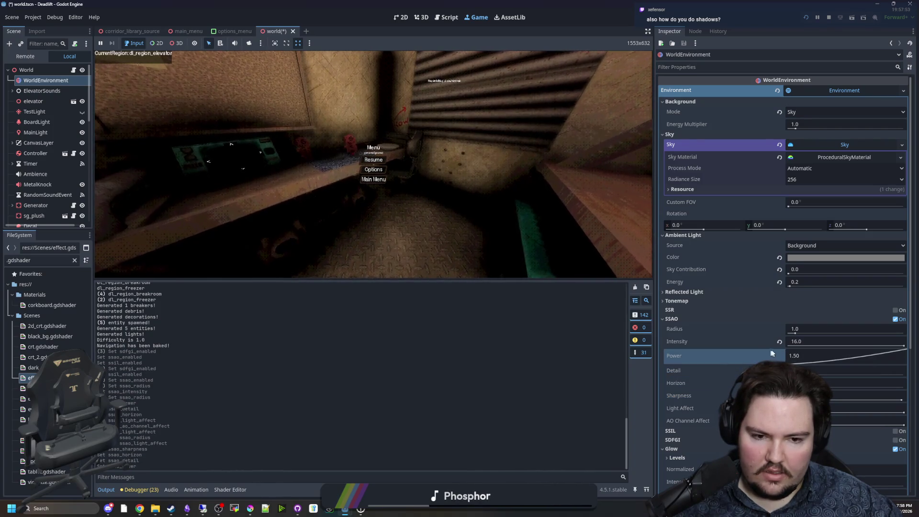
pyautogui.click(780, 342)
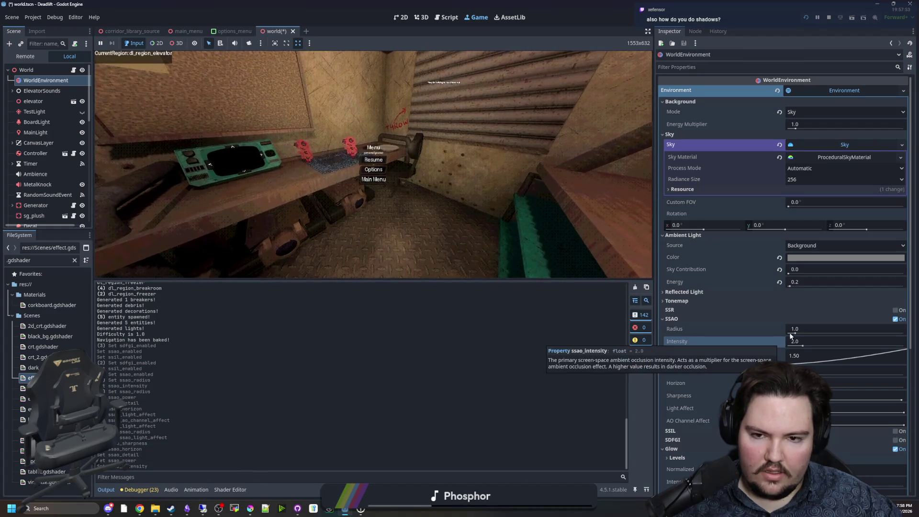
# Step: Set SSAO intensity to 5 and radius to 0.5, then resume the game
pyautogui.moveTo(805, 348); pyautogui.dragTo(815, 347)
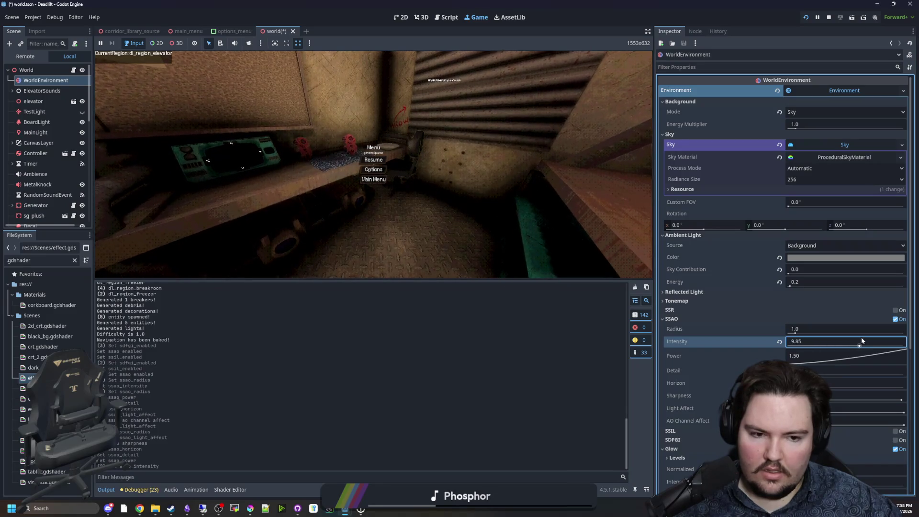
pyautogui.write('5')
pyautogui.click(812, 329)
pyautogui.write('0.1')
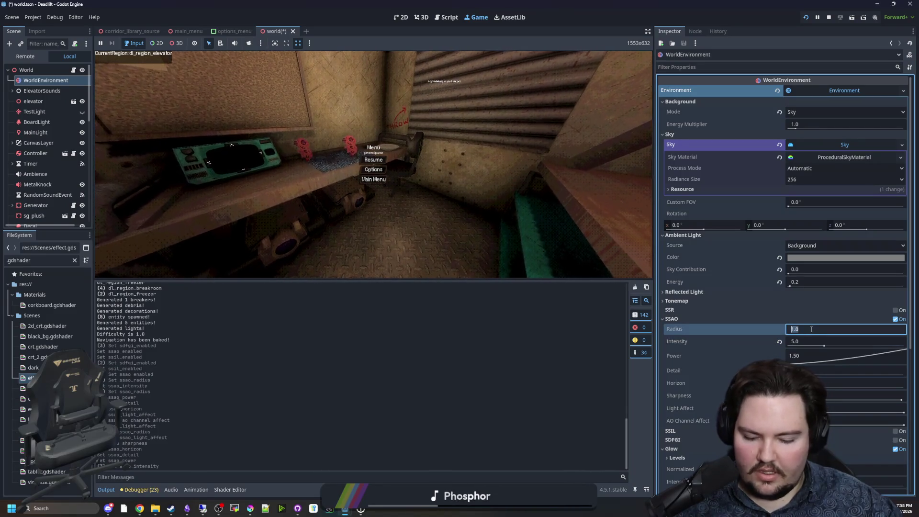
pyautogui.press('BackSpace')
pyautogui.write('5')
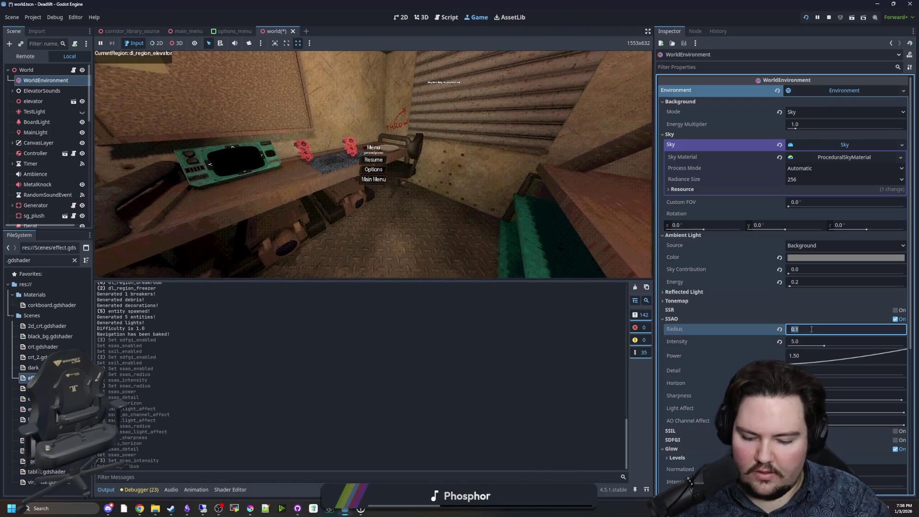
pyautogui.press('Return')
pyautogui.click(373, 159)
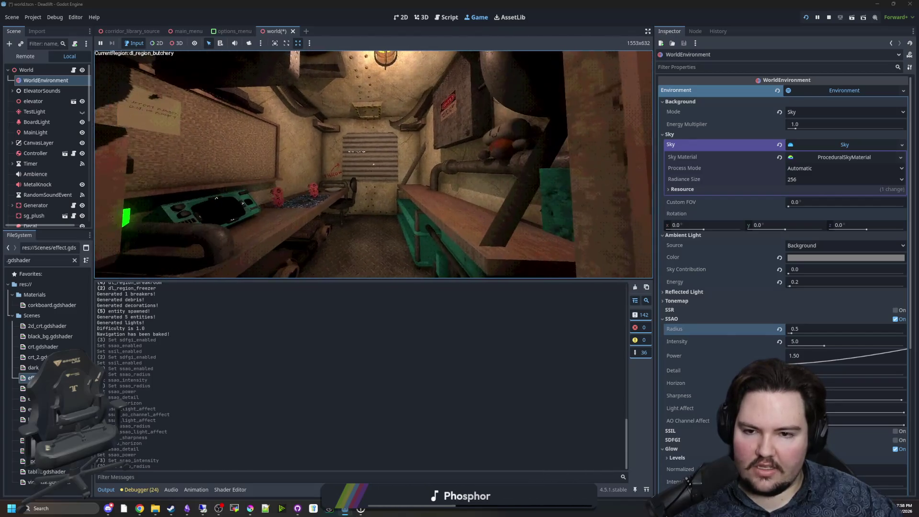
pyautogui.press('super')
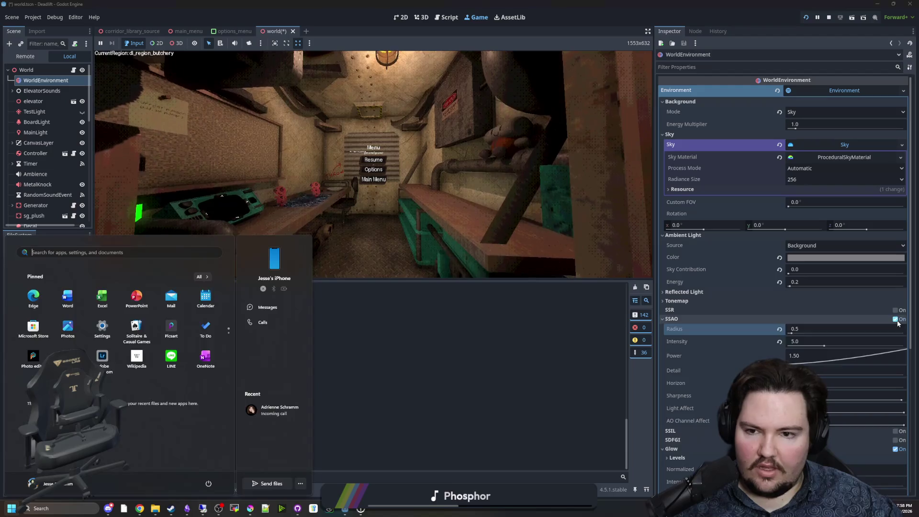
pyautogui.click(896, 319)
pyautogui.click(895, 319)
pyautogui.doubleClick(895, 319)
pyautogui.doubleClick(896, 319)
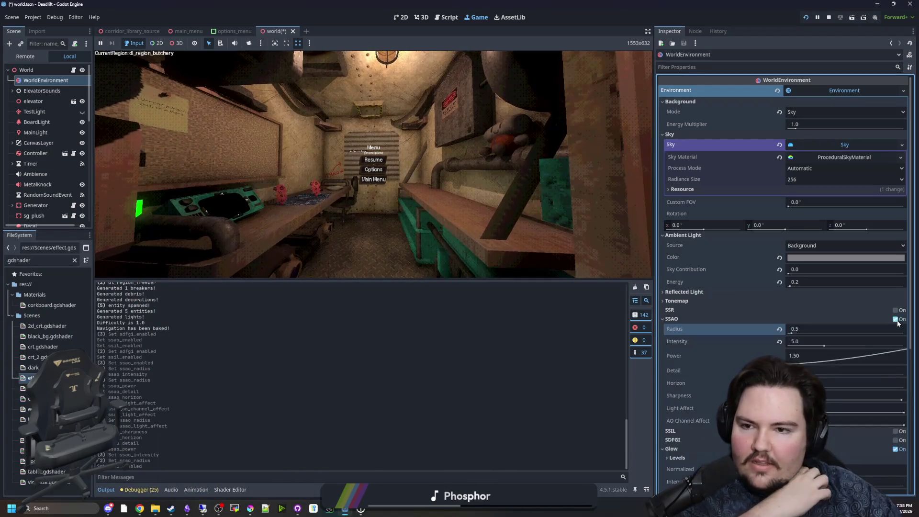
pyautogui.doubleClick(896, 320)
pyautogui.click(896, 320)
pyautogui.doubleClick(896, 319)
pyautogui.click(896, 319)
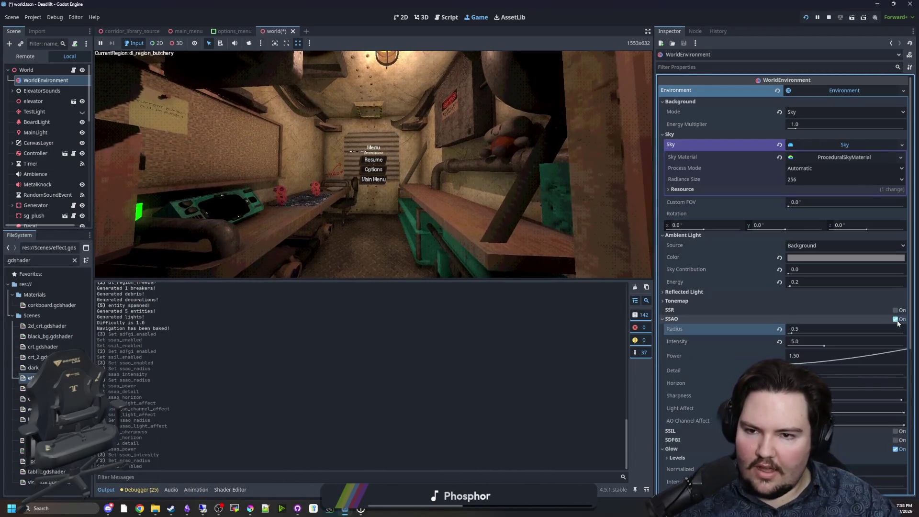
pyautogui.doubleClick(896, 319)
pyautogui.click(896, 319)
pyautogui.doubleClick(896, 319)
pyautogui.click(896, 320)
pyautogui.doubleClick(896, 320)
pyautogui.click(896, 319)
pyautogui.doubleClick(896, 320)
pyautogui.click(896, 320)
pyautogui.doubleClick(896, 319)
pyautogui.click(896, 320)
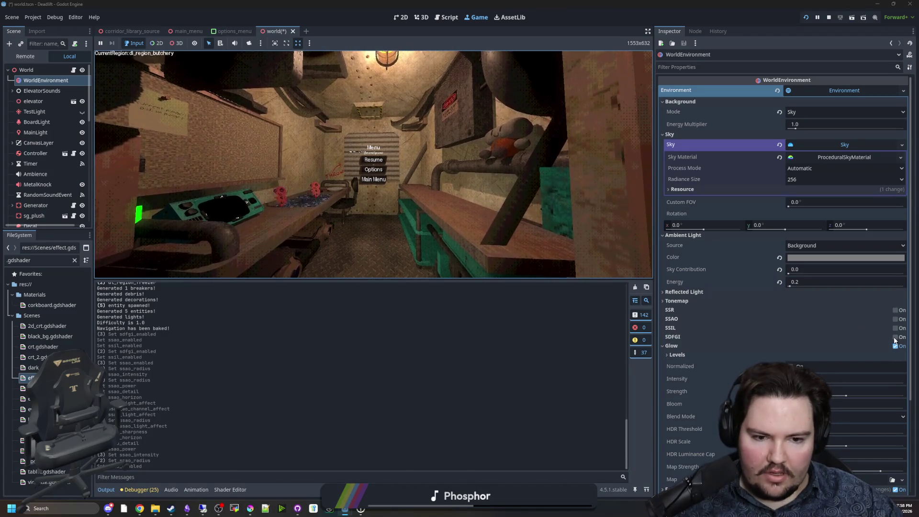
pyautogui.click(895, 337)
pyautogui.click(895, 319)
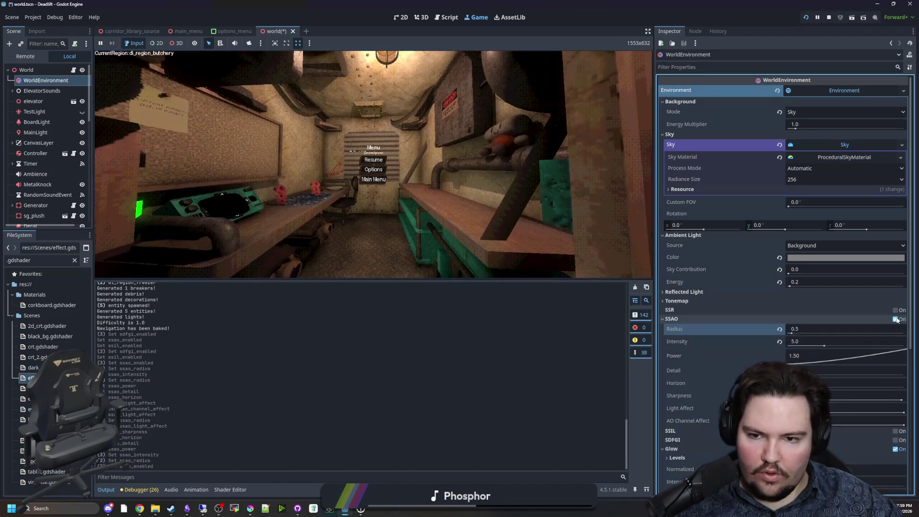
pyautogui.click(374, 159)
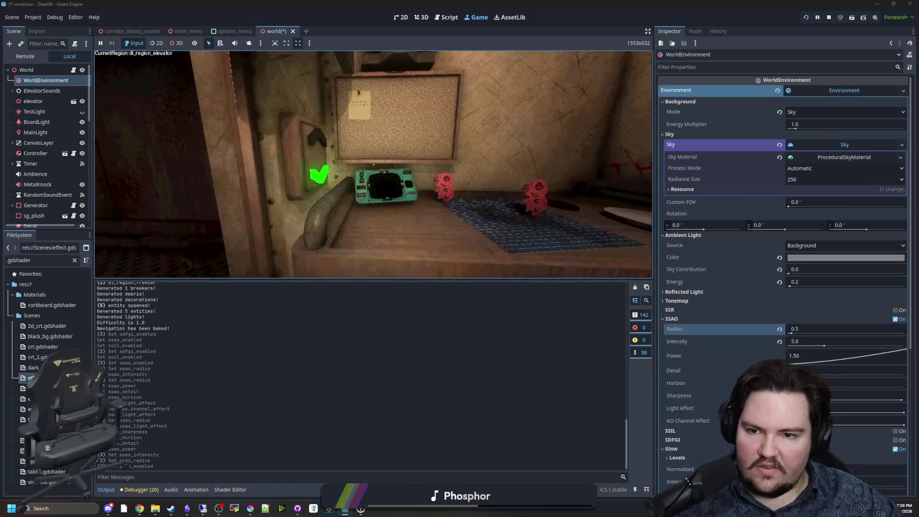
pyautogui.press('w')
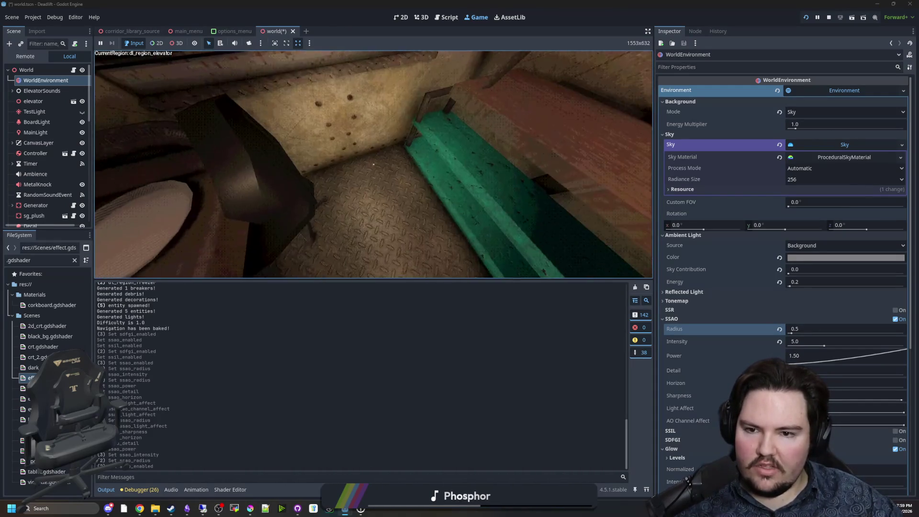
pyautogui.moveTo(373, 164)
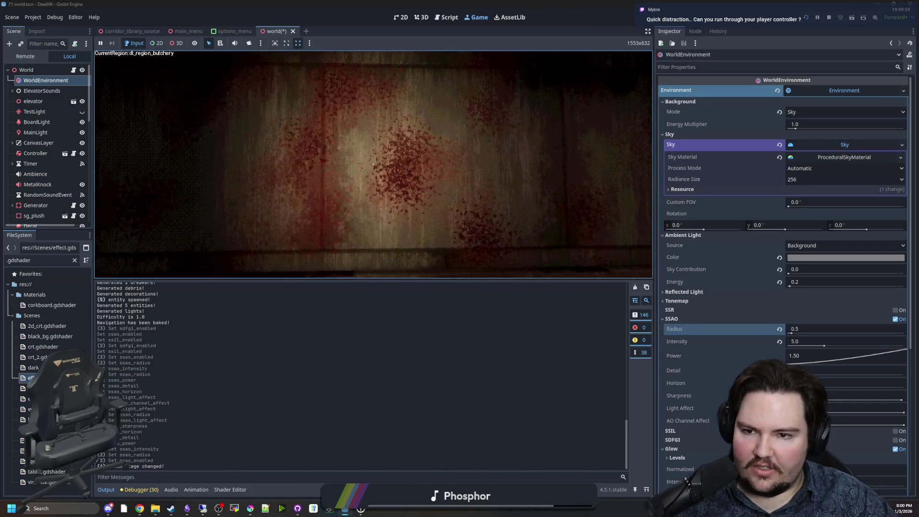
# Step: Walk back from the blood-spattered wall, then pause and select MainLight in the Scene tree
pyautogui.press('s')
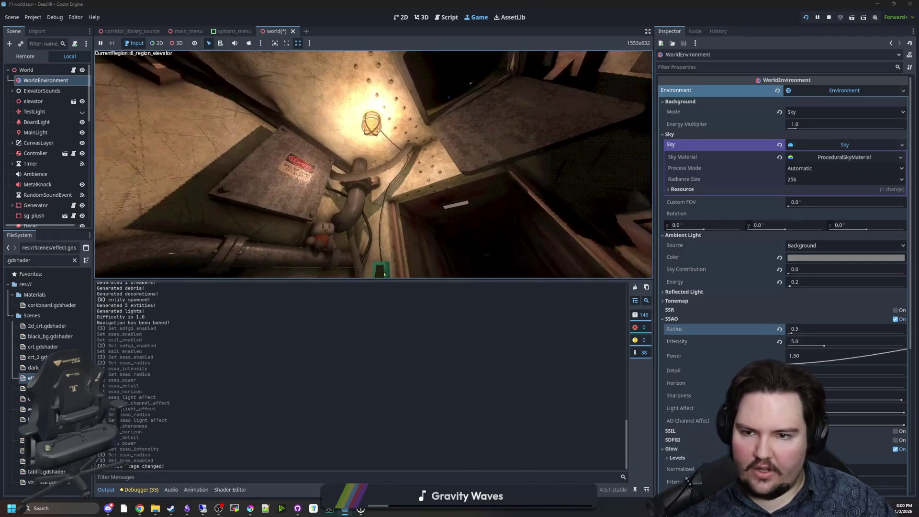
pyautogui.press('Escape')
pyautogui.press('super')
pyautogui.scroll(-1, 30, 168)
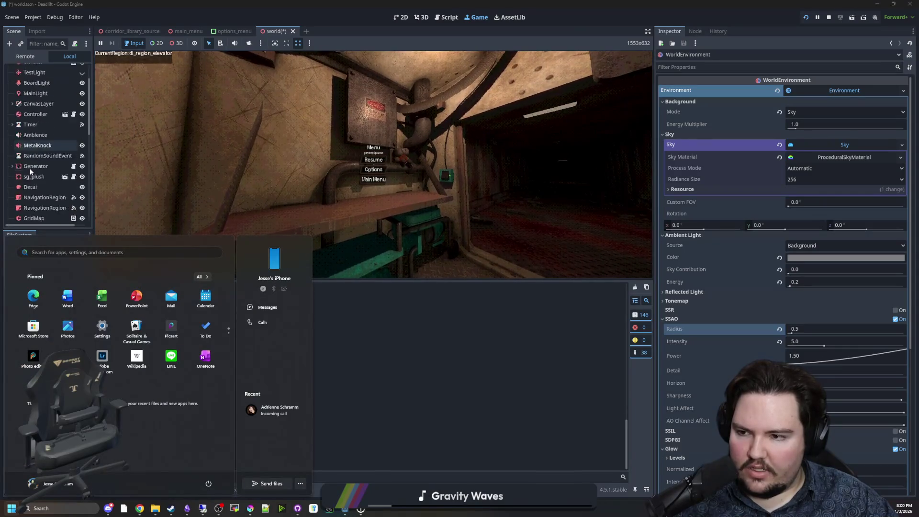
pyautogui.scroll(3, 33, 166)
pyautogui.click(35, 132)
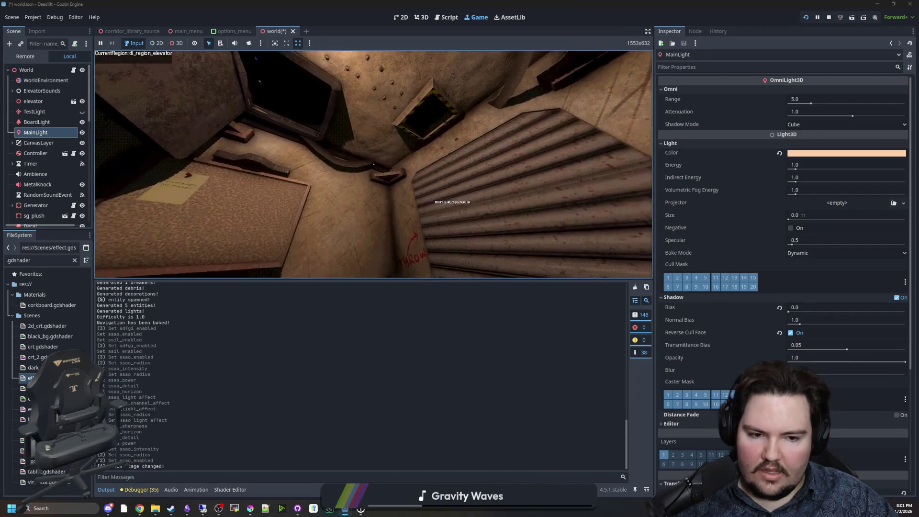
# Step: Toggle MainLight's shadow Reverse Cull Face off to compare the shadows in the running game
pyautogui.press('super')
pyautogui.press('Escape')
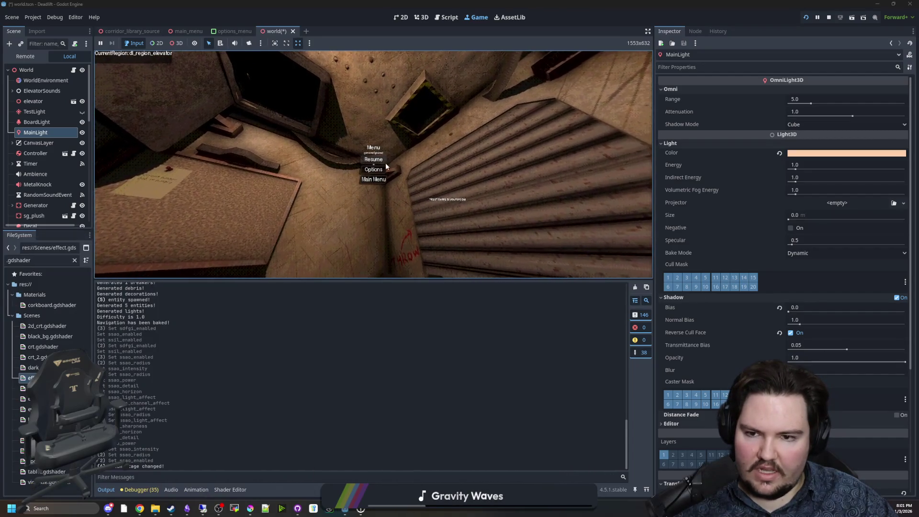
pyautogui.press('super')
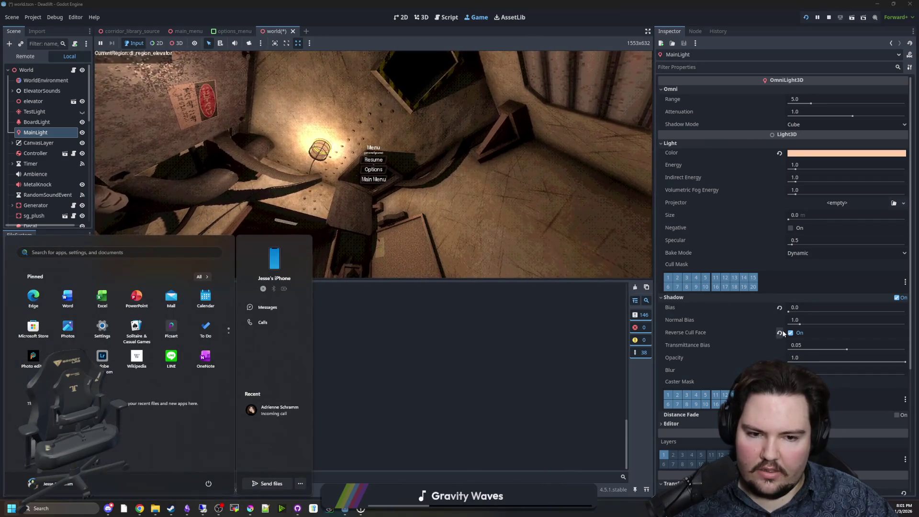
pyautogui.click(790, 335)
pyautogui.click(791, 336)
pyautogui.click(791, 336)
pyautogui.click(791, 336)
pyautogui.click(791, 336)
pyautogui.click(792, 336)
pyautogui.click(420, 183)
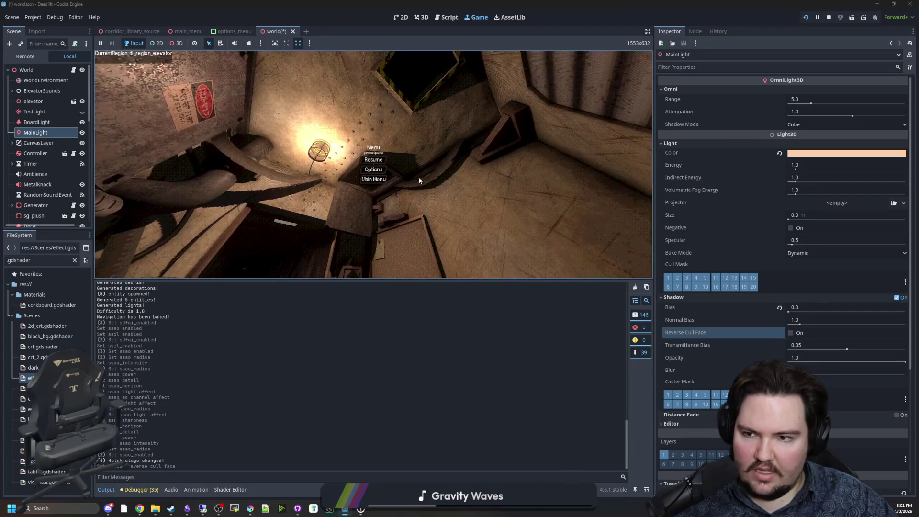
pyautogui.press('Escape')
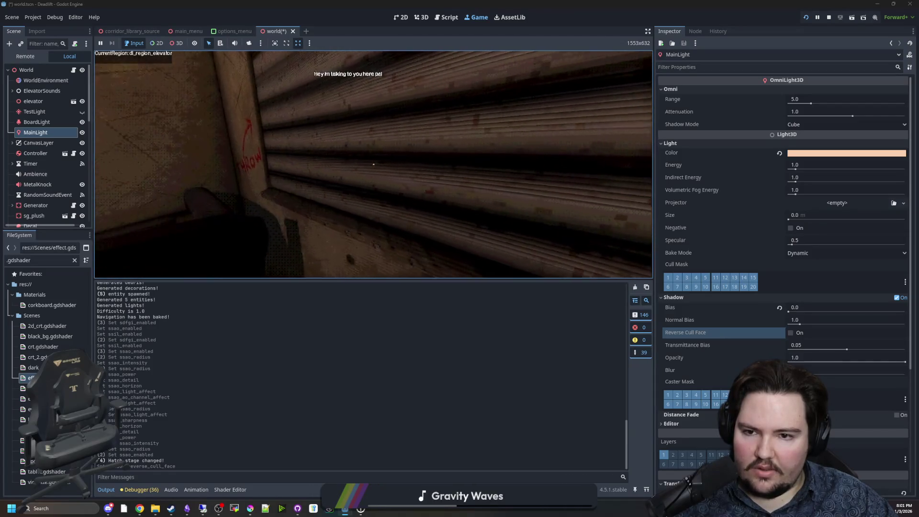
# Step: Switch Reverse Cull Face back on and resume the game to check the shadows
pyautogui.press('Escape')
pyautogui.press('super')
pyautogui.click(790, 333)
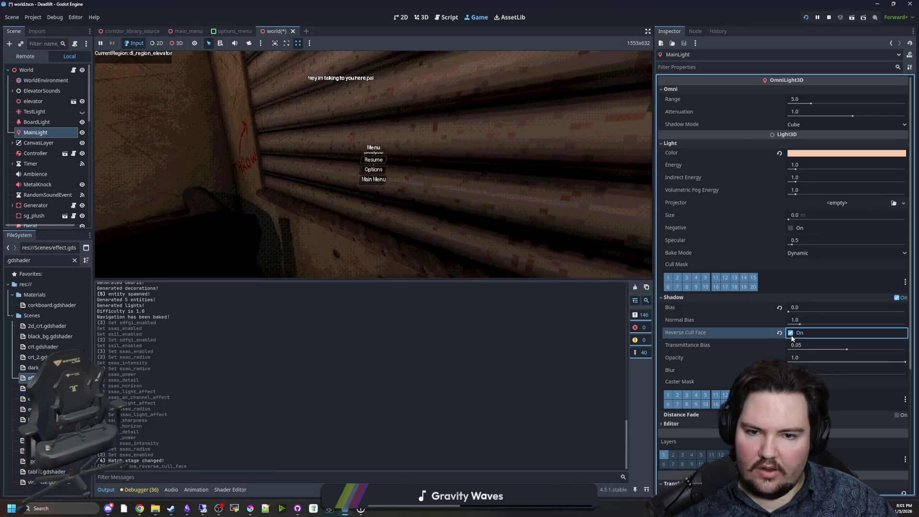
pyautogui.click(374, 160)
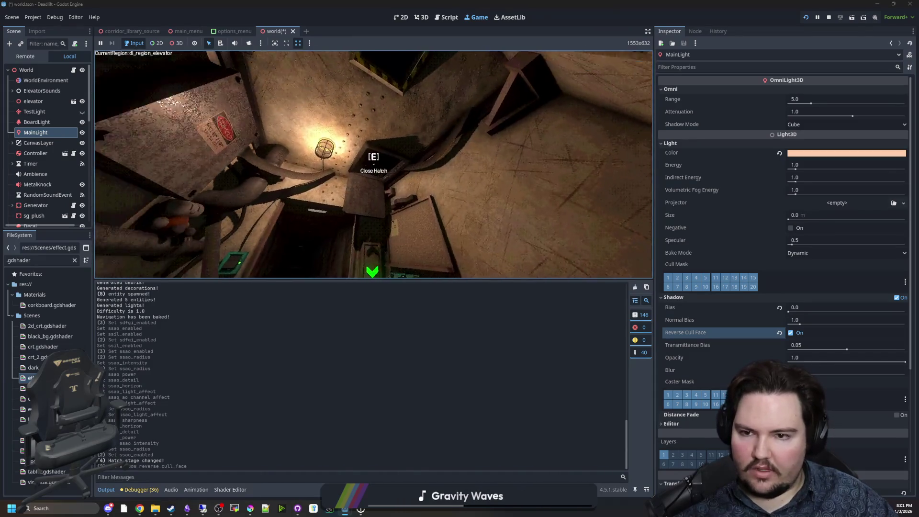
# Step: Raise MainLight's Shadow Blur slider and check the softer shadows in-game
pyautogui.press('Escape')
pyautogui.press('super')
pyautogui.click(713, 351)
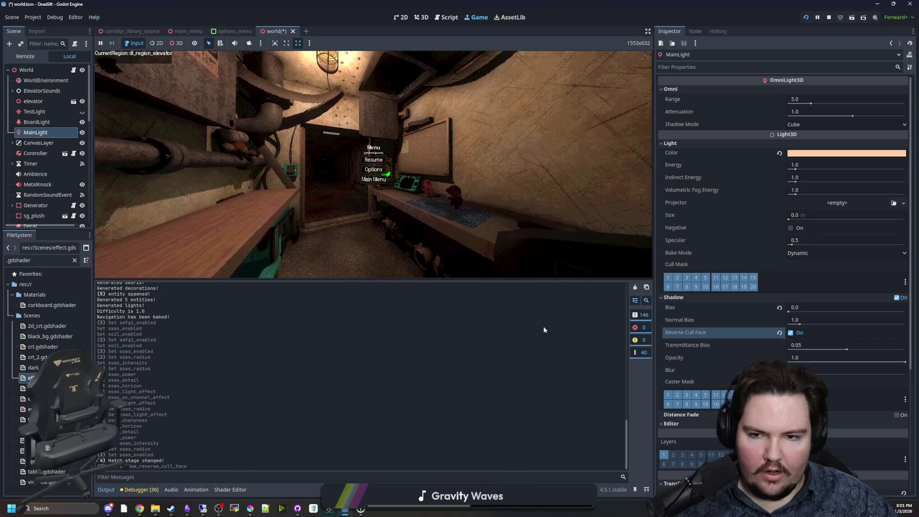
pyautogui.click(374, 159)
pyautogui.press('Escape')
pyautogui.press('super')
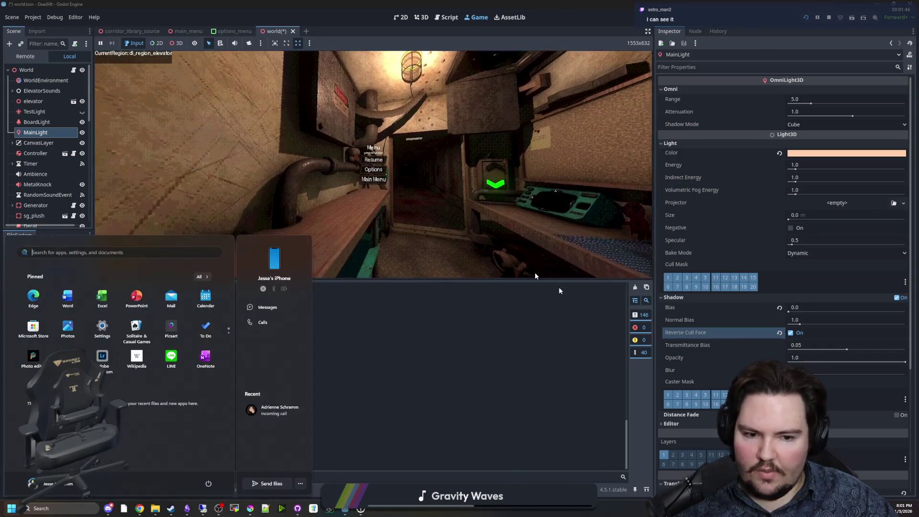
pyautogui.click(848, 370)
pyautogui.moveTo(847, 372)
pyautogui.mouseDown()
pyautogui.moveTo(826, 373)
pyautogui.moveTo(859, 374)
pyautogui.mouseUp()
pyautogui.click(390, 161)
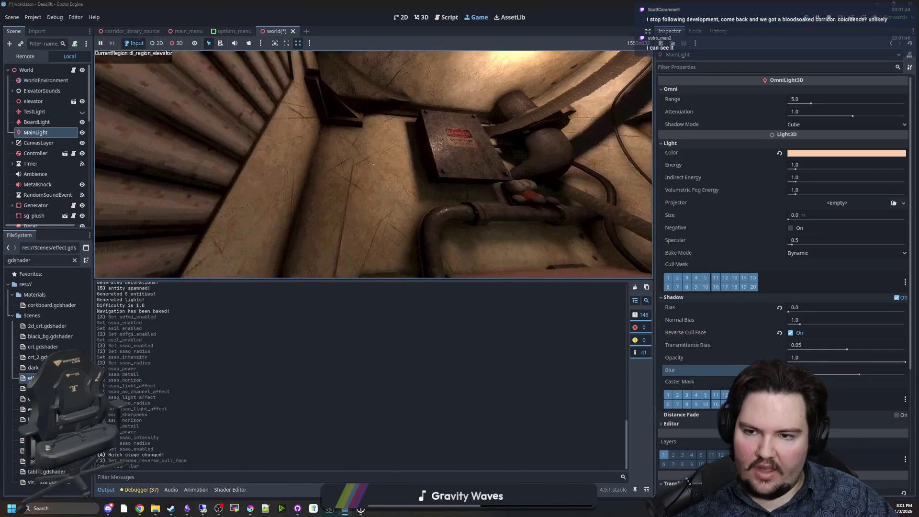
# Step: Set MainLight's shadow Bias back to 0.1 after trying higher values
pyautogui.moveTo(374, 165)
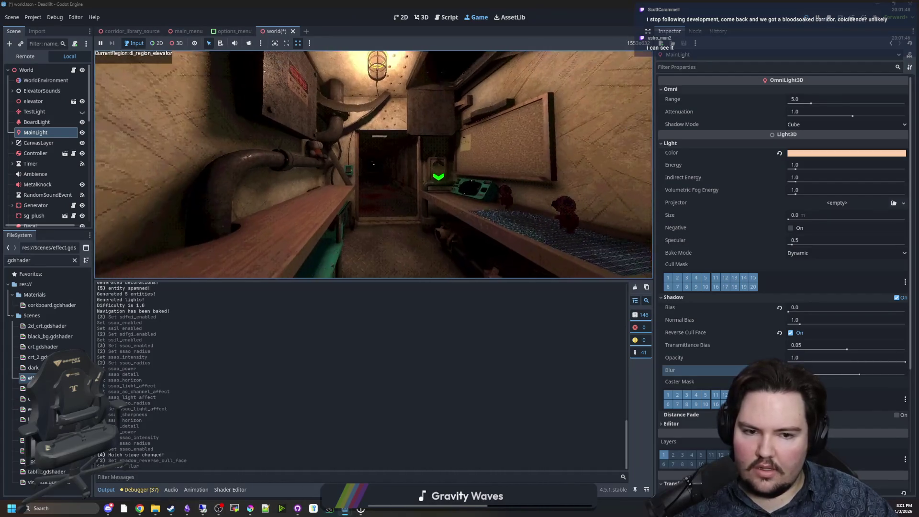
pyautogui.press('super')
pyautogui.press('Escape')
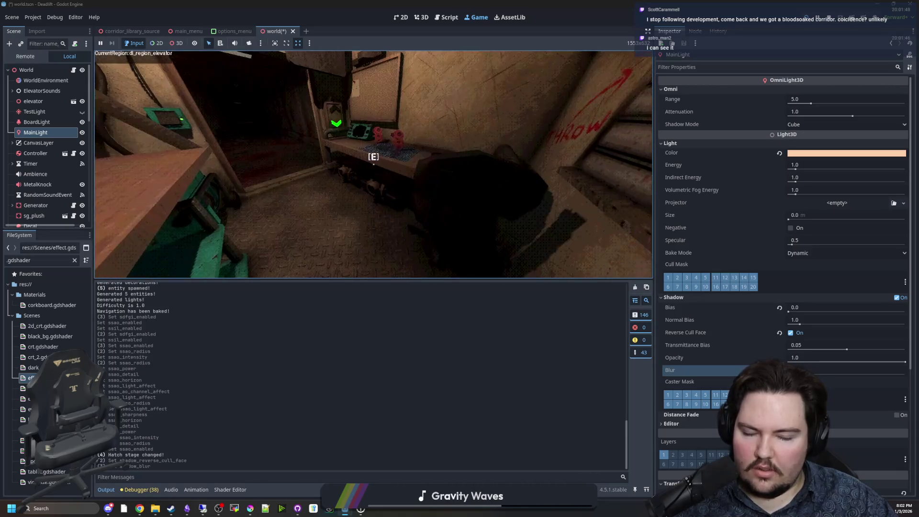
pyautogui.press('super')
pyautogui.press('super')
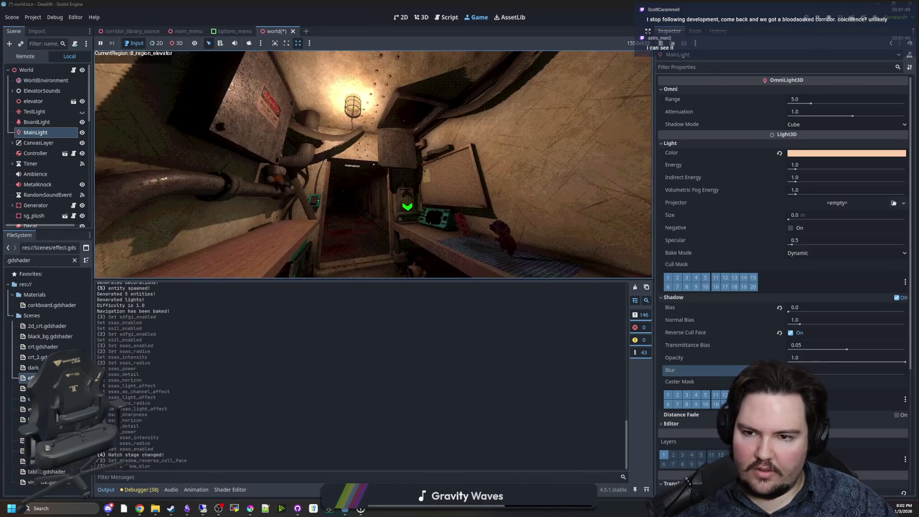
pyautogui.press('super')
pyautogui.moveTo(794, 309); pyautogui.dragTo(789, 312)
pyautogui.press('Escape')
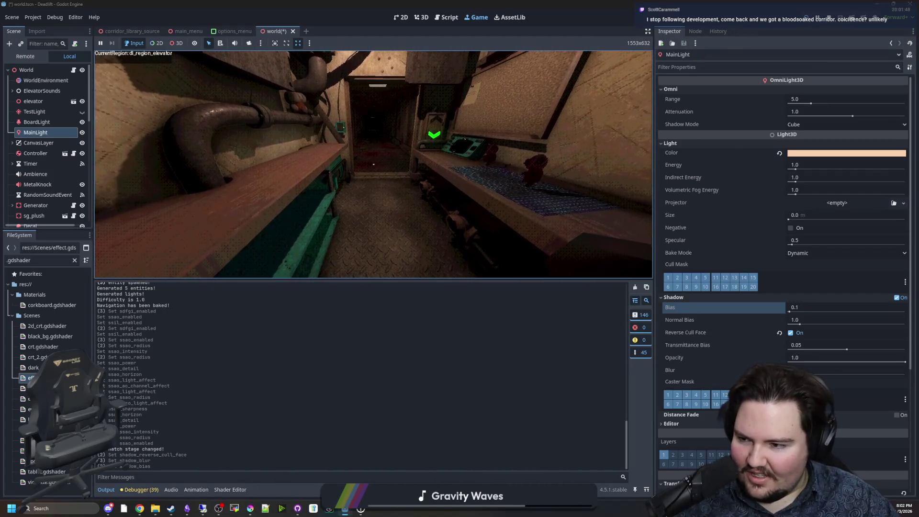
# Step: Pause the game and clear the .gdshader filter in the FileSystem dock
pyautogui.press('Escape')
pyautogui.press('super')
pyautogui.press('super')
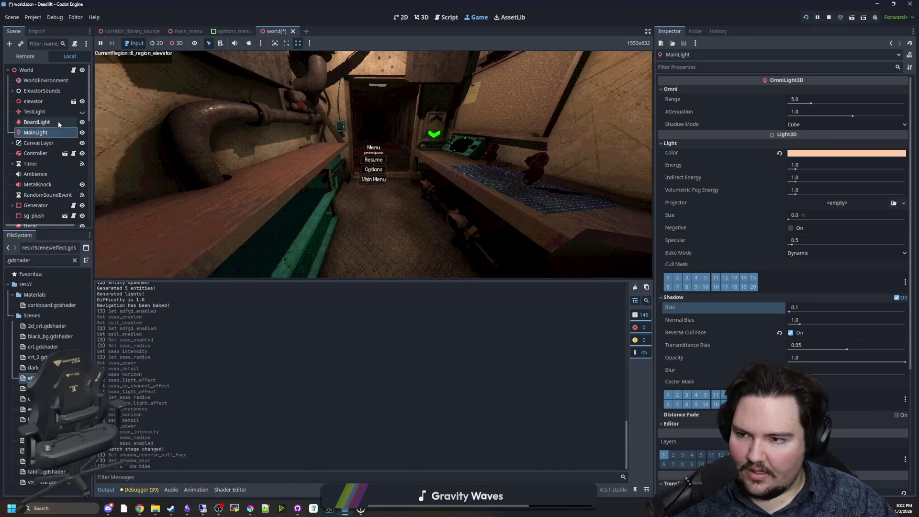
pyautogui.click(74, 260)
# Step: Filter the FileSystem for 'player', open player.gd and enlarge the script editor
pyautogui.write('player')
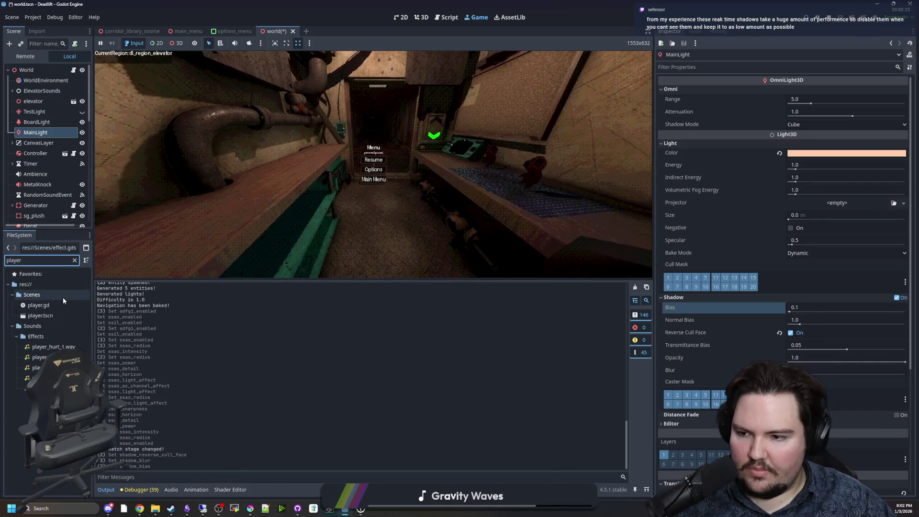
pyautogui.click(48, 307)
pyautogui.doubleClick(49, 309)
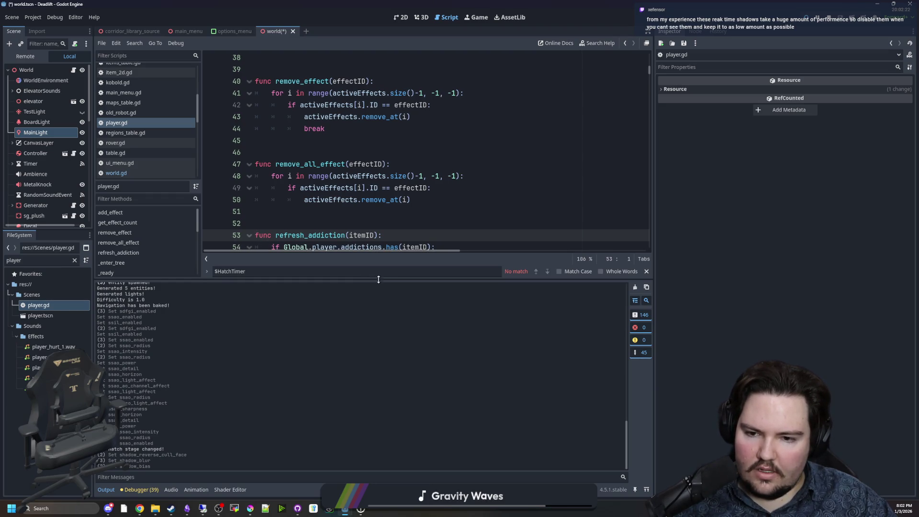
pyautogui.moveTo(379, 281); pyautogui.dragTo(379, 385)
pyautogui.scroll(2, 431, 215)
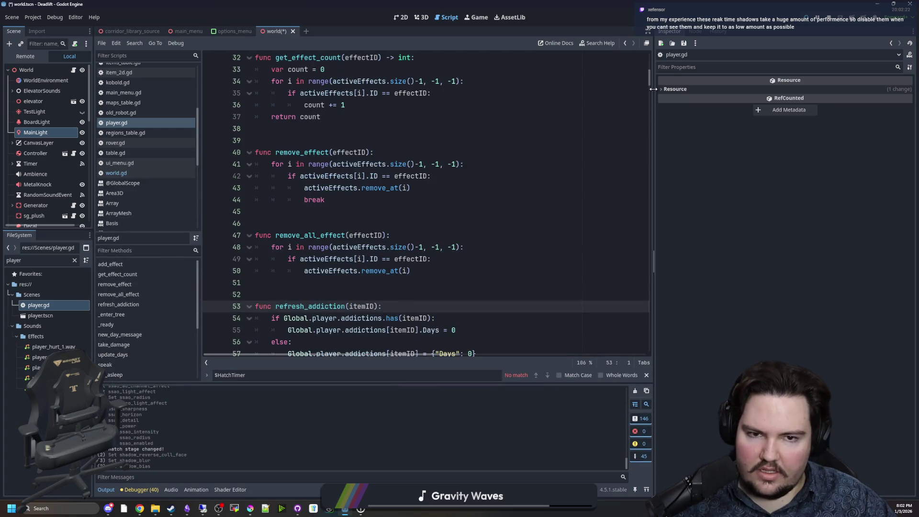
pyautogui.moveTo(649, 77); pyautogui.dragTo(650, 47)
# Step: Scroll to and highlight the STATES enum and the currentState assignment on line 70
pyautogui.scroll(-1, 424, 150)
pyautogui.scroll(-12, 424, 149)
pyautogui.scroll(-3, 391, 168)
pyautogui.scroll(-2, 338, 220)
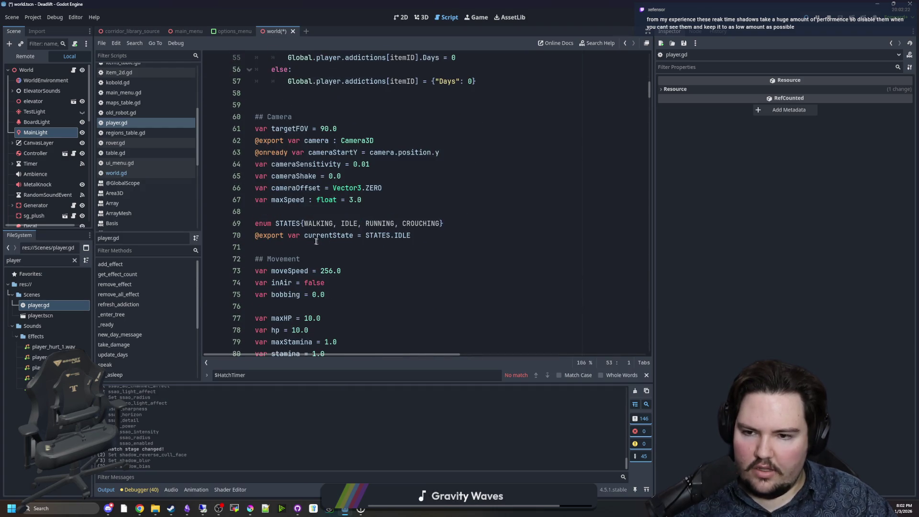
pyautogui.moveTo(455, 221); pyautogui.dragTo(255, 223)
pyautogui.click(297, 211)
pyautogui.doubleClick(317, 231)
pyautogui.click(360, 235)
# Step: Highlight the movement variables, including the inAir and bobbing lines
pyautogui.scroll(-3, 403, 285)
pyautogui.moveTo(403, 284)
pyautogui.mouseDown()
pyautogui.moveTo(257, 235)
pyautogui.moveTo(258, 176)
pyautogui.mouseUp()
pyautogui.click(307, 223)
pyautogui.moveTo(328, 176); pyautogui.dragTo(311, 186)
pyautogui.click(312, 212)
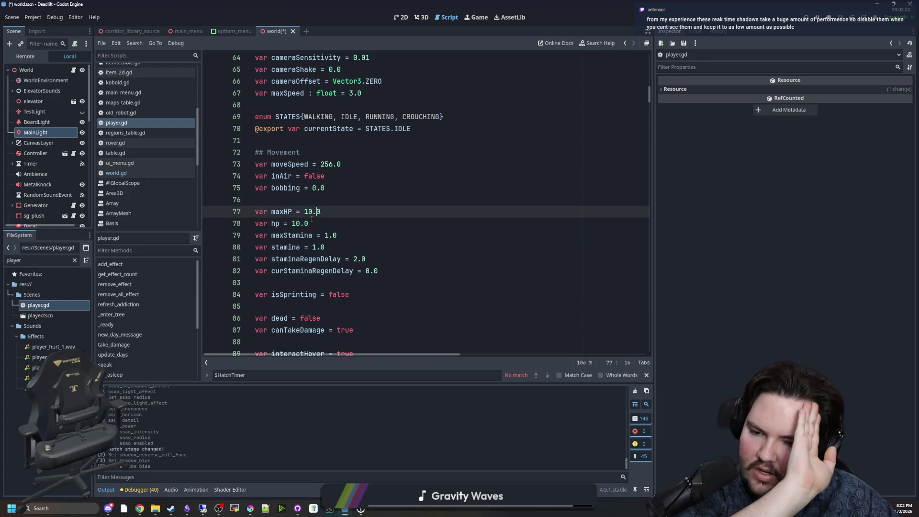
# Step: Select the health variables maxHP and hp = 10.0 for review
pyautogui.moveTo(326, 227); pyautogui.dragTo(271, 211)
pyautogui.click(285, 201)
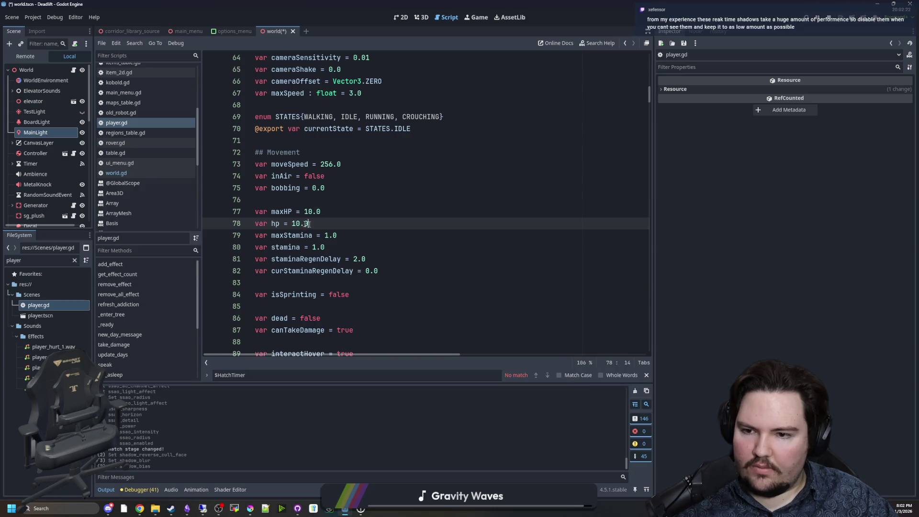
pyautogui.moveTo(310, 223); pyautogui.dragTo(246, 213)
pyautogui.click(287, 200)
pyautogui.moveTo(310, 224); pyautogui.dragTo(247, 214)
pyautogui.click(288, 201)
pyautogui.moveTo(310, 223); pyautogui.dragTo(247, 213)
pyautogui.click(313, 227)
pyautogui.moveTo(311, 224); pyautogui.dragTo(247, 213)
pyautogui.click(287, 200)
pyautogui.scroll(1, 350, 215)
pyautogui.scroll(4, 350, 215)
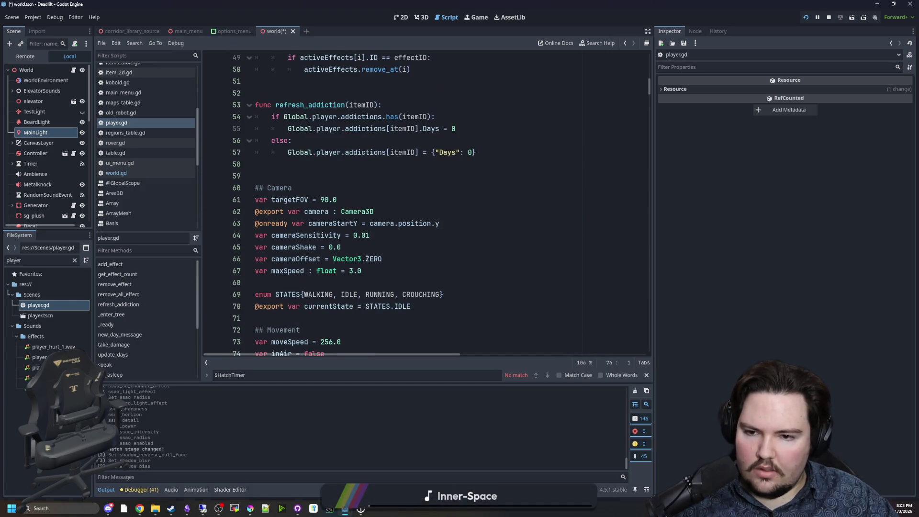
# Step: Highlight the movement variables and scroll down through player.gd's state code
pyautogui.scroll(-5, 366, 258)
pyautogui.moveTo(378, 271); pyautogui.dragTo(253, 165)
pyautogui.click(326, 211)
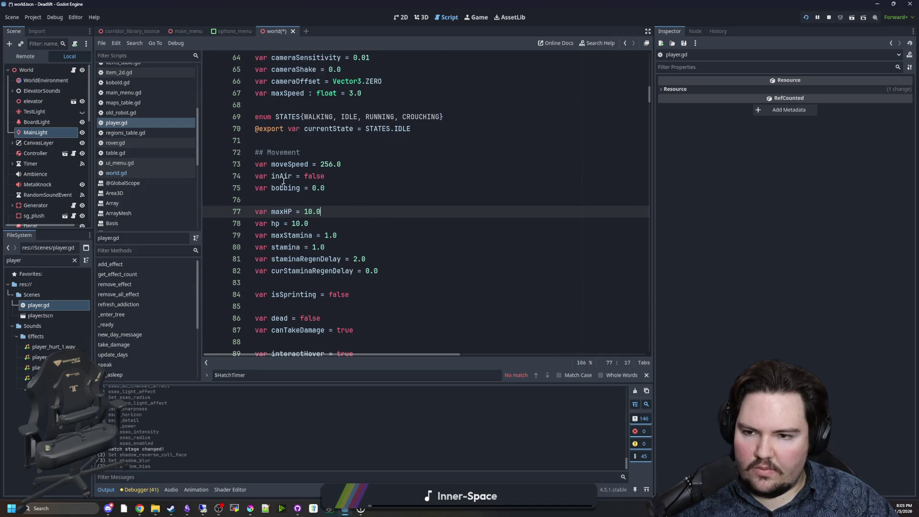
pyautogui.doubleClick(288, 164)
pyautogui.click(326, 188)
pyautogui.scroll(-9, 307, 211)
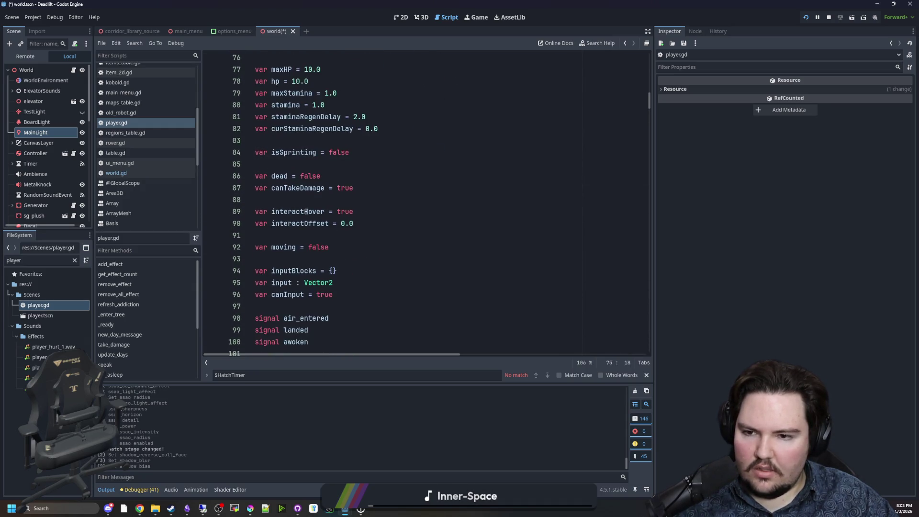
pyautogui.scroll(-10, 307, 211)
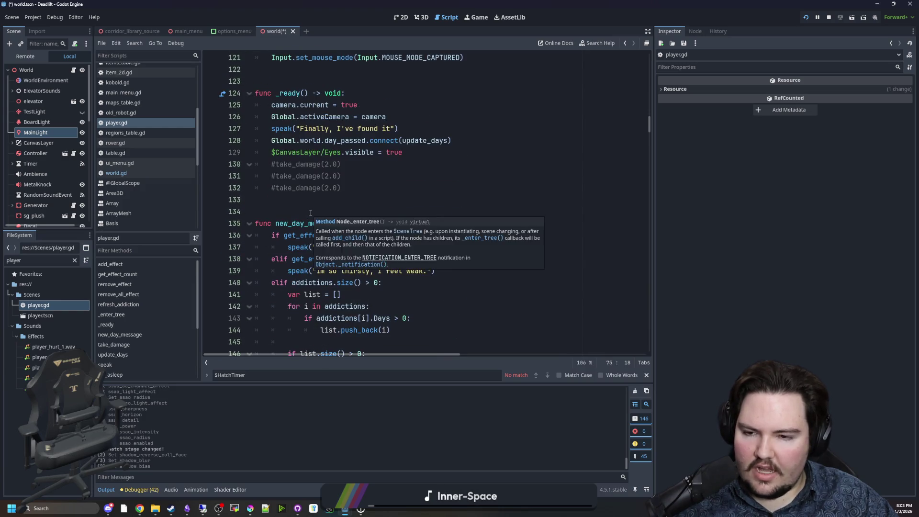
pyautogui.scroll(-6, 427, 240)
pyautogui.scroll(-5, 427, 239)
pyautogui.scroll(-16, 430, 238)
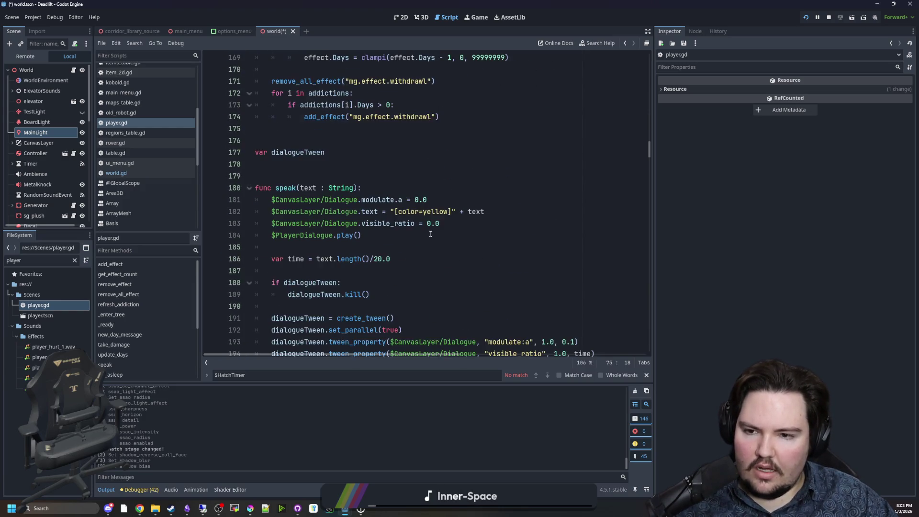
pyautogui.scroll(-10, 430, 232)
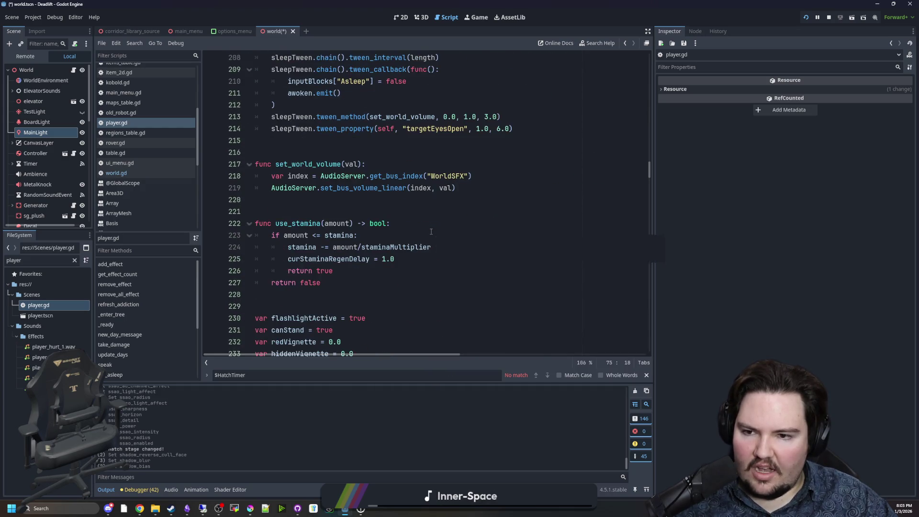
pyautogui.scroll(-4, 408, 197)
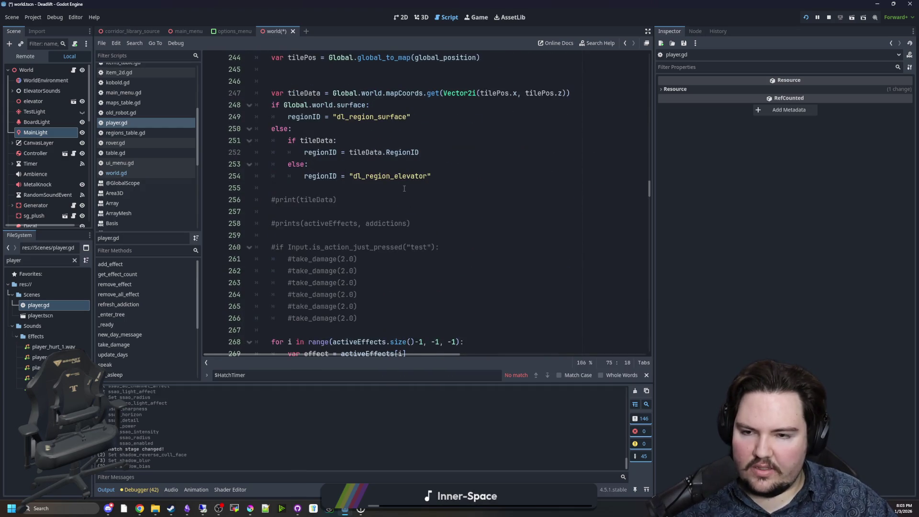
pyautogui.scroll(-3, 405, 187)
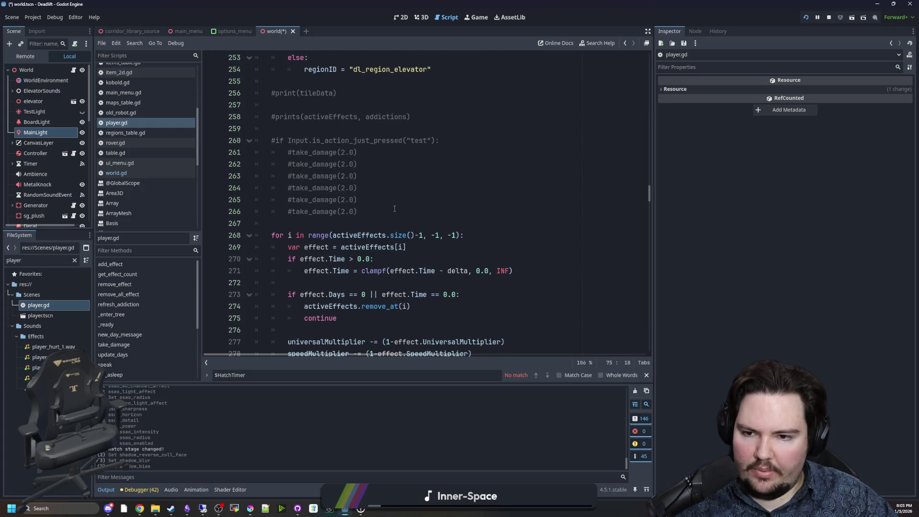
pyautogui.scroll(-2, 395, 208)
# Step: Scroll to the landing code and inspect the cameraOffset line
pyautogui.scroll(6, 331, 182)
pyautogui.scroll(-9, 328, 210)
pyautogui.scroll(-3, 328, 223)
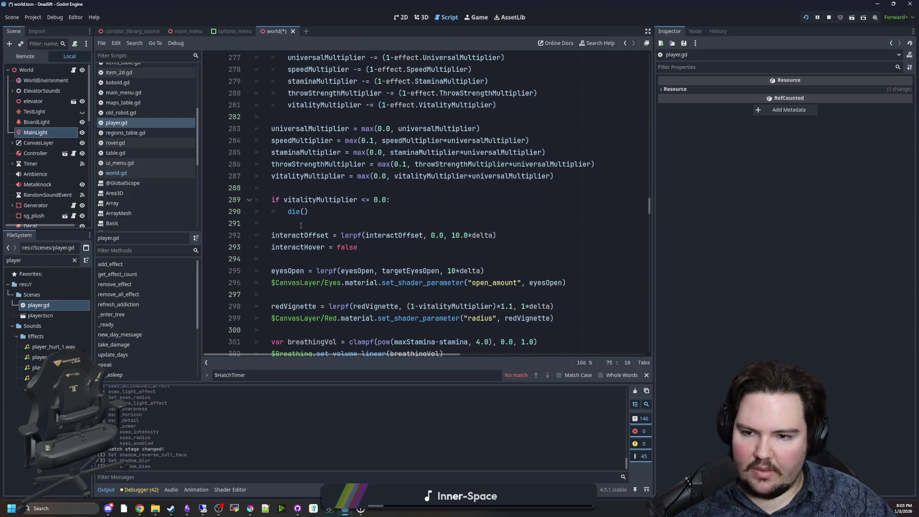
pyautogui.scroll(-2, 316, 224)
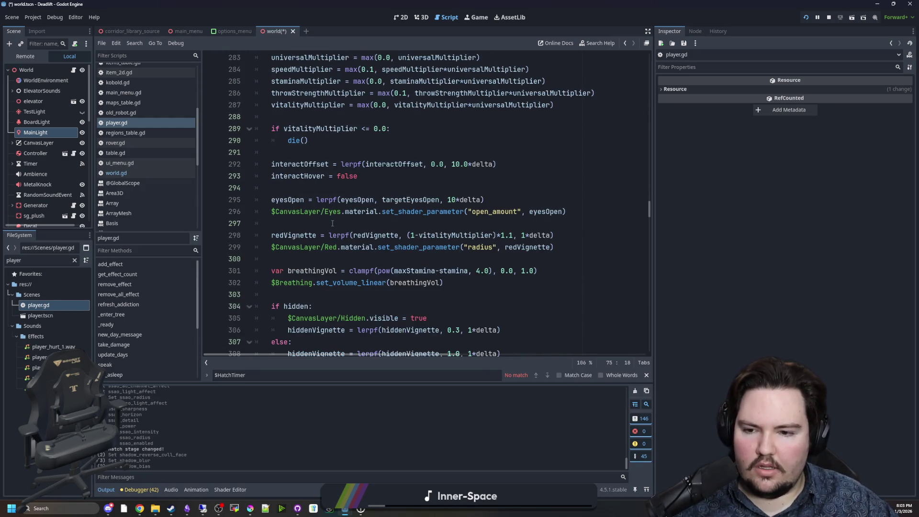
pyautogui.scroll(-5, 333, 224)
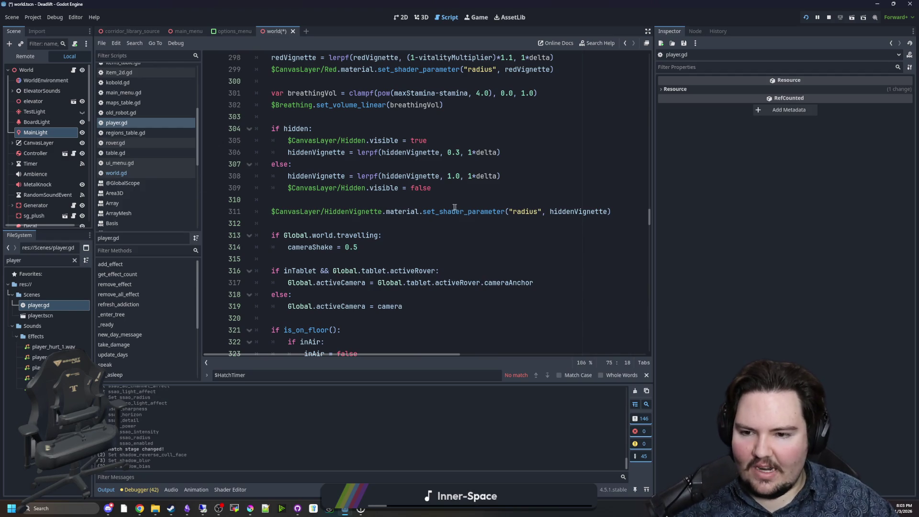
pyautogui.scroll(-2, 359, 225)
pyautogui.scroll(-2, 374, 201)
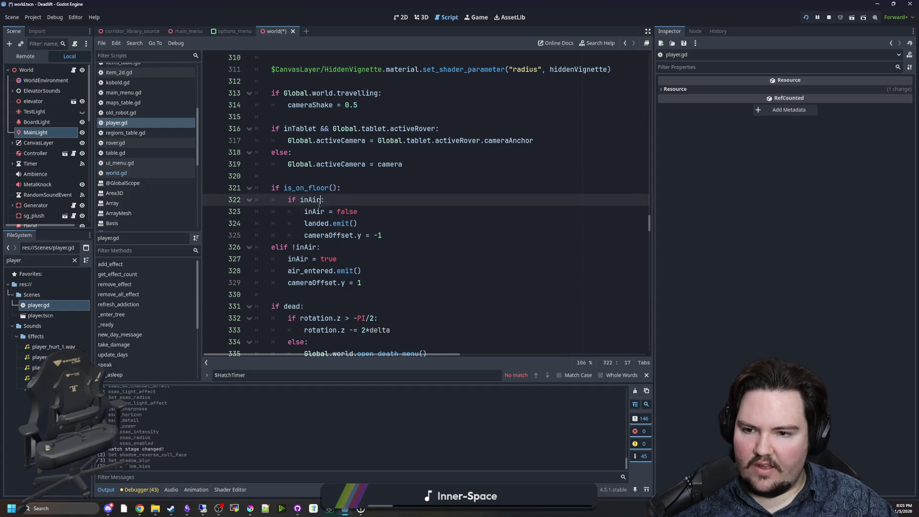
pyautogui.scroll(-3, 325, 203)
pyautogui.click(335, 193)
pyautogui.scroll(2, 335, 194)
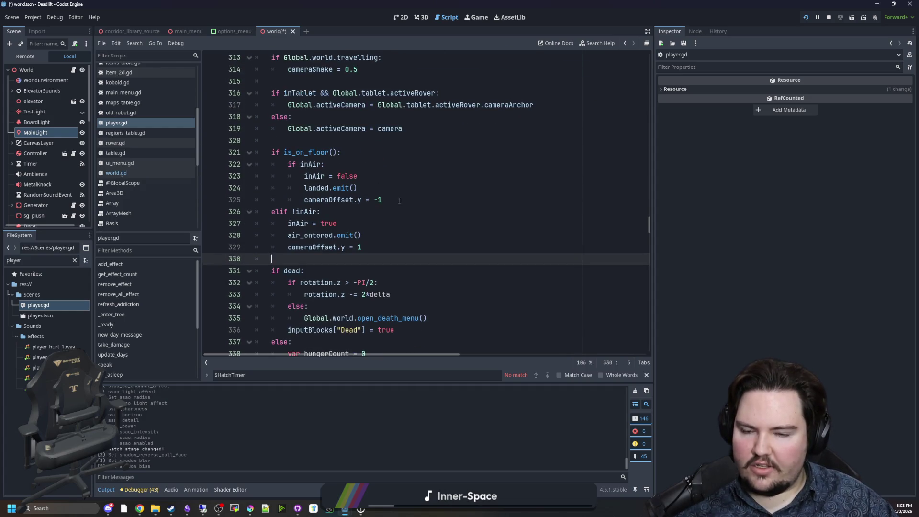
pyautogui.moveTo(382, 200); pyautogui.dragTo(311, 198)
pyautogui.click(410, 190)
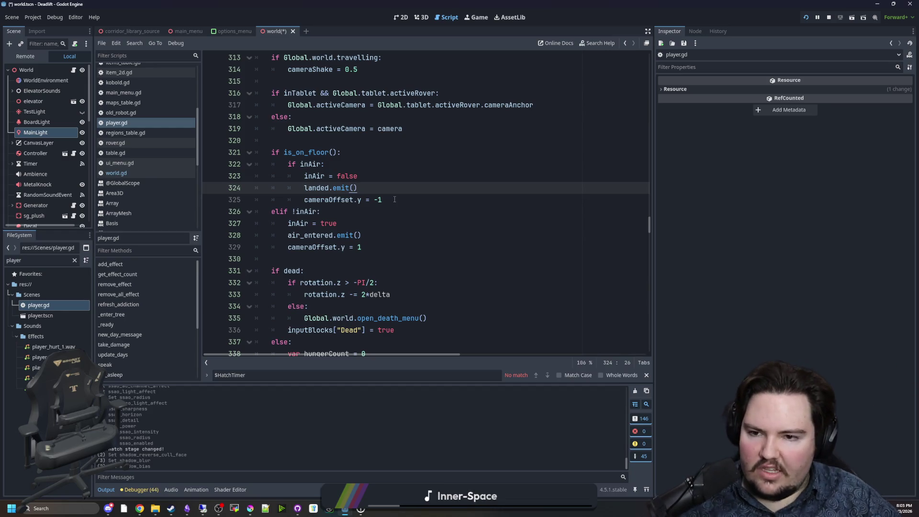
# Step: Review the death rotation block, death menu branch, hunger and thirst check, and inputBlocks loop
pyautogui.scroll(-3, 392, 204)
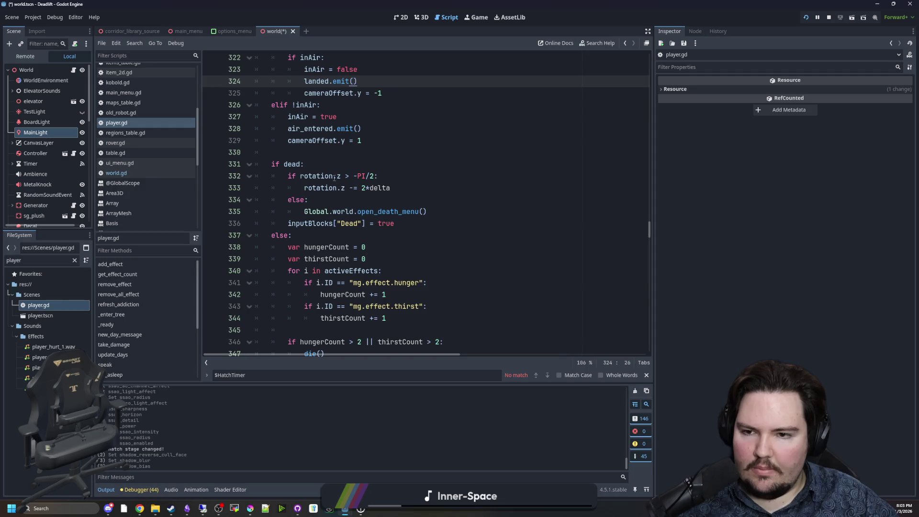
pyautogui.click(296, 150)
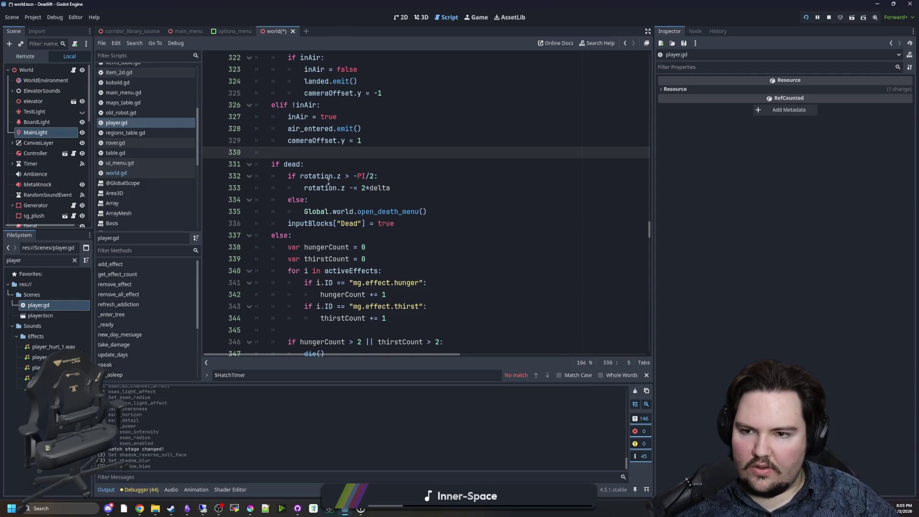
pyautogui.scroll(-2, 329, 182)
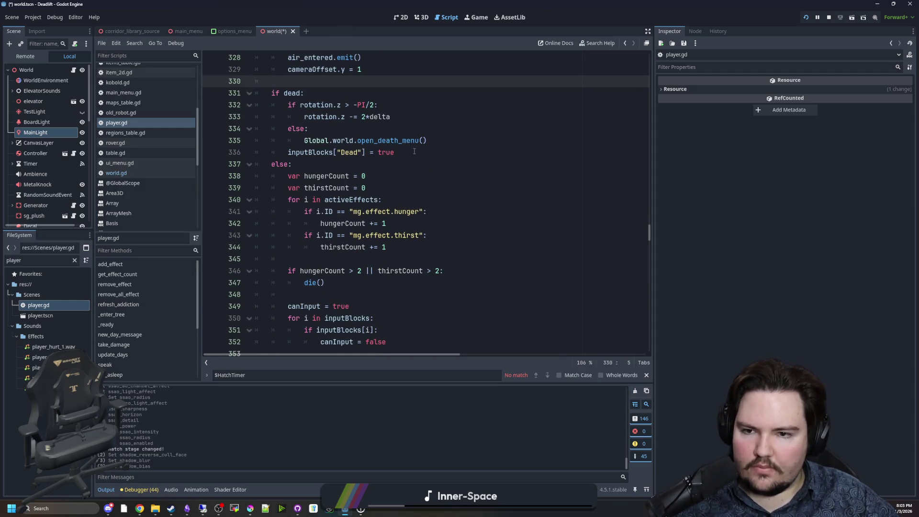
pyautogui.moveTo(415, 151); pyautogui.dragTo(287, 105)
pyautogui.moveTo(429, 140); pyautogui.dragTo(331, 129)
pyautogui.click(331, 130)
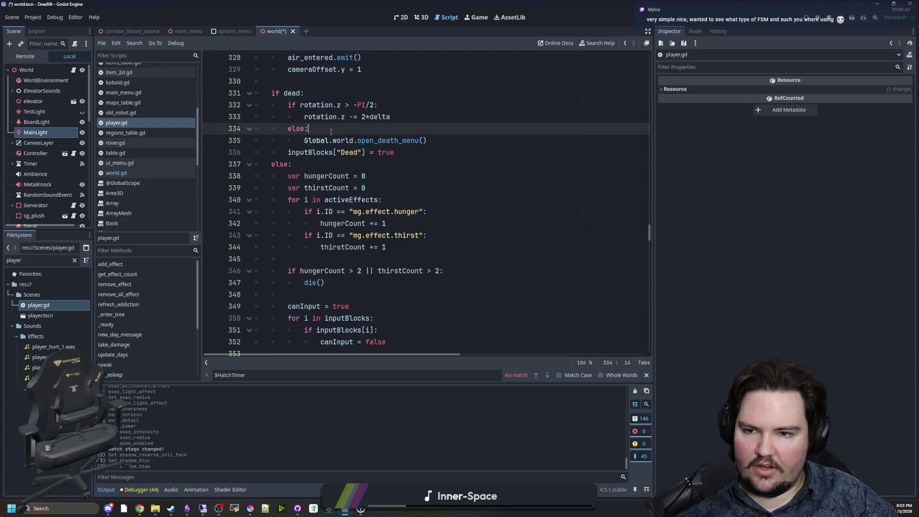
pyautogui.scroll(-2, 331, 130)
pyautogui.moveTo(424, 221); pyautogui.dragTo(283, 105)
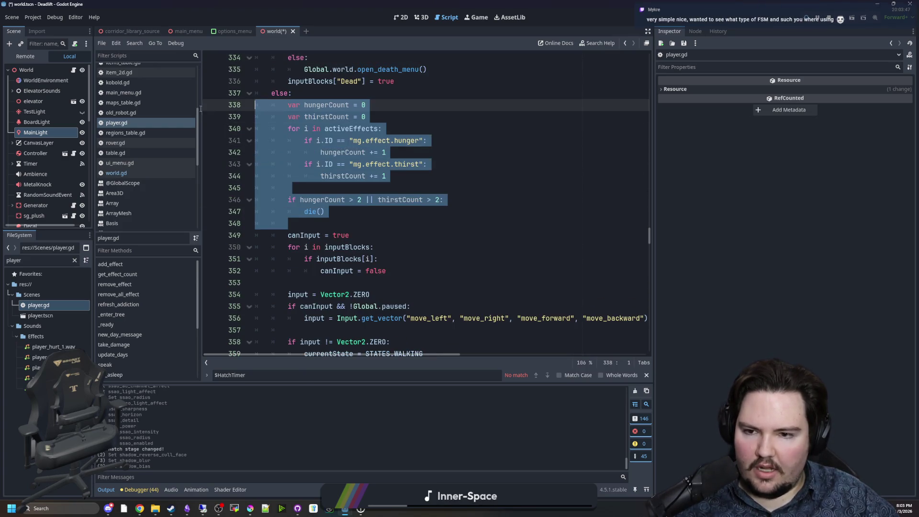
pyautogui.scroll(-2, 407, 177)
pyautogui.click(408, 177)
pyautogui.scroll(-2, 407, 177)
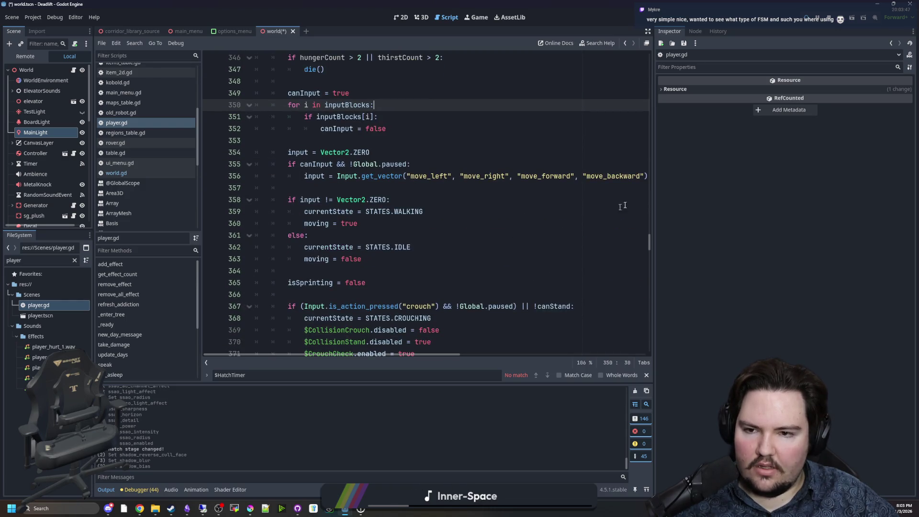
# Step: Widen the code editor and scroll to the bobRate declaration
pyautogui.moveTo(654, 192); pyautogui.dragTo(745, 192)
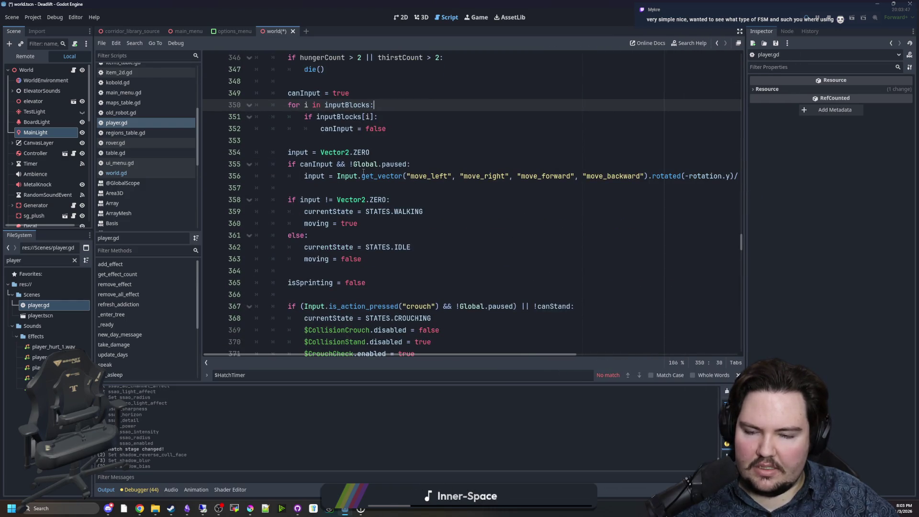
pyautogui.scroll(-1, 345, 211)
pyautogui.moveTo(309, 176)
pyautogui.mouseDown()
pyautogui.moveTo(452, 172)
pyautogui.moveTo(337, 165)
pyautogui.mouseUp()
pyautogui.press('Left')
pyautogui.moveTo(411, 211); pyautogui.dragTo(307, 200)
pyautogui.scroll(-3, 472, 183)
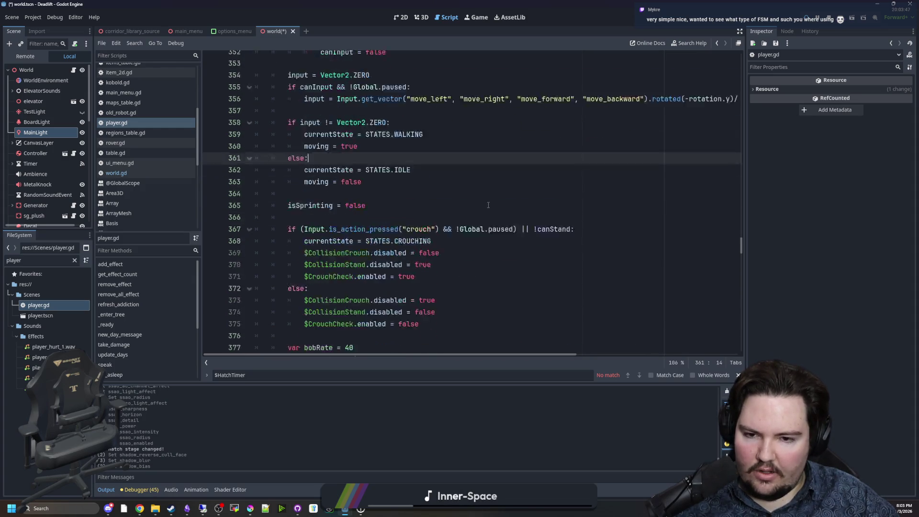
pyautogui.moveTo(473, 181); pyautogui.dragTo(327, 176)
pyautogui.click(364, 223)
pyautogui.scroll(-2, 364, 224)
# Step: Highlight the sprint code setting targetFOV 100.0 and bobRate 20
pyautogui.moveTo(444, 258); pyautogui.dragTo(345, 258)
pyautogui.click(416, 208)
pyautogui.scroll(-3, 416, 209)
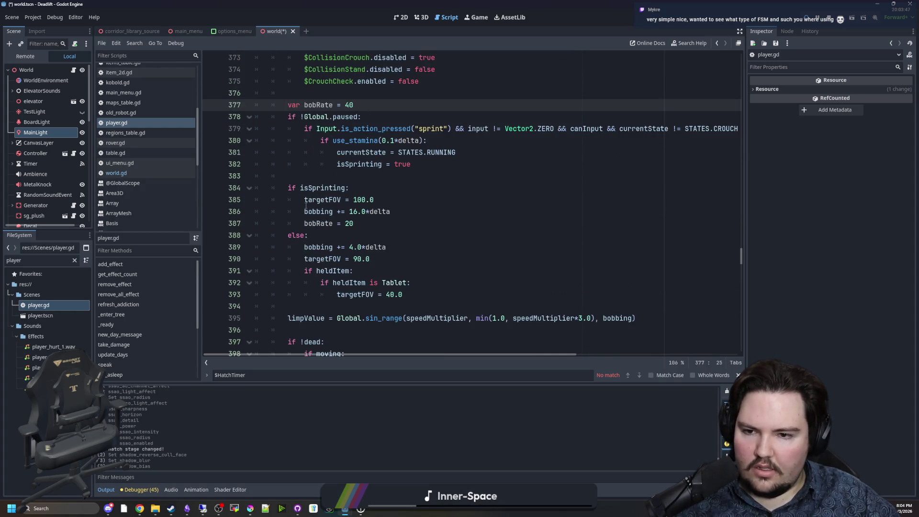
pyautogui.moveTo(300, 199)
pyautogui.mouseDown()
pyautogui.moveTo(390, 211)
pyautogui.moveTo(354, 223)
pyautogui.mouseUp()
pyautogui.click(392, 223)
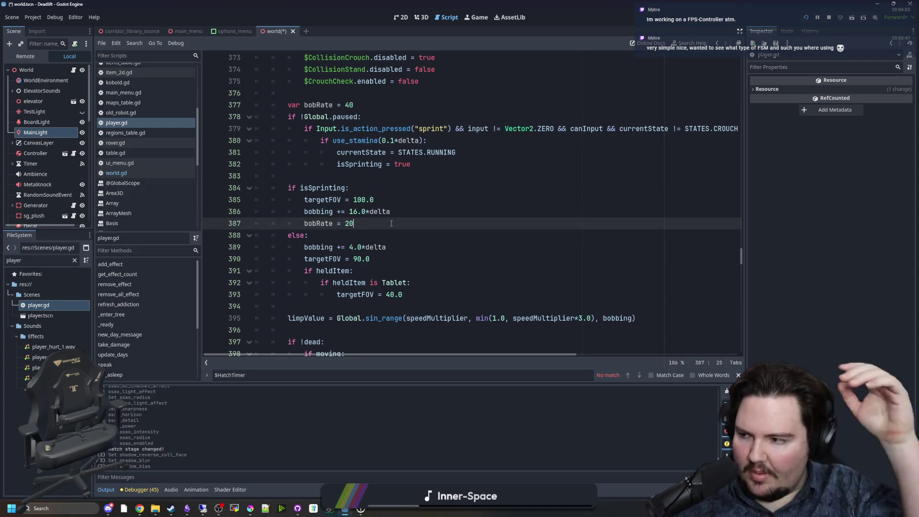
pyautogui.moveTo(305, 199); pyautogui.dragTo(373, 200)
pyautogui.click(312, 188)
# Step: Scroll past line 408, then return to the running game and resume it
pyautogui.scroll(-3, 344, 229)
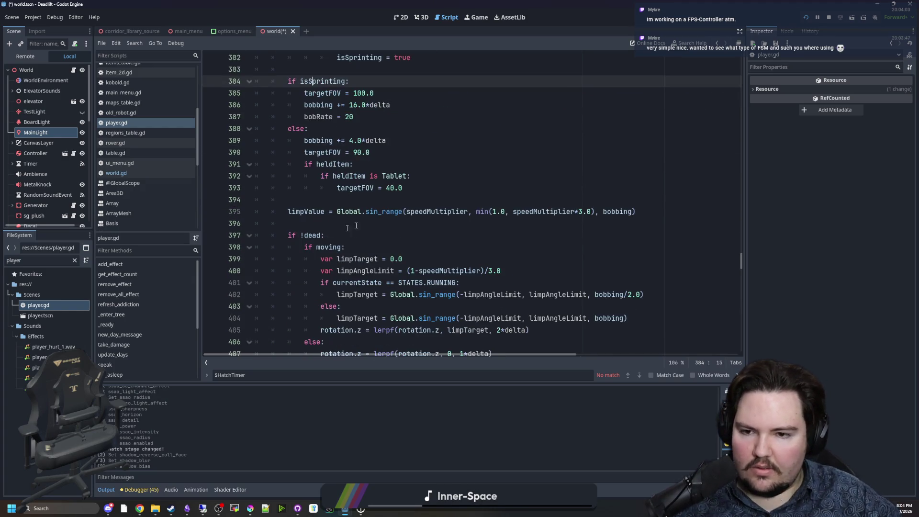
pyautogui.scroll(-3, 362, 234)
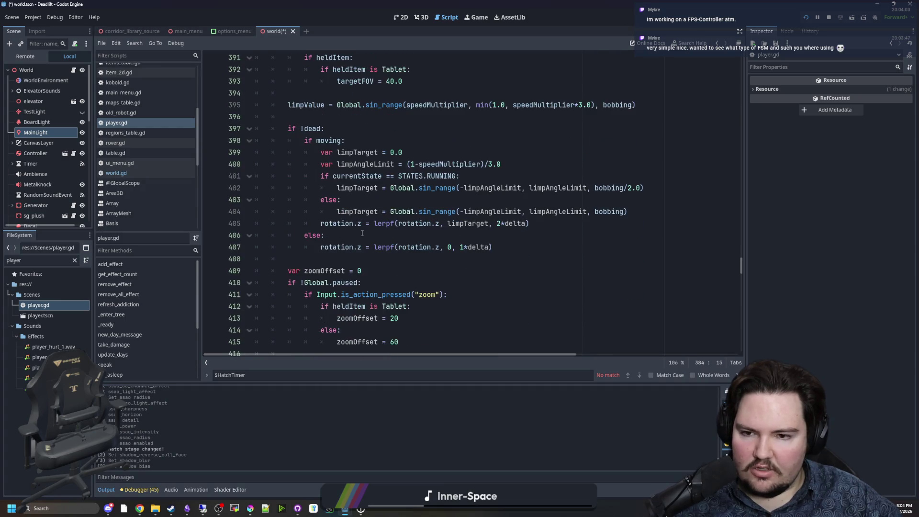
pyautogui.scroll(-2, 357, 222)
pyautogui.click(323, 187)
pyautogui.scroll(1, 355, 196)
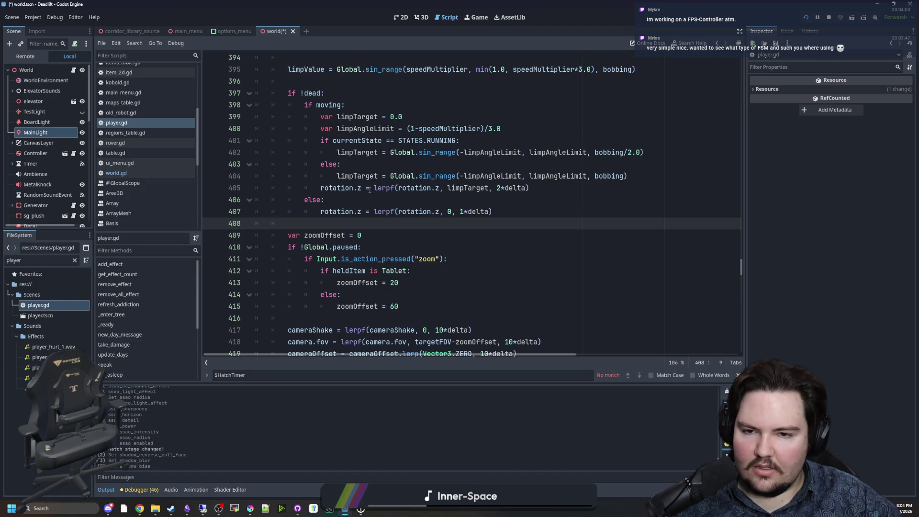
pyautogui.click(478, 18)
pyautogui.click(419, 210)
# Step: Walk between the elevator door and the bench device, then accept sleeping
pyautogui.press('w')
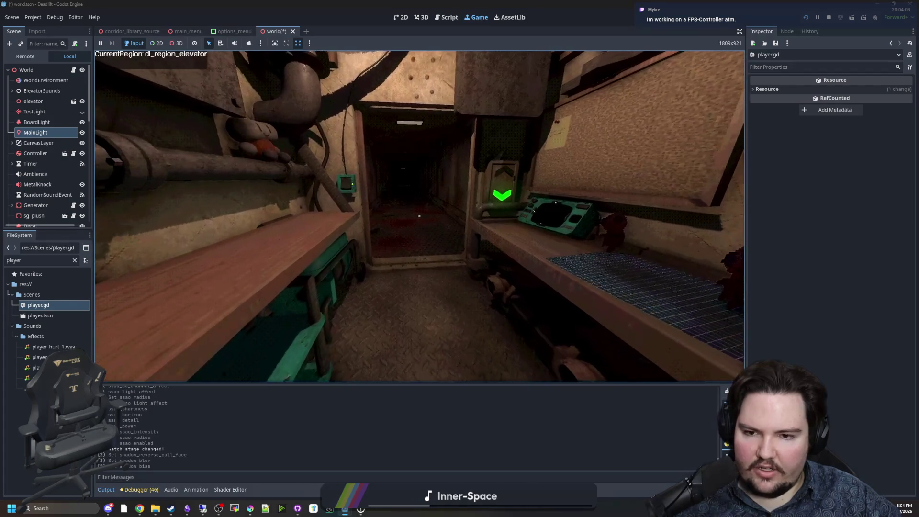
pyautogui.press('w')
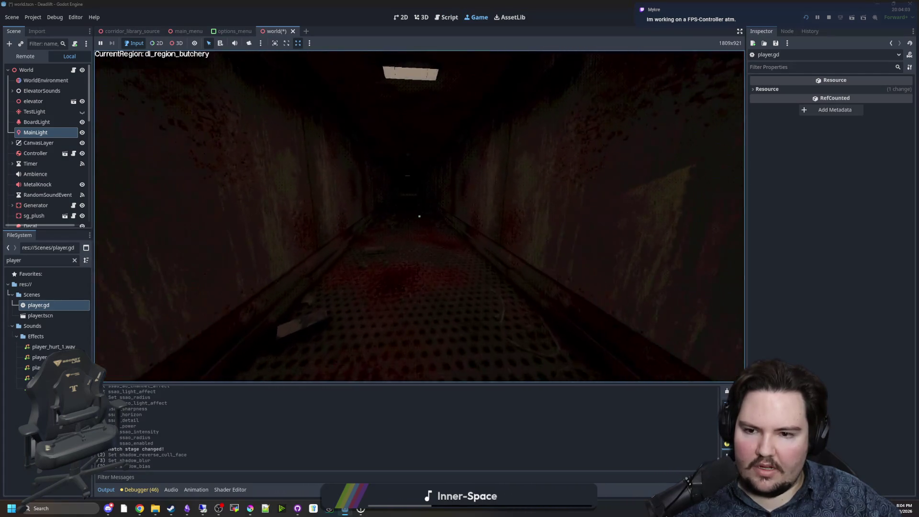
pyautogui.press('s')
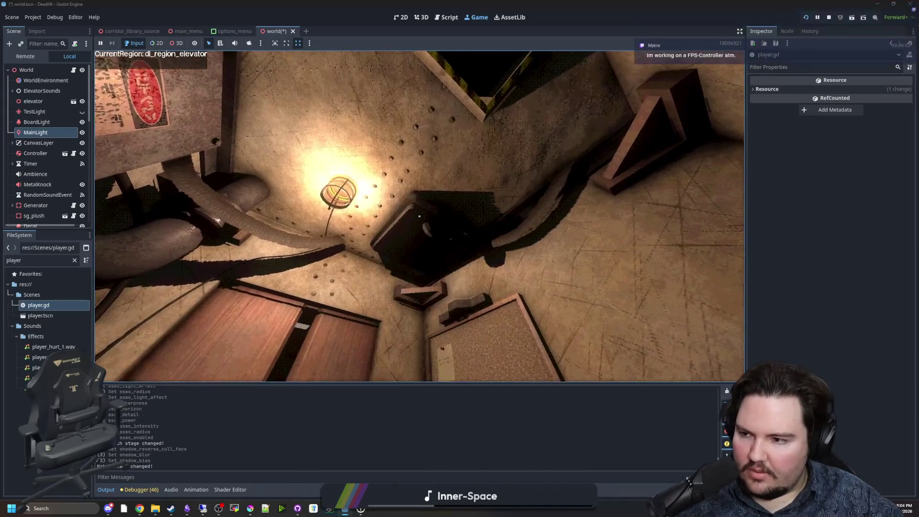
pyautogui.press('w')
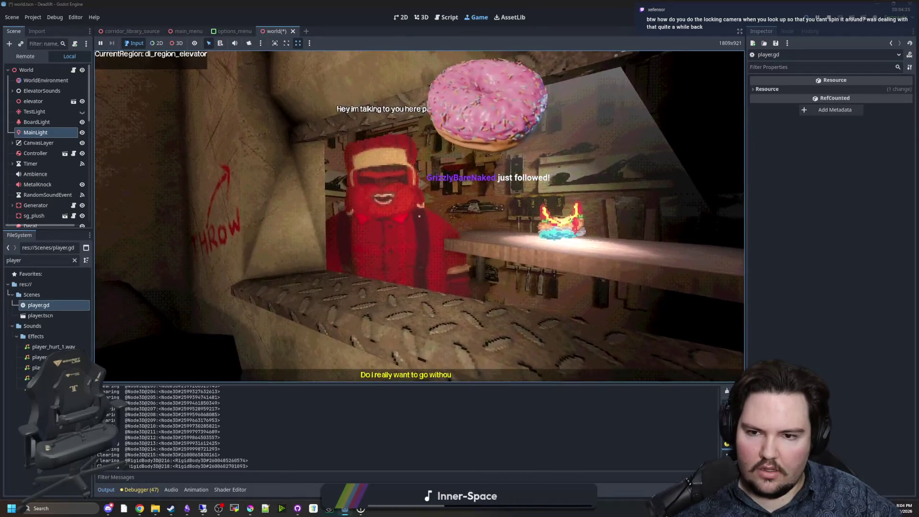
pyautogui.press('e')
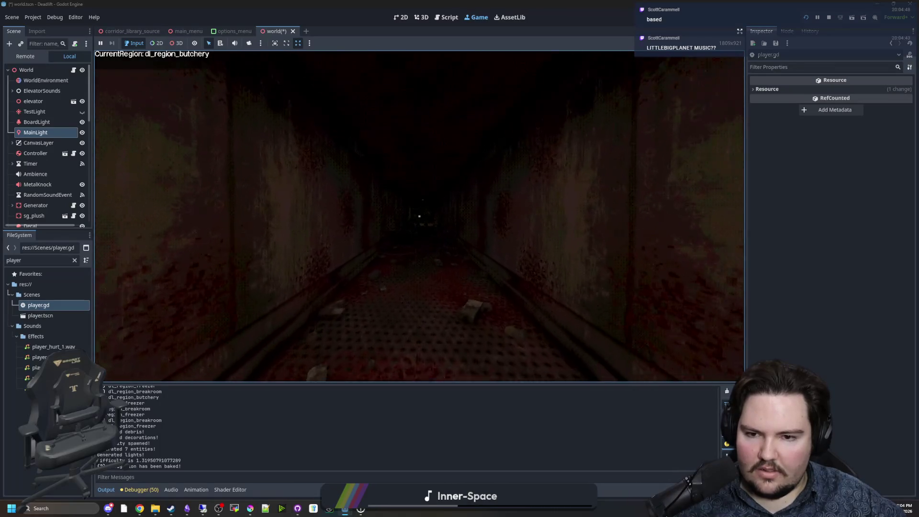
# Step: Walk down the corridor, look around the elevator room, then accept the Sleep prompt by the desk radio
pyautogui.press('w')
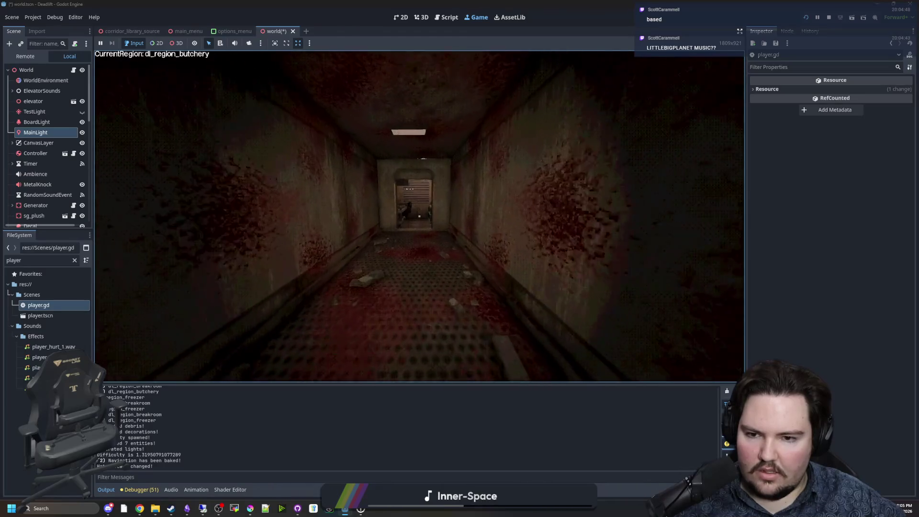
pyautogui.press('w')
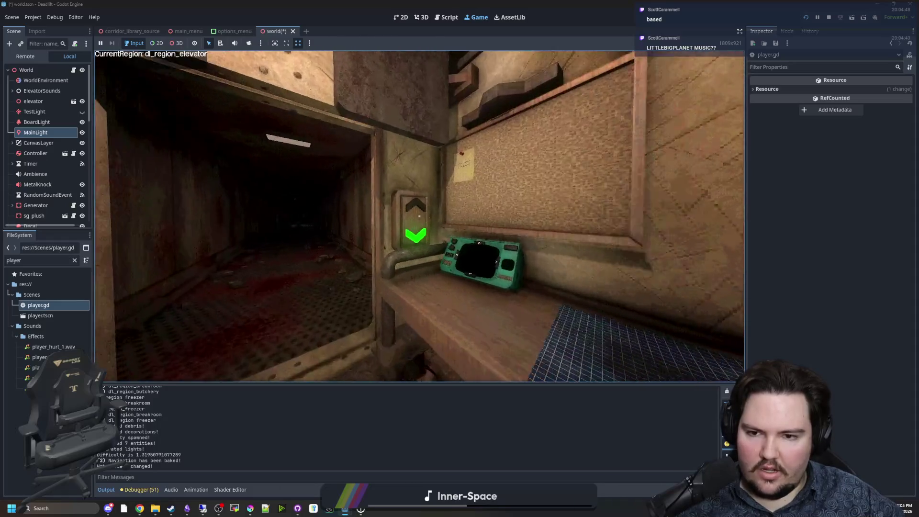
pyautogui.press('s')
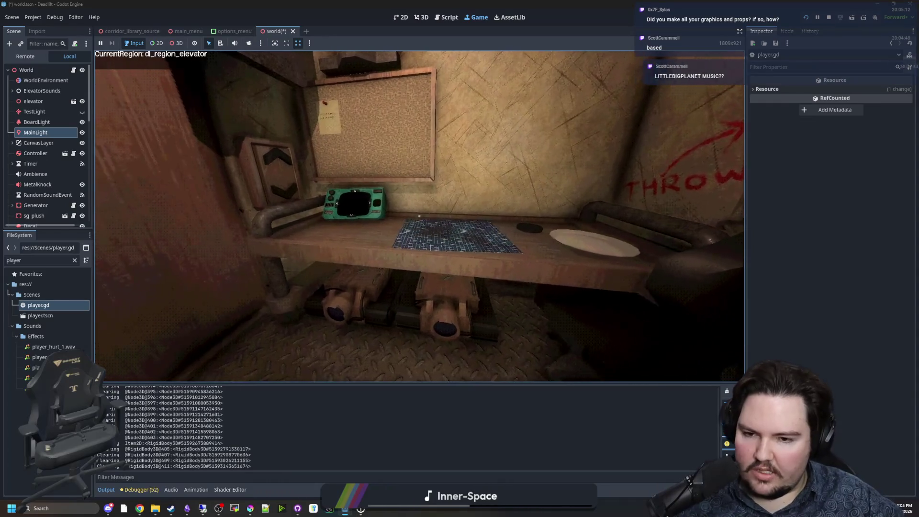
pyautogui.press('w')
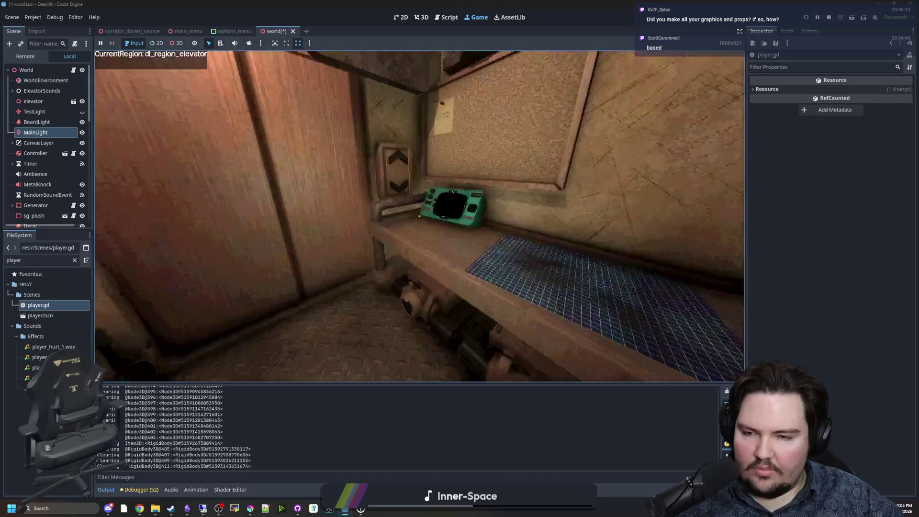
pyautogui.moveTo(419, 216)
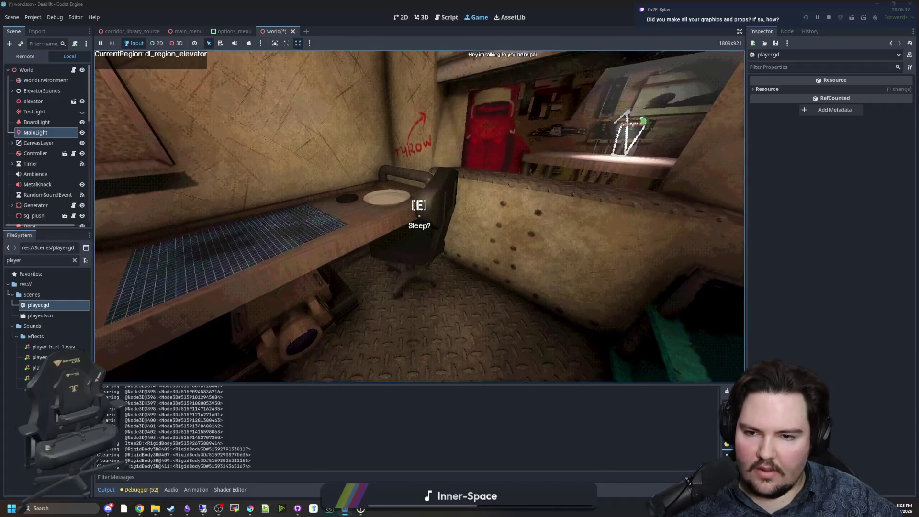
pyautogui.press('e')
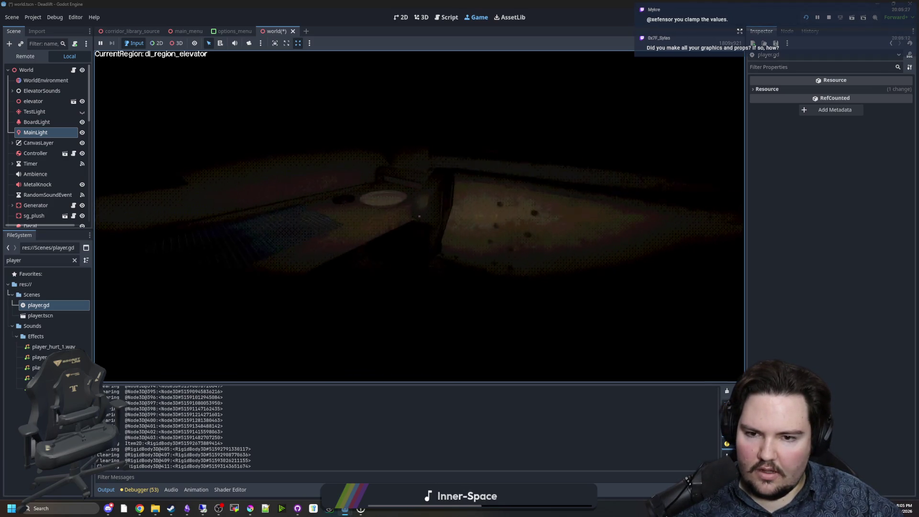
# Step: Step back from the elevator doors, pause the game and return to player.gd
pyautogui.press('w')
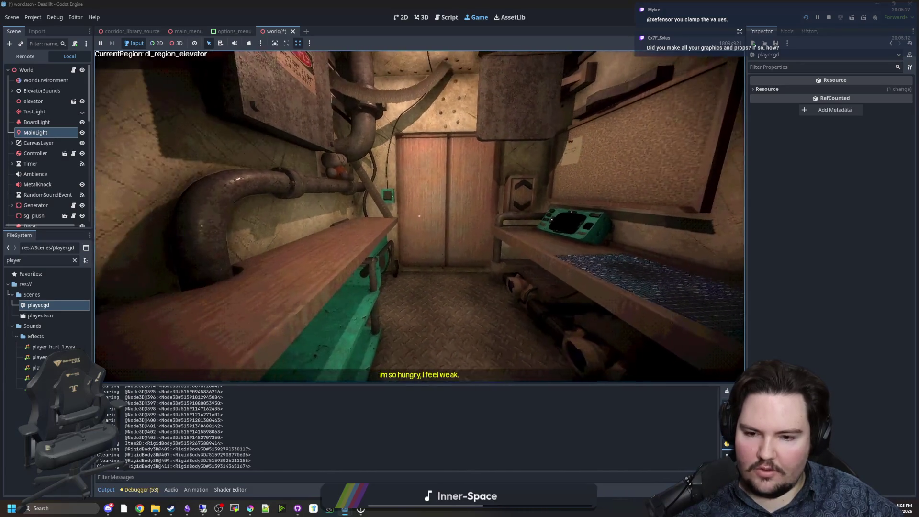
pyautogui.press('s')
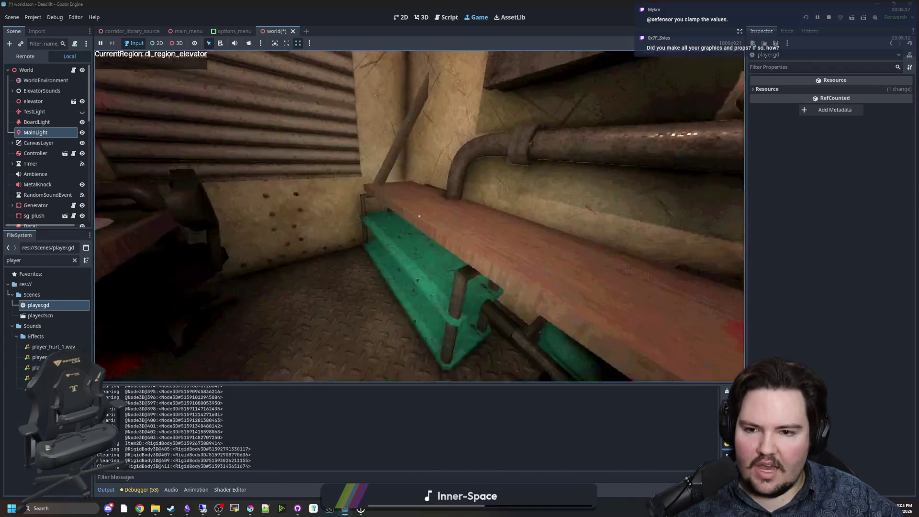
pyautogui.press('super')
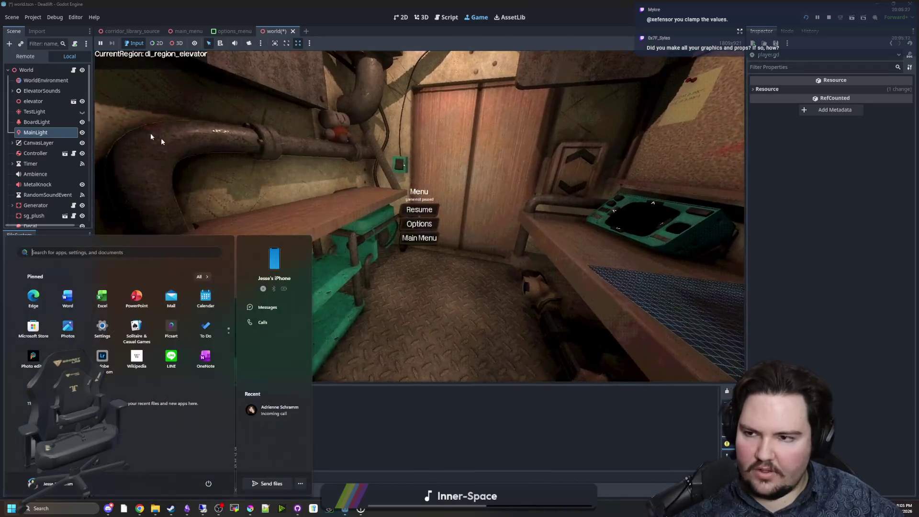
pyautogui.press('Escape')
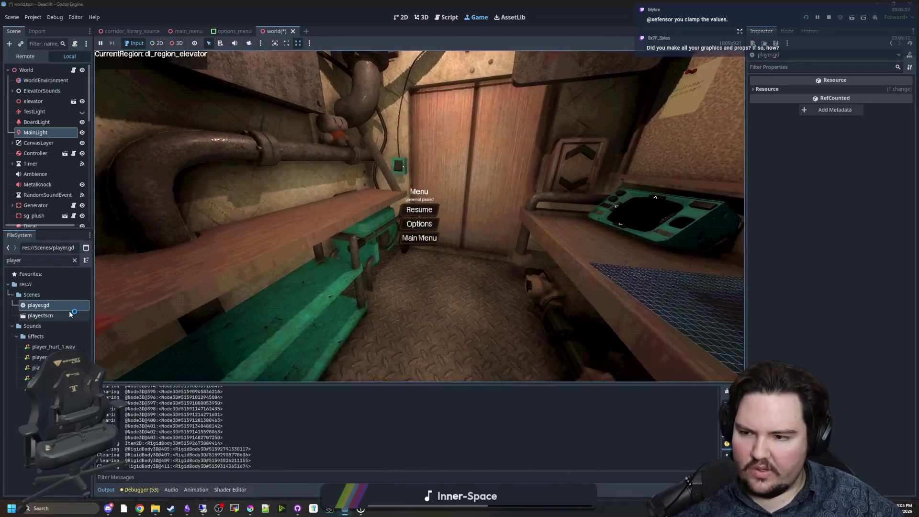
pyautogui.hotkey('ctrl', 'F3')
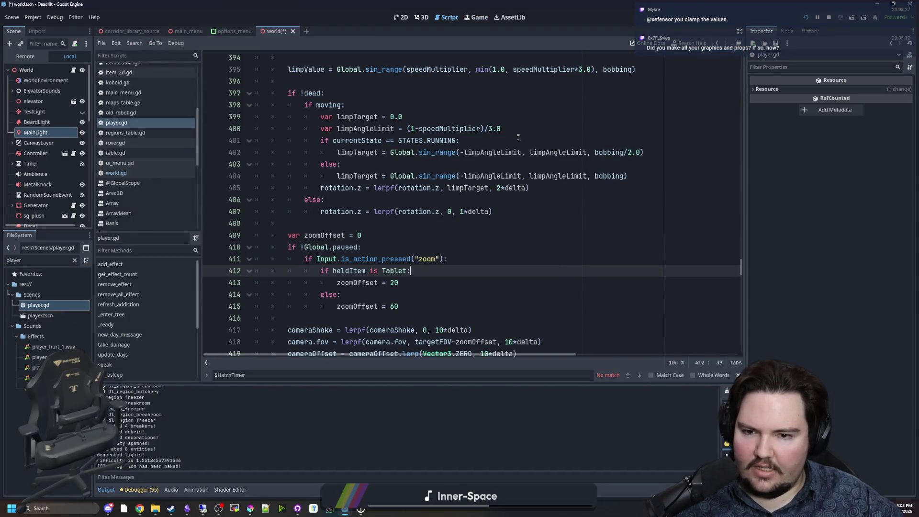
# Step: Scroll player.gd up to the if !dead line, then bring back the paused running game
pyautogui.click(416, 223)
pyautogui.scroll(2, 417, 223)
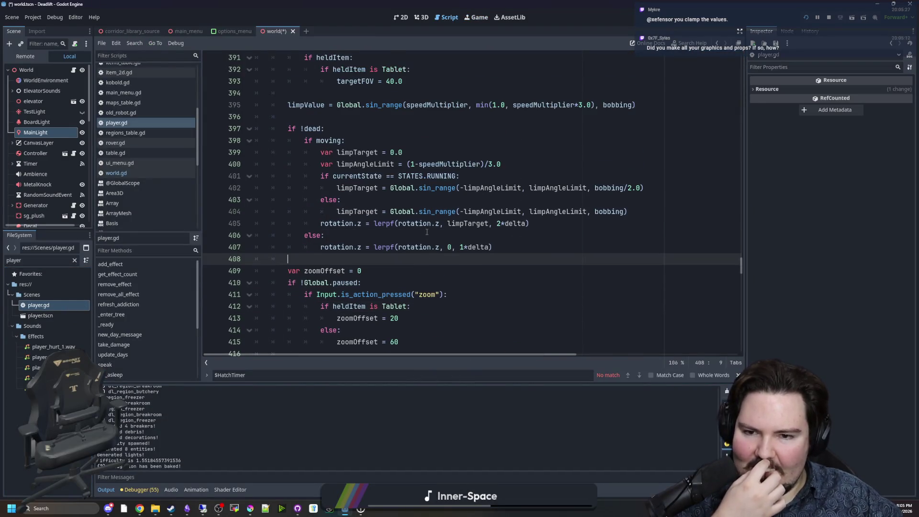
pyautogui.moveTo(531, 273)
pyautogui.mouseDown()
pyautogui.moveTo(287, 188)
pyautogui.moveTo(307, 176)
pyautogui.mouseUp()
pyautogui.click(451, 167)
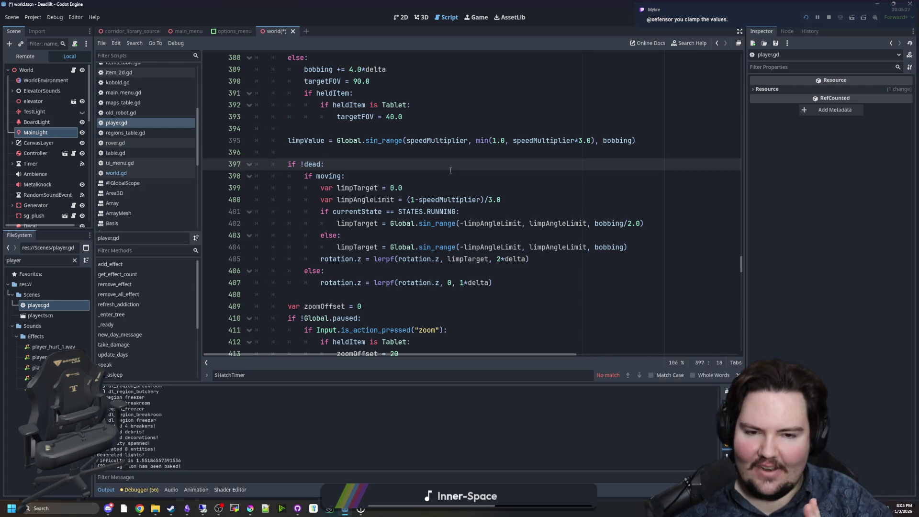
pyautogui.press('F5')
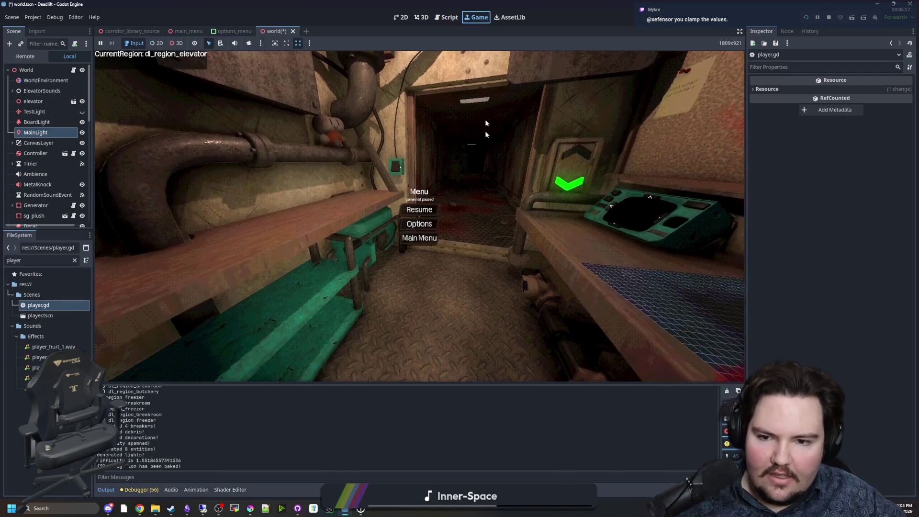
# Step: Resume the game and walk down the butchery corridor past the table and bloodstained cabinet
pyautogui.press('Escape')
pyautogui.press('w')
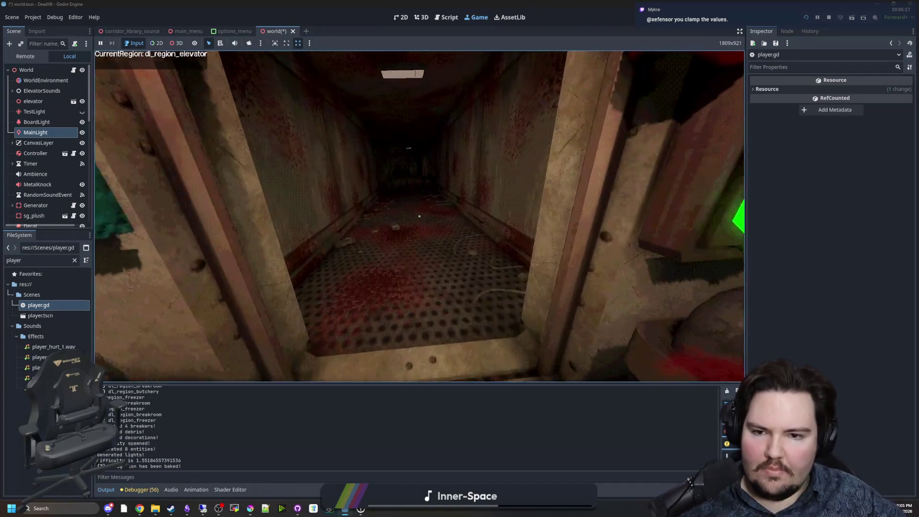
pyautogui.press('w')
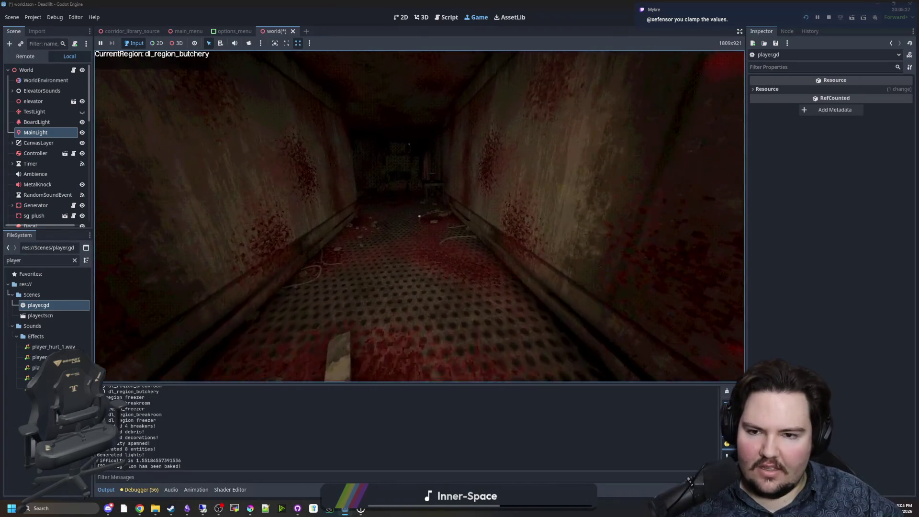
pyautogui.press('w')
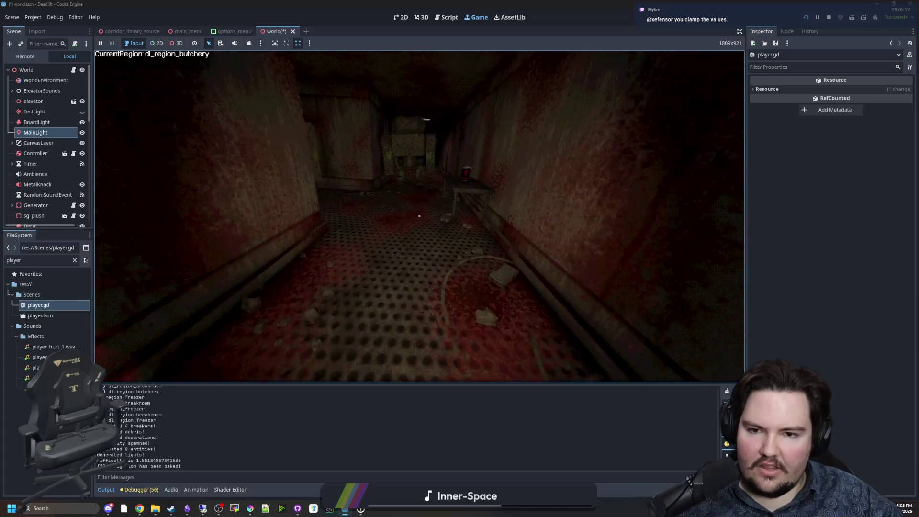
pyautogui.press('w')
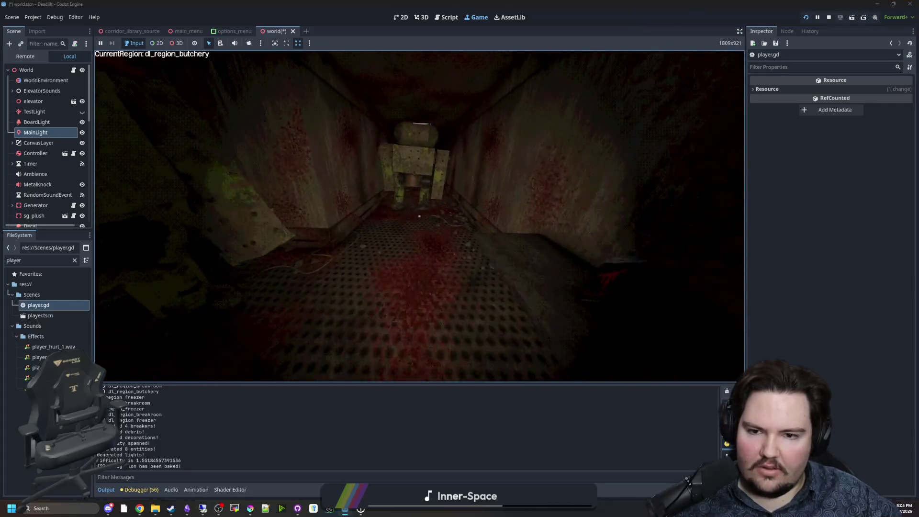
pyautogui.press('w')
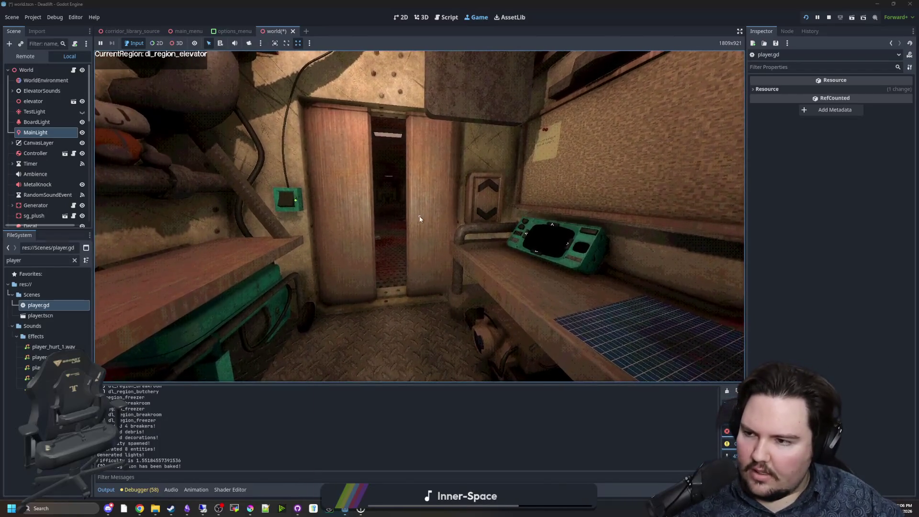
# Step: Pause and resume the game, then go to sleep in the bed
pyautogui.press('super')
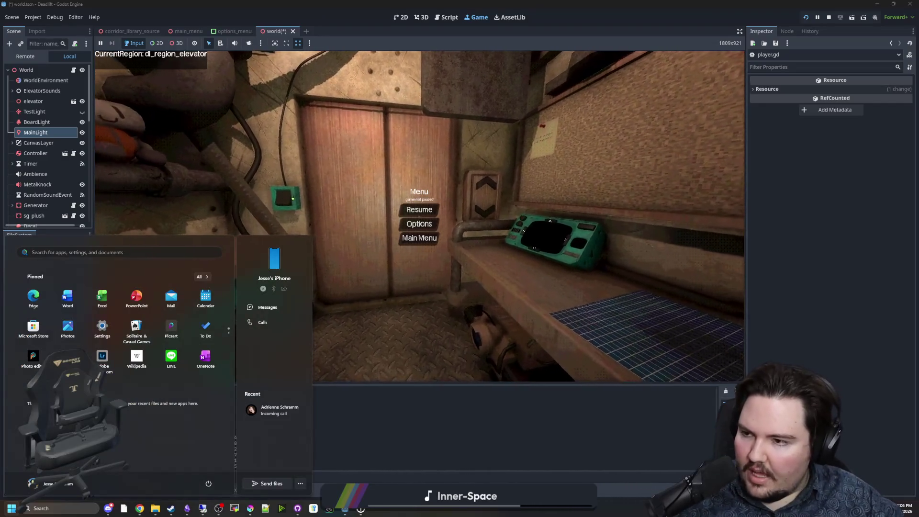
pyautogui.press('Escape')
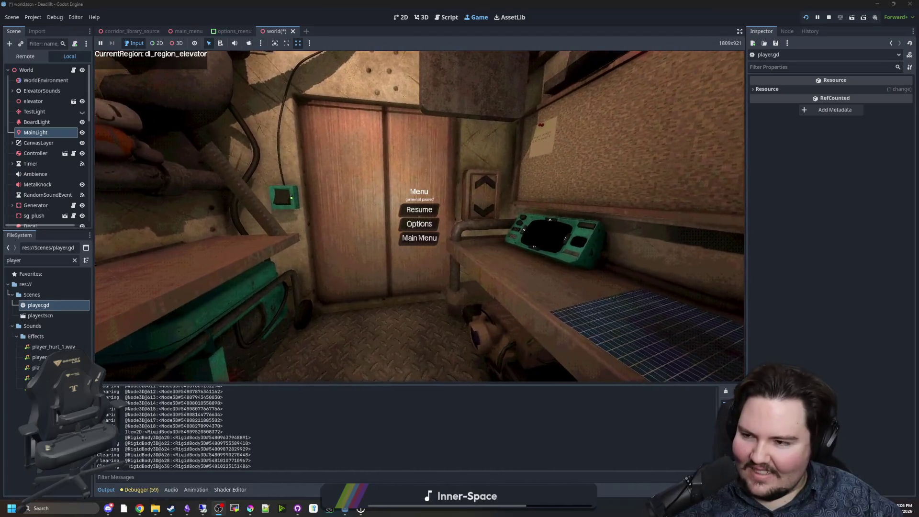
pyautogui.click(419, 209)
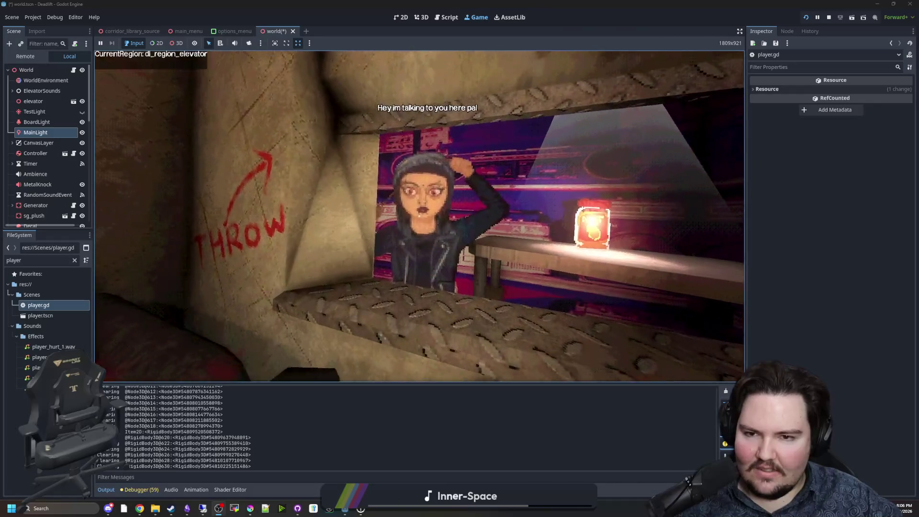
pyautogui.moveTo(419, 216)
pyautogui.press('e')
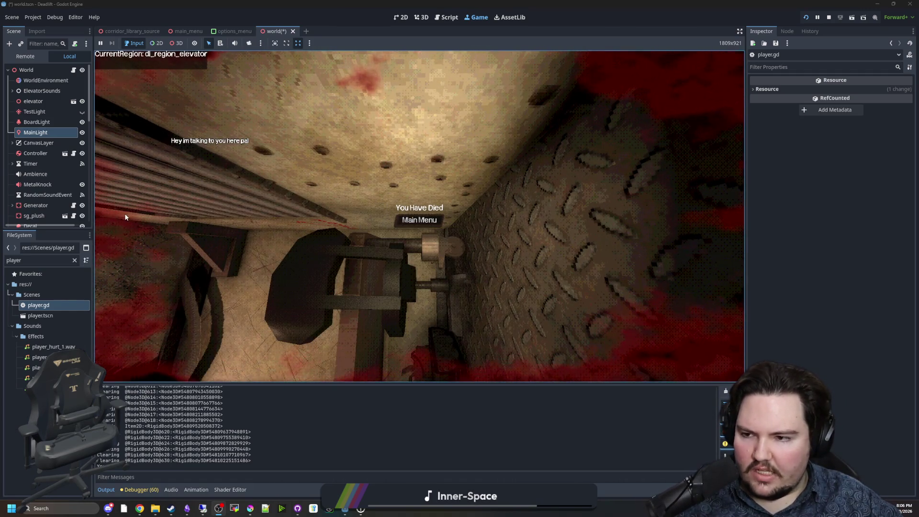
# Step: Select the MainLight node and scroll its Inspector down toward the Shadow section
pyautogui.scroll(-1, 47, 162)
pyautogui.click(36, 113)
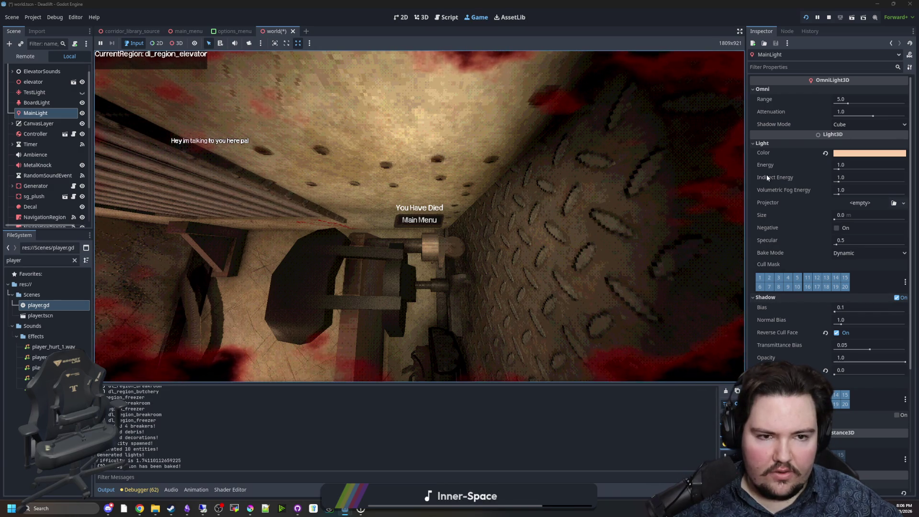
pyautogui.scroll(-4, 776, 176)
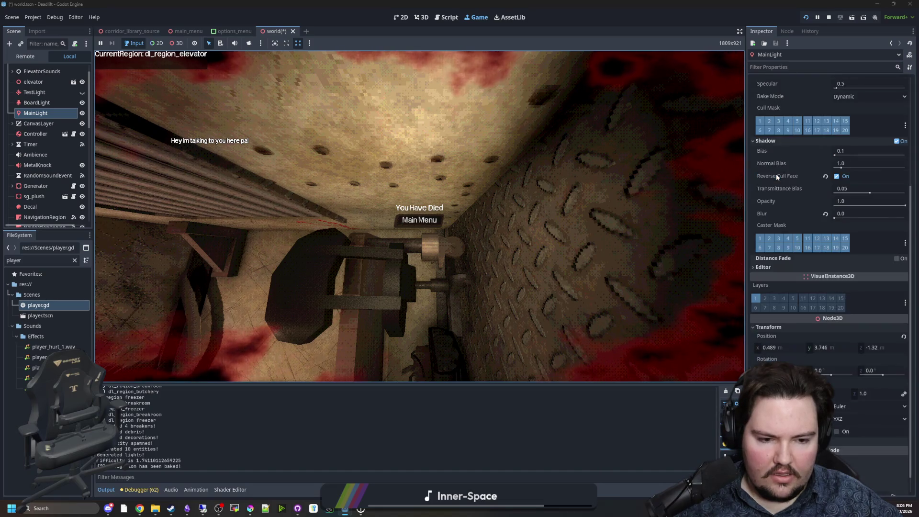
pyautogui.scroll(-1, 777, 173)
pyautogui.click(33, 17)
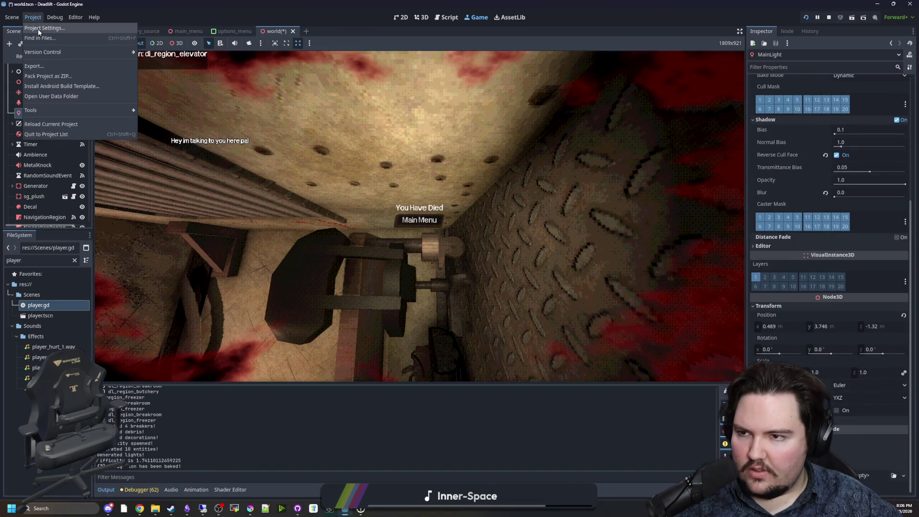
pyautogui.click(38, 29)
pyautogui.write('sh')
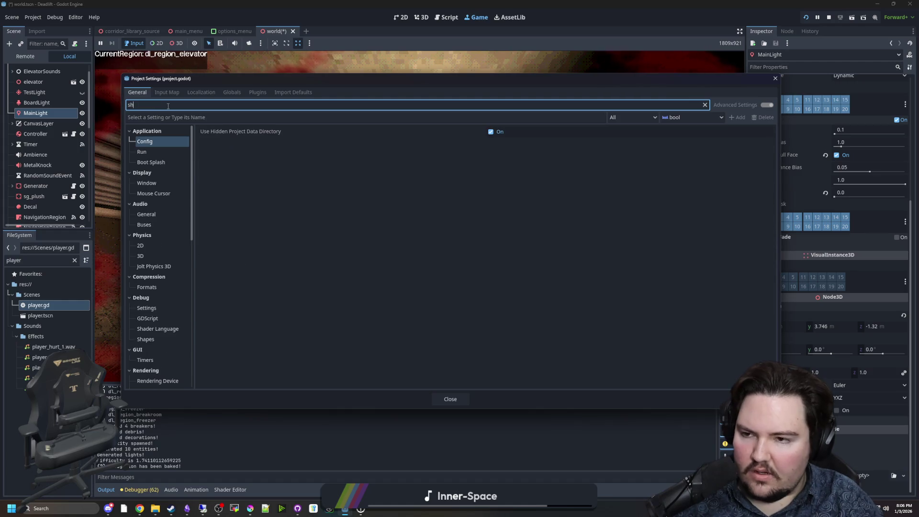
pyautogui.write('ad')
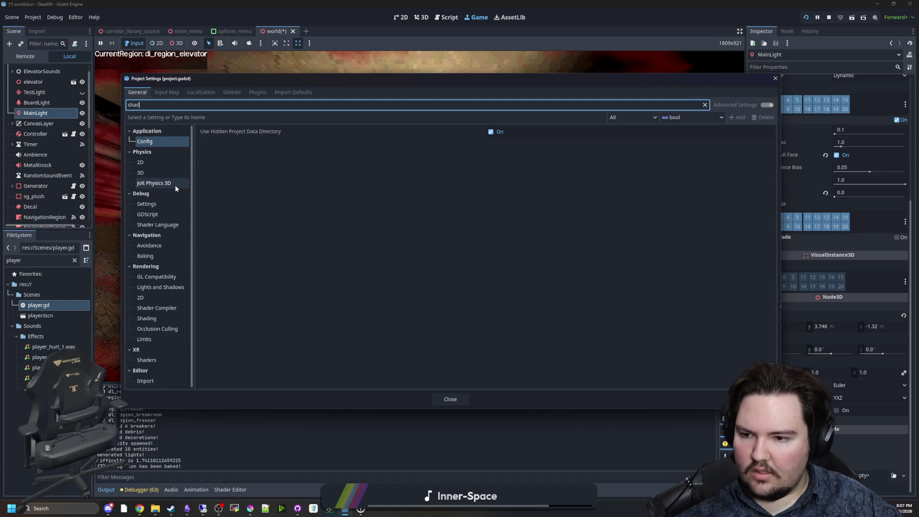
pyautogui.click(167, 288)
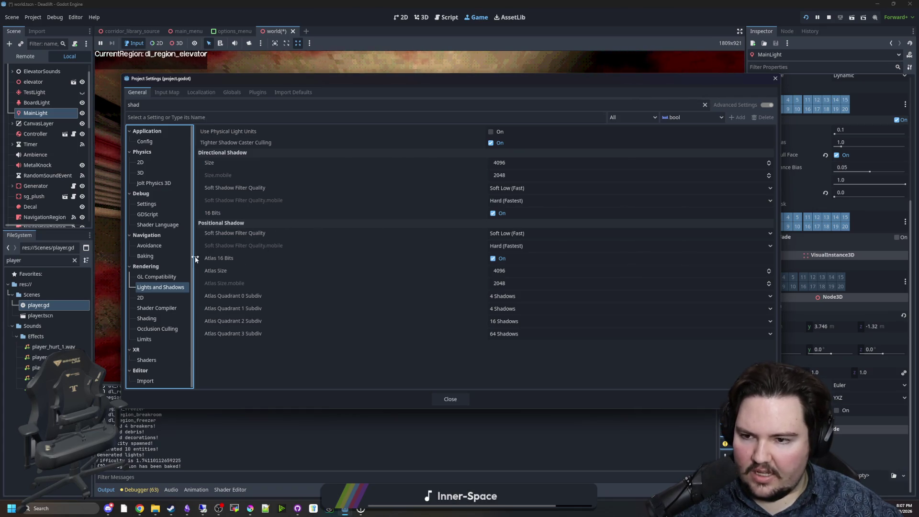
pyautogui.click(450, 399)
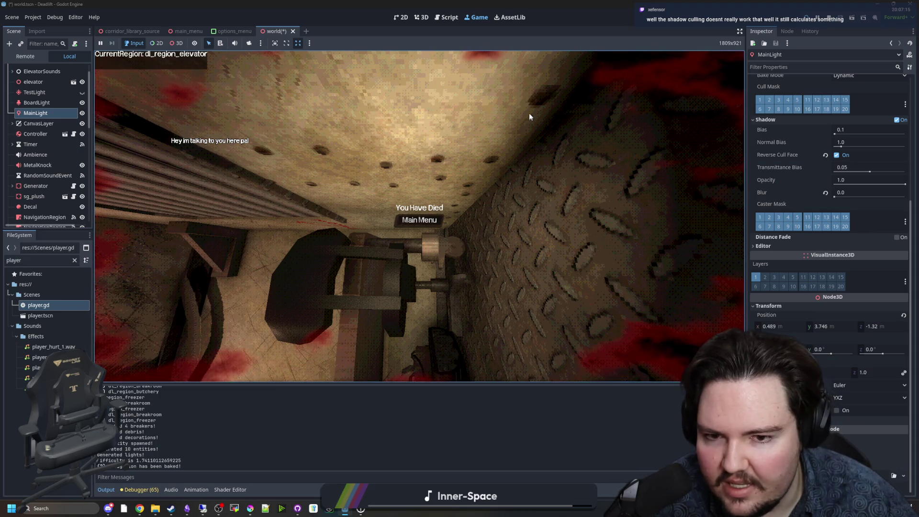
# Step: Return from the death screen to the main menu and play a fresh run
pyautogui.click(397, 221)
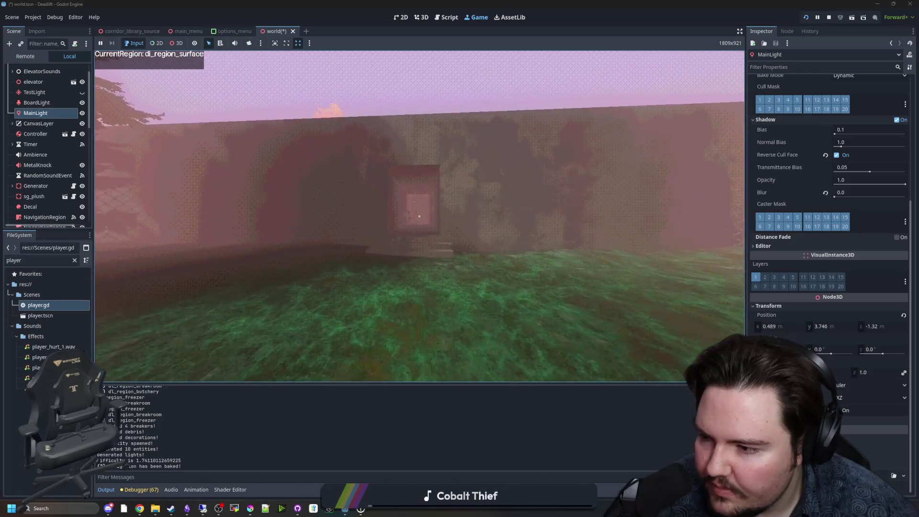
pyautogui.press('super')
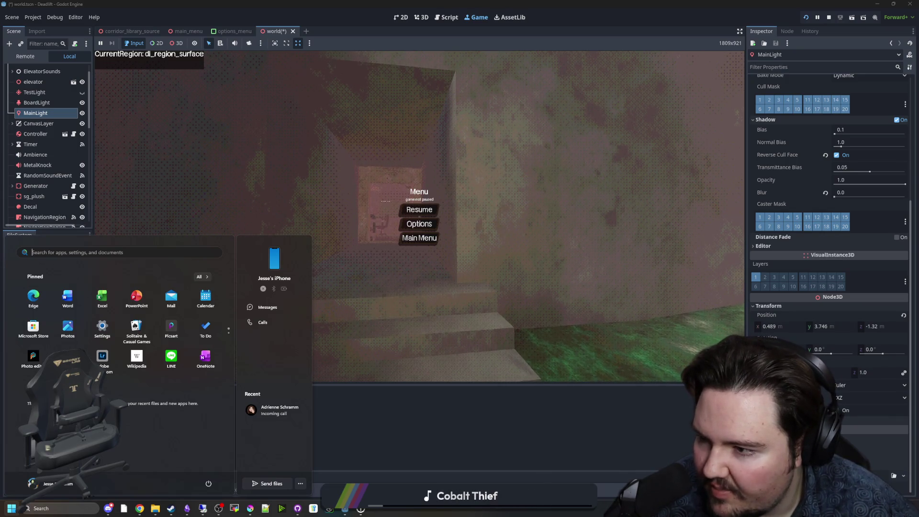
pyautogui.click(430, 210)
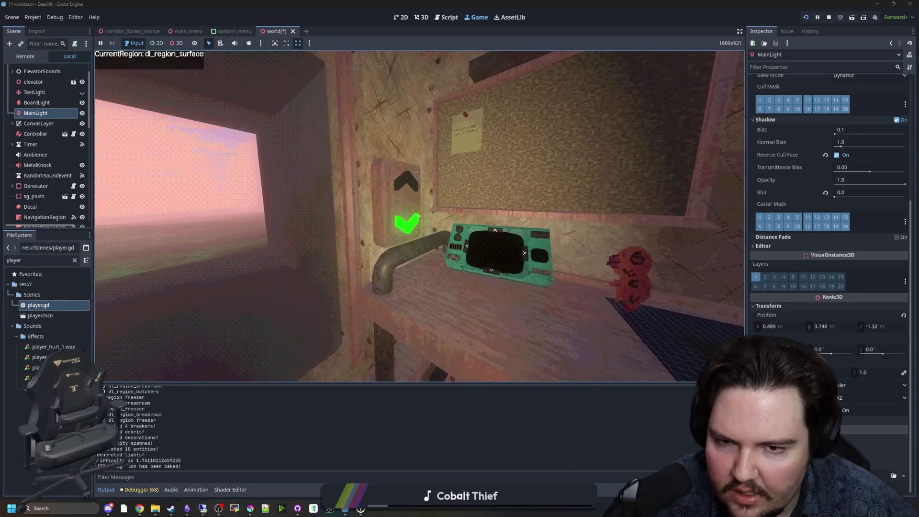
pyautogui.press('super')
pyautogui.click(449, 402)
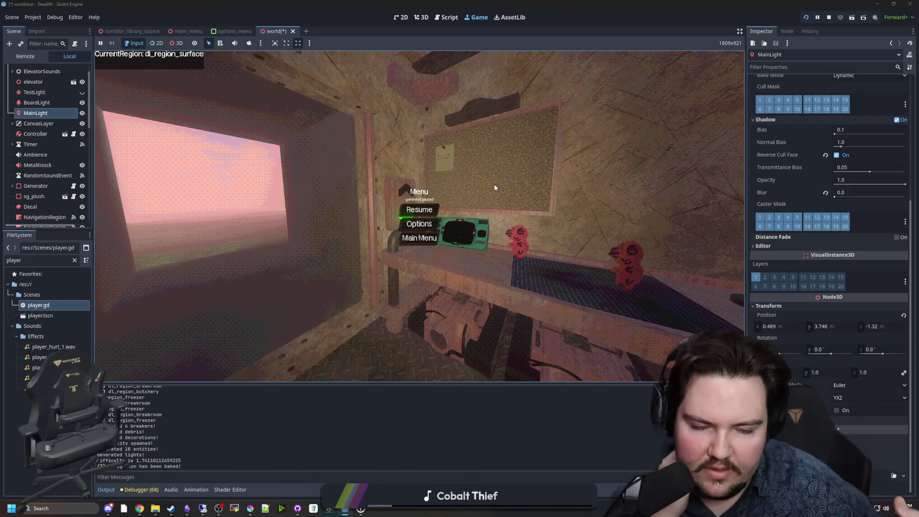
# Step: Check MainLight, then select WorldEnvironment to show its sky, 0.2 ambient energy and SSAO settings
pyautogui.click(84, 124)
pyautogui.click(90, 114)
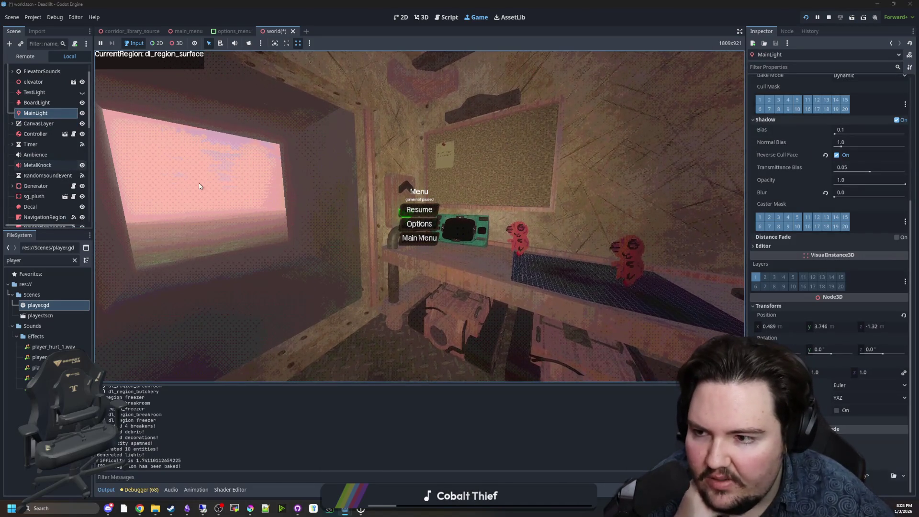
pyautogui.press('Escape')
pyautogui.press('Escape')
pyautogui.press('super')
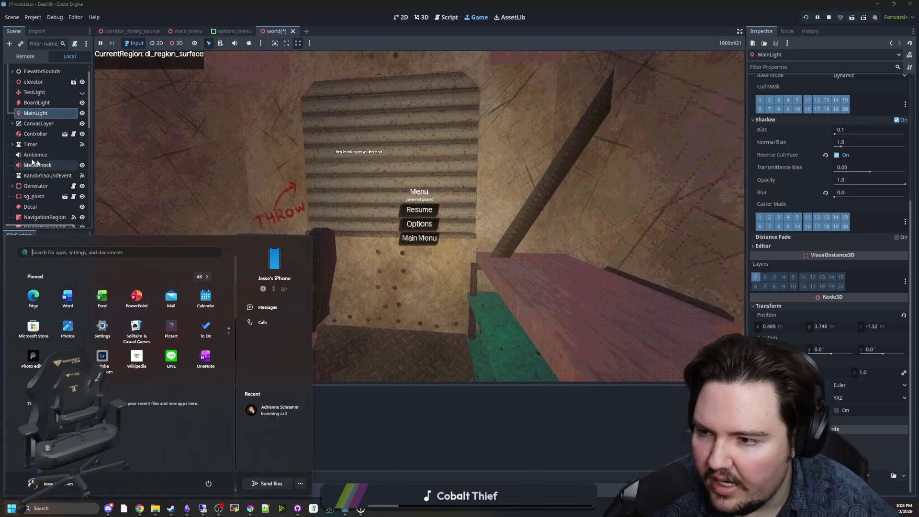
pyautogui.click(45, 145)
pyautogui.scroll(2, 36, 100)
pyautogui.click(43, 80)
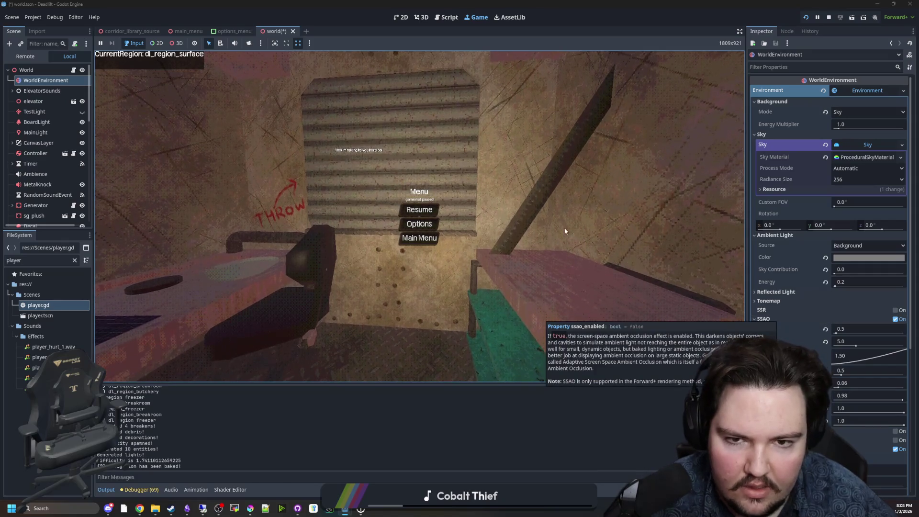
# Step: Resume playing briefly, then stop the playtest and save the world scene with Ctrl+S
pyautogui.click(421, 213)
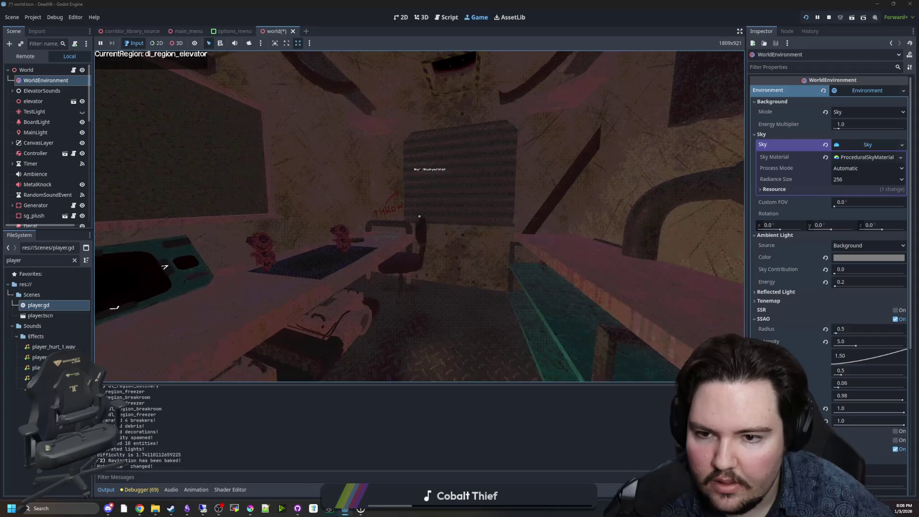
pyautogui.press('e')
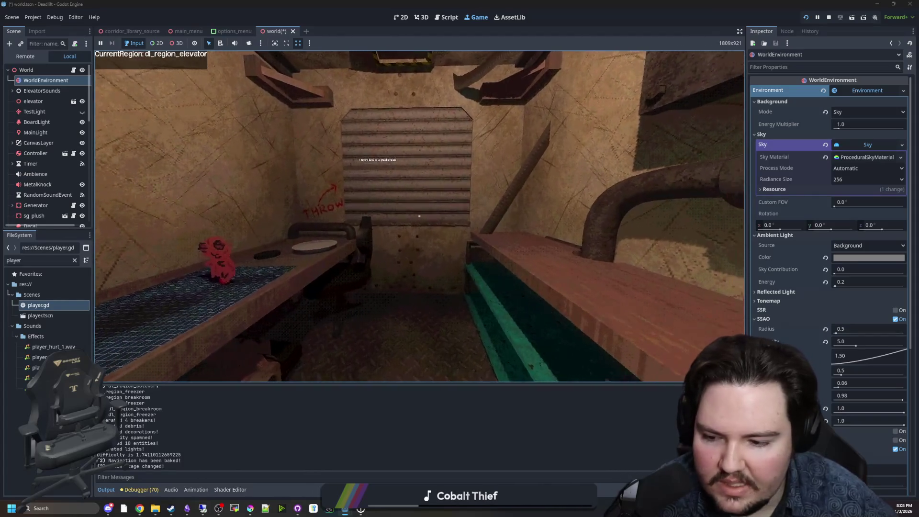
pyautogui.press('super')
pyautogui.click(829, 18)
pyautogui.hotkey('ctrl', 's')
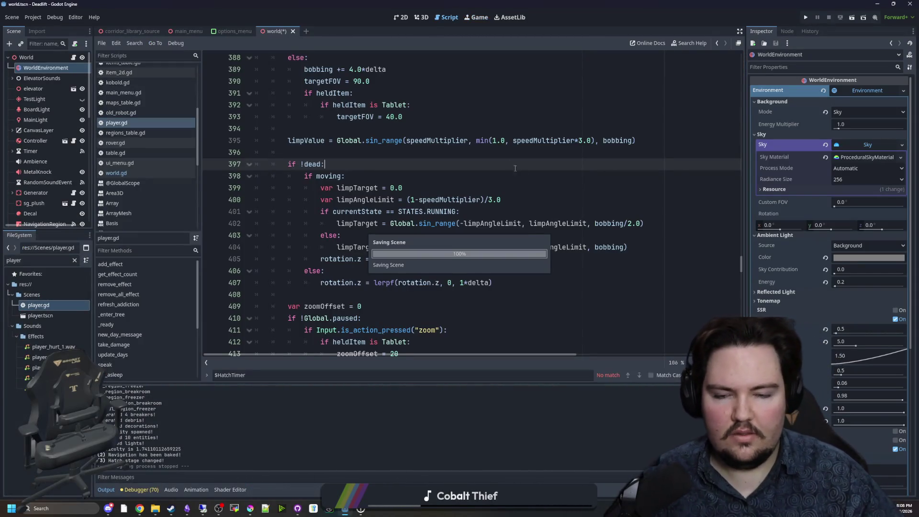
# Step: Relaunch the project to its main menu and open world.gd from the World node
pyautogui.click(804, 18)
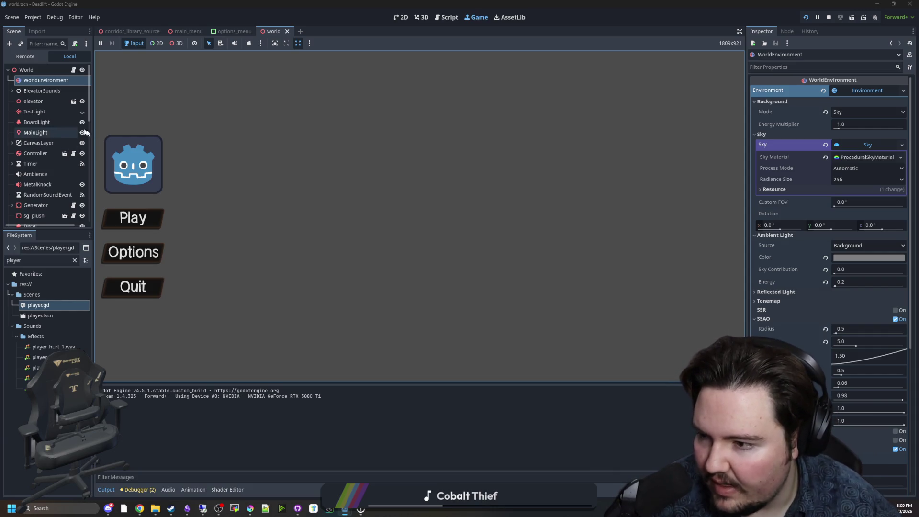
pyautogui.click(73, 70)
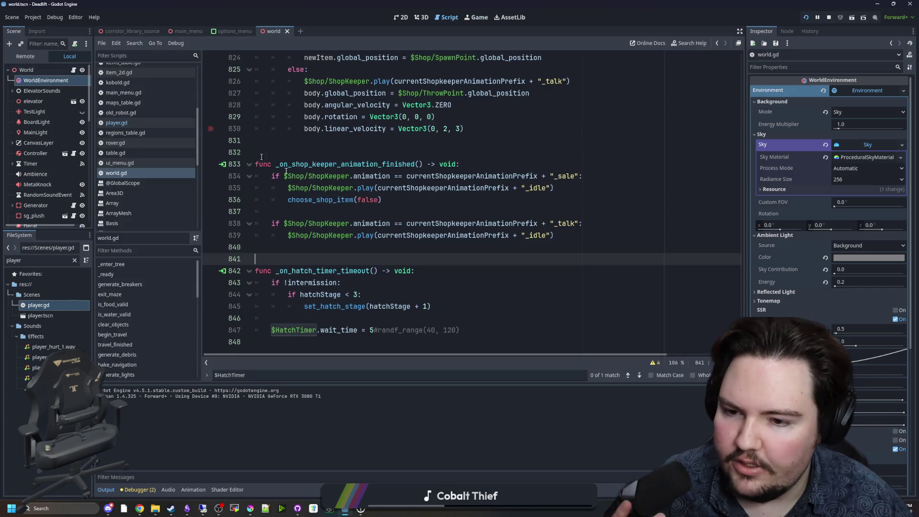
pyautogui.click(394, 250)
pyautogui.scroll(14, 394, 250)
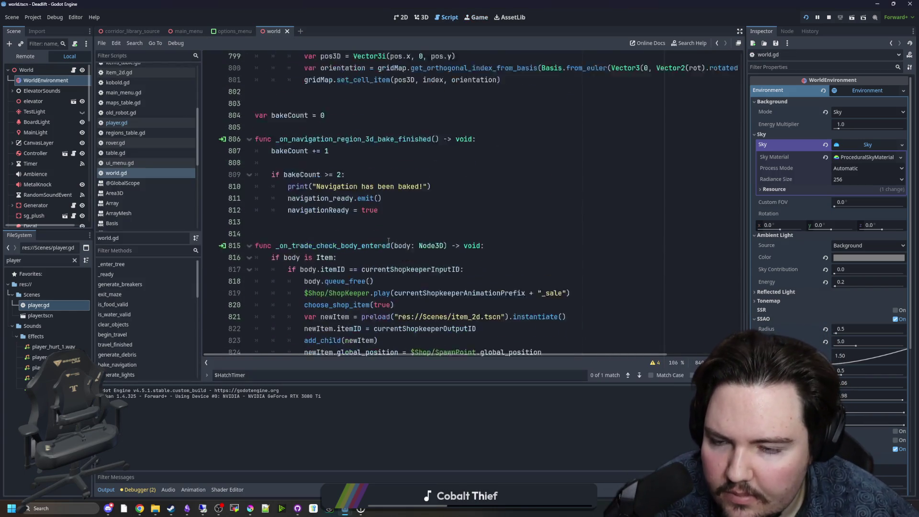
pyautogui.scroll(15, 352, 244)
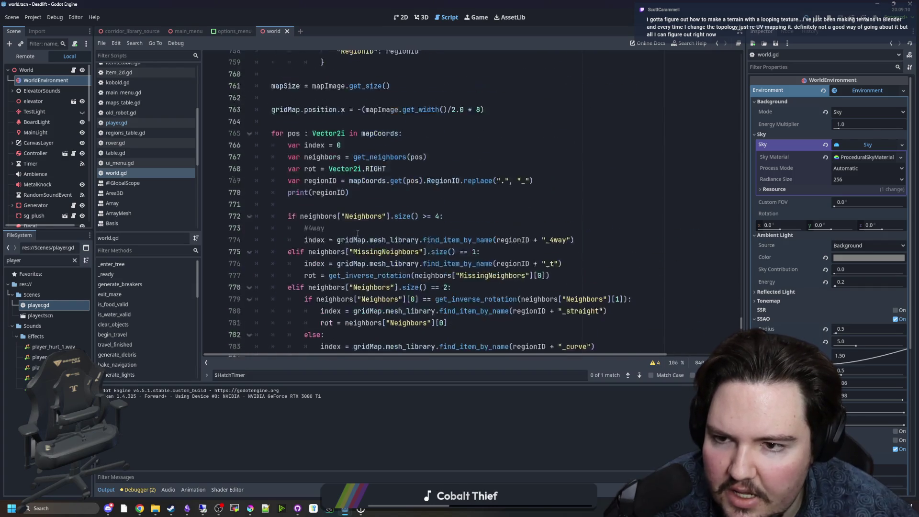
pyautogui.scroll(11, 358, 232)
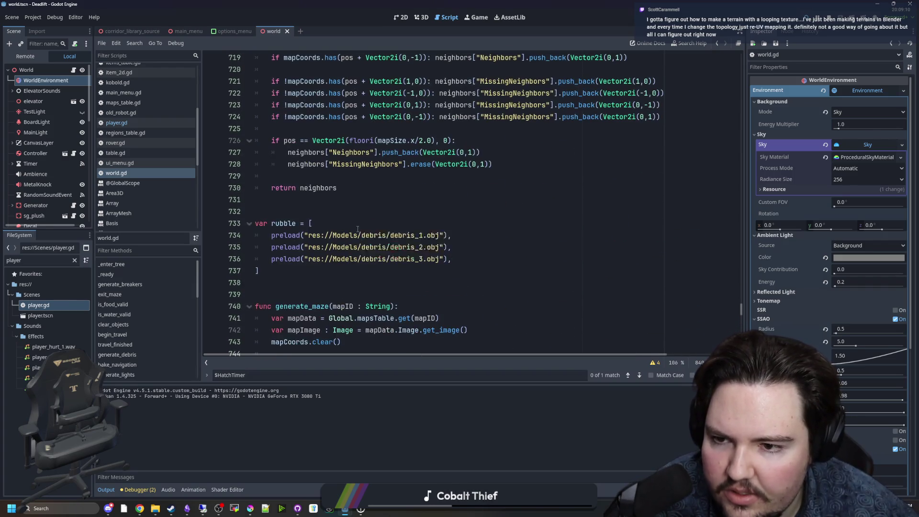
pyautogui.click(116, 123)
pyautogui.scroll(-10, 461, 190)
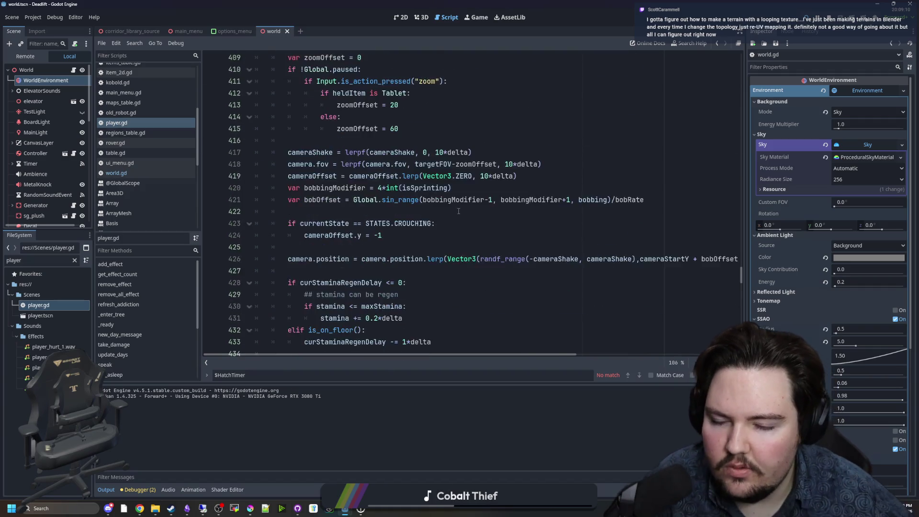
pyautogui.scroll(-20, 460, 190)
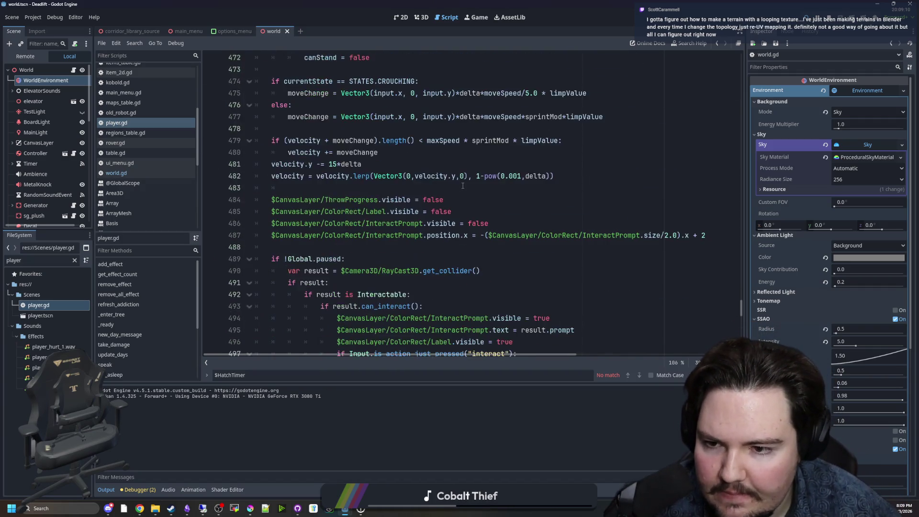
pyautogui.scroll(-11, 465, 187)
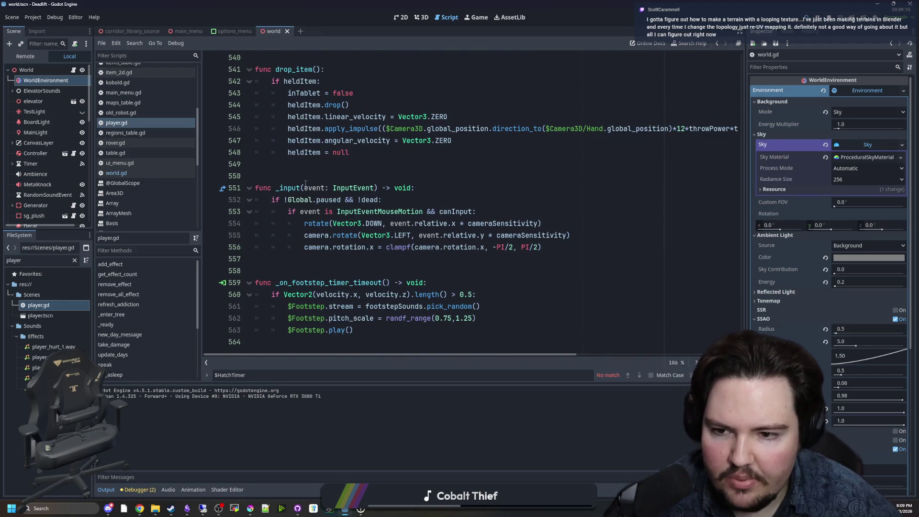
pyautogui.moveTo(307, 184); pyautogui.dragTo(541, 235)
pyautogui.click(542, 235)
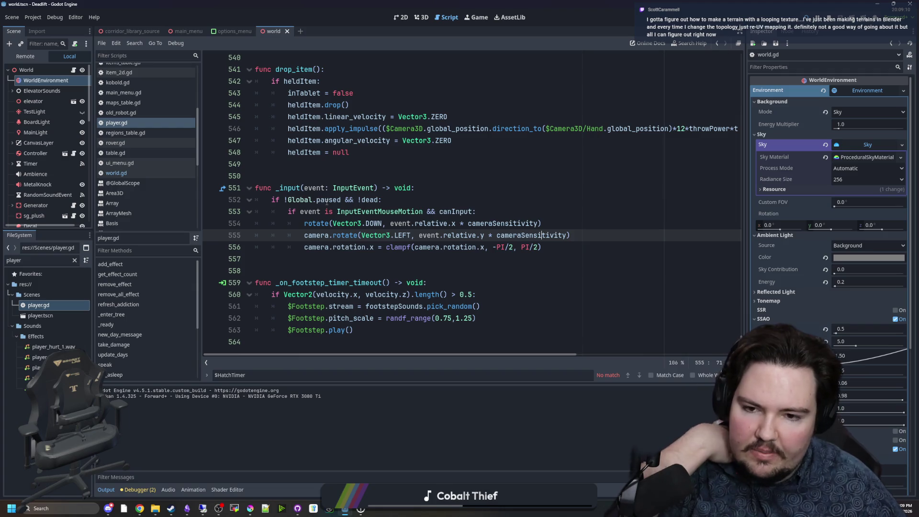
pyautogui.click(394, 203)
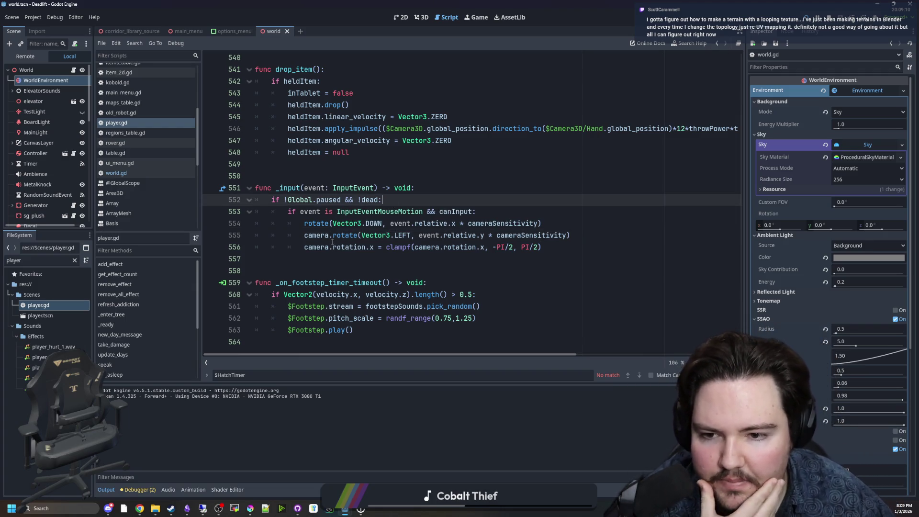
pyautogui.click(338, 211)
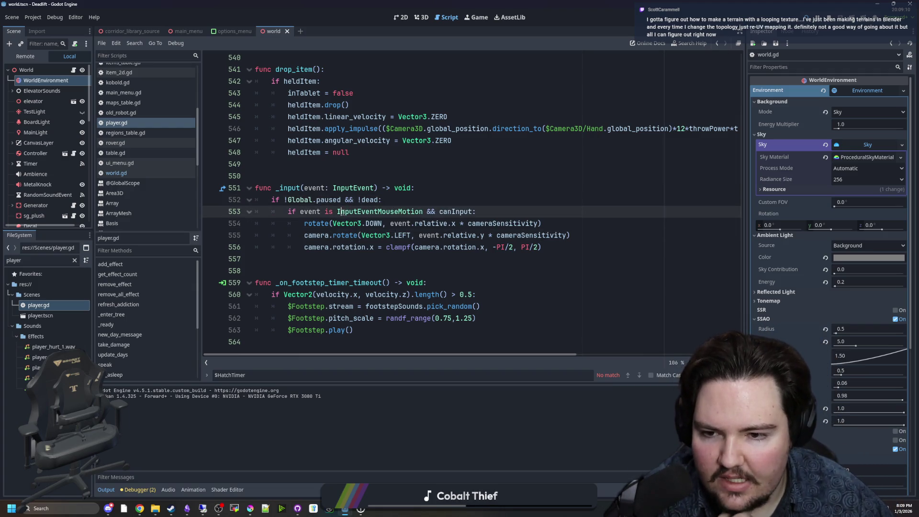
pyautogui.click(405, 204)
pyautogui.moveTo(422, 217)
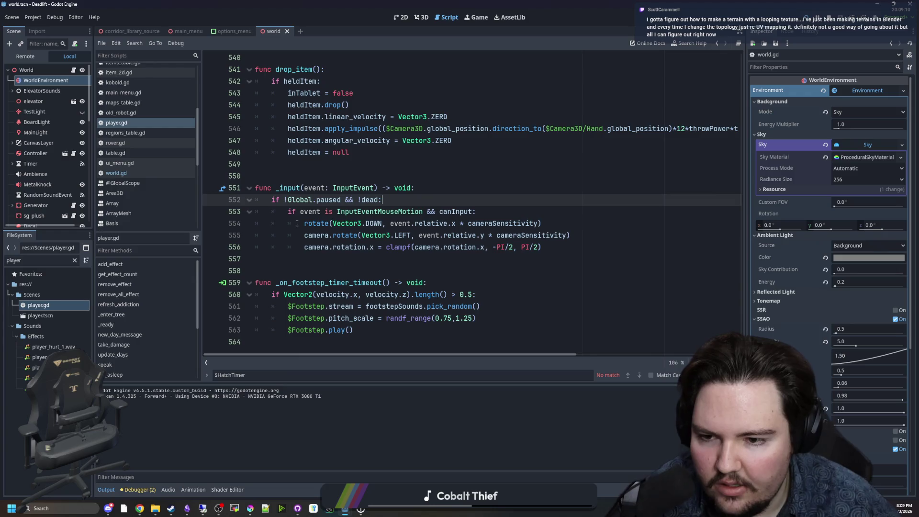
pyautogui.moveTo(296, 223); pyautogui.dragTo(541, 235)
pyautogui.click(541, 224)
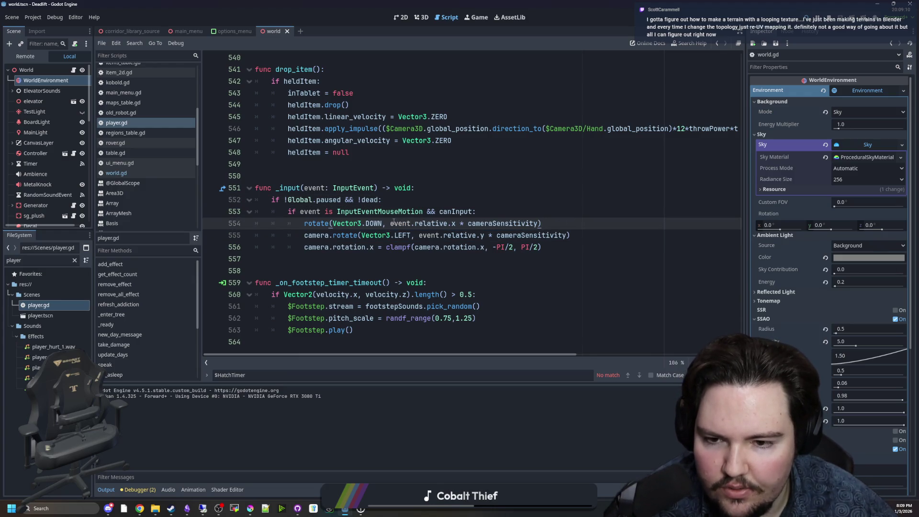
pyautogui.moveTo(393, 223)
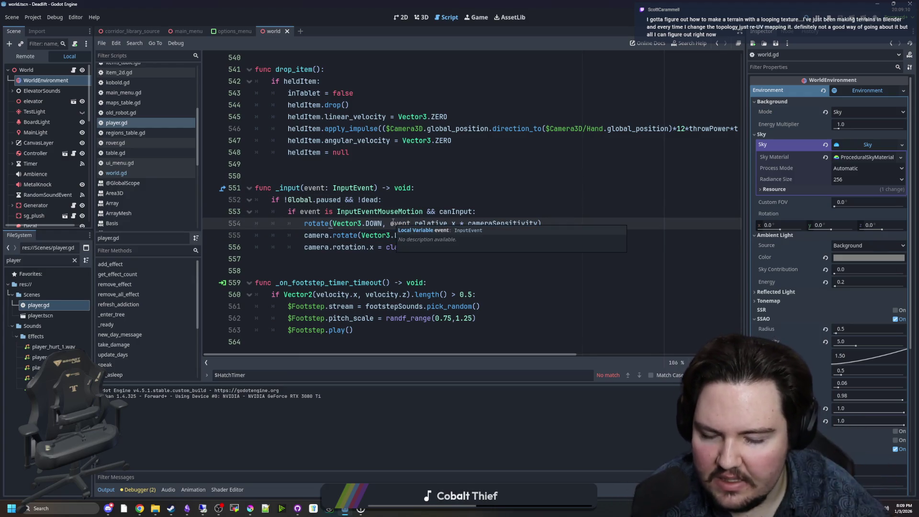
pyautogui.click(385, 263)
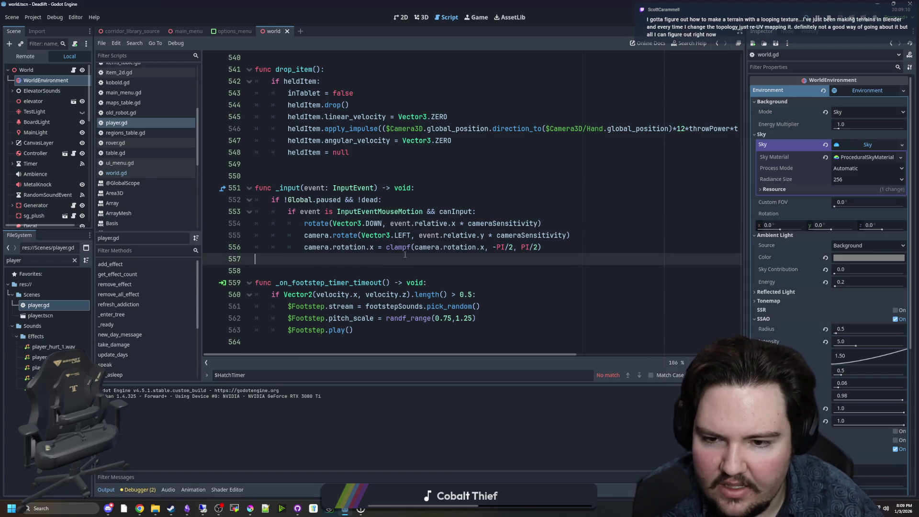
pyautogui.moveTo(411, 248); pyautogui.dragTo(547, 248)
pyautogui.click(555, 252)
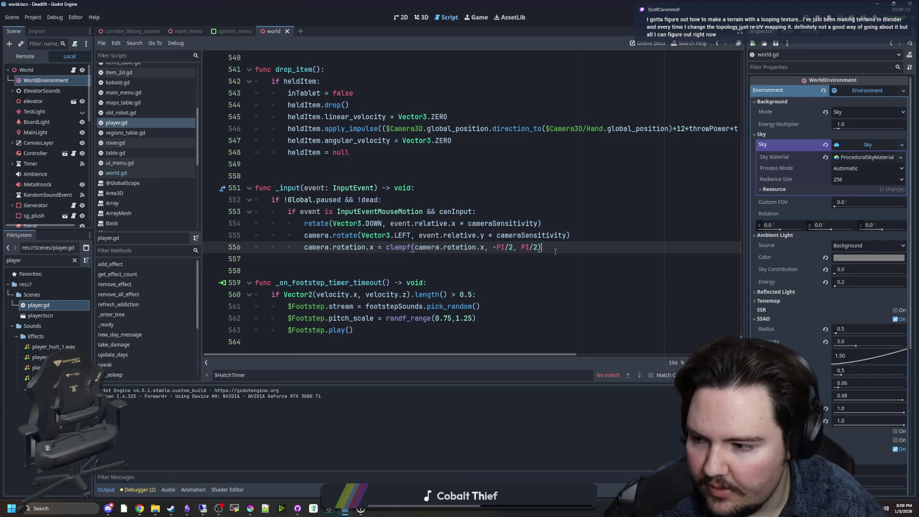
pyautogui.click(397, 259)
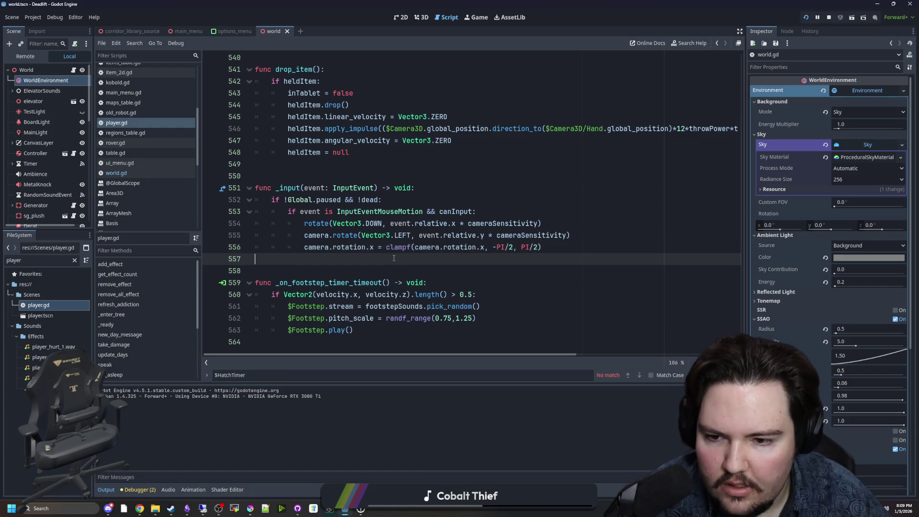
pyautogui.moveTo(558, 259)
pyautogui.mouseDown()
pyautogui.moveTo(255, 188)
pyautogui.moveTo(555, 257)
pyautogui.moveTo(541, 247)
pyautogui.moveTo(255, 188)
pyautogui.mouseUp()
pyautogui.click(350, 177)
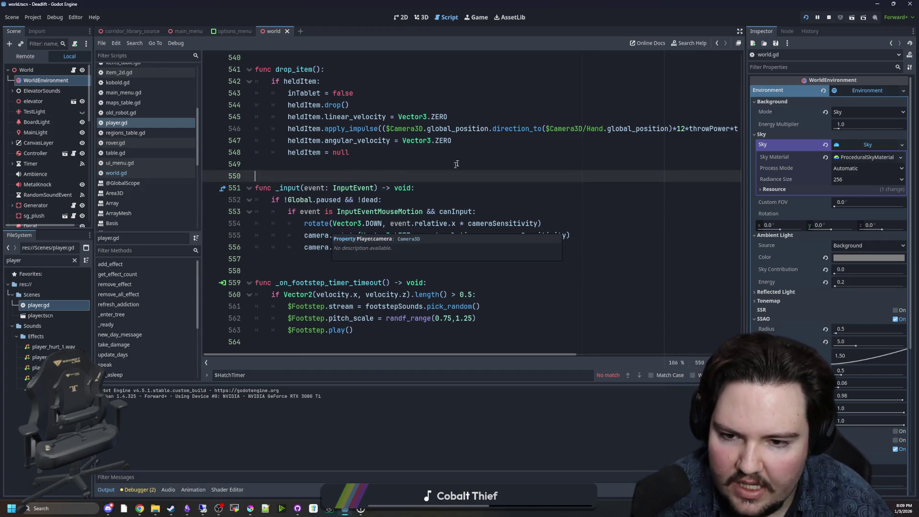
pyautogui.click(457, 187)
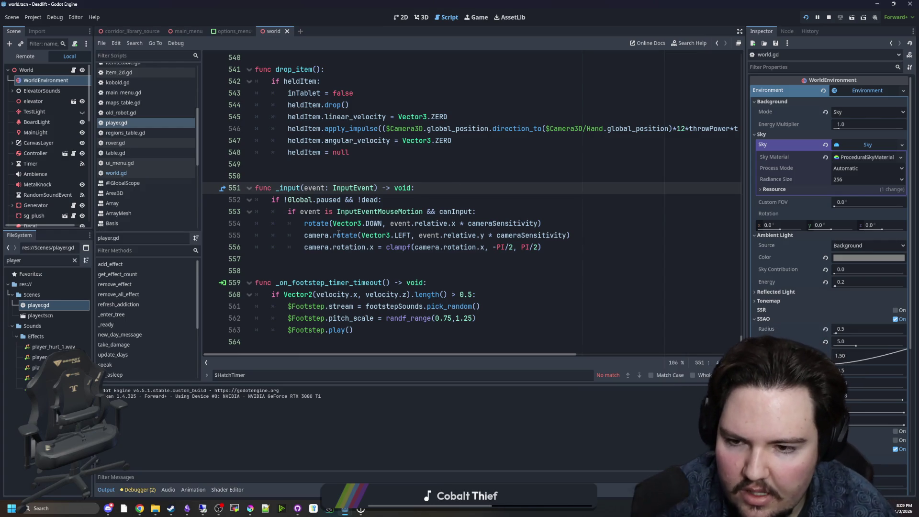
pyautogui.press('Down')
pyautogui.press('Down')
pyautogui.press('Down')
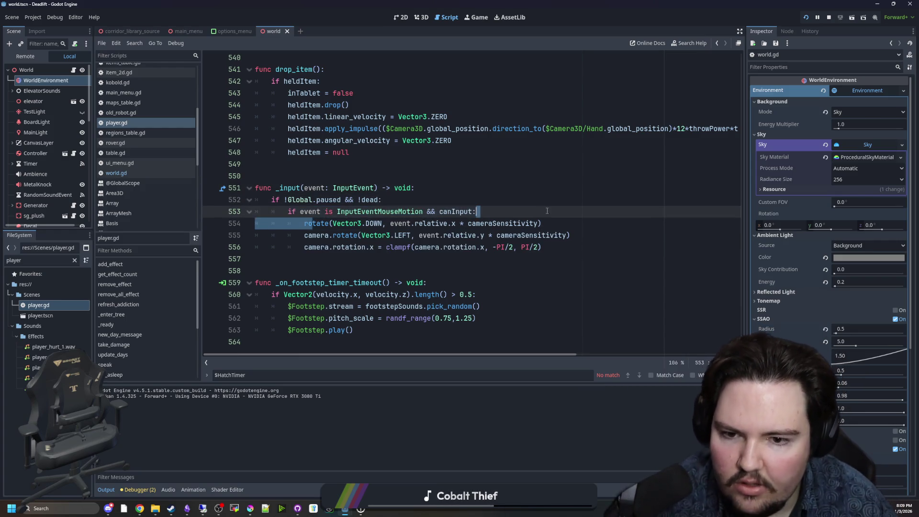
pyautogui.press('End')
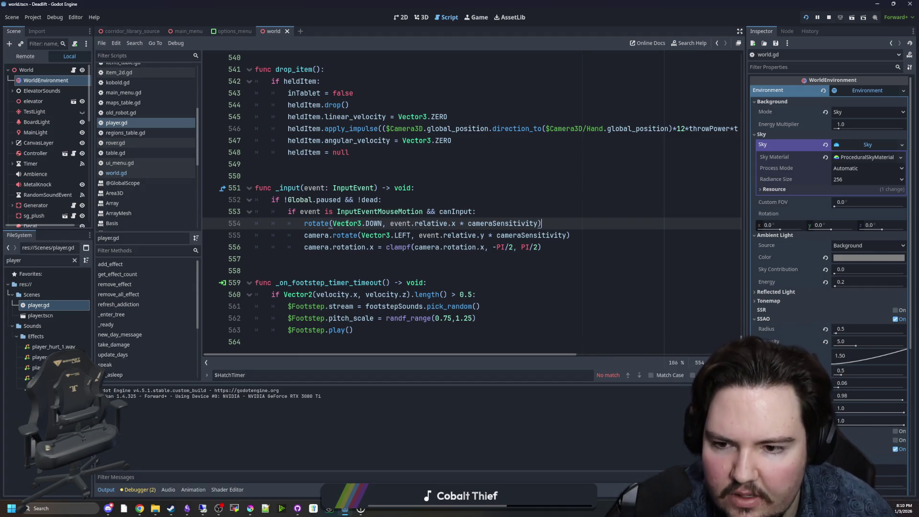
pyautogui.click(439, 198)
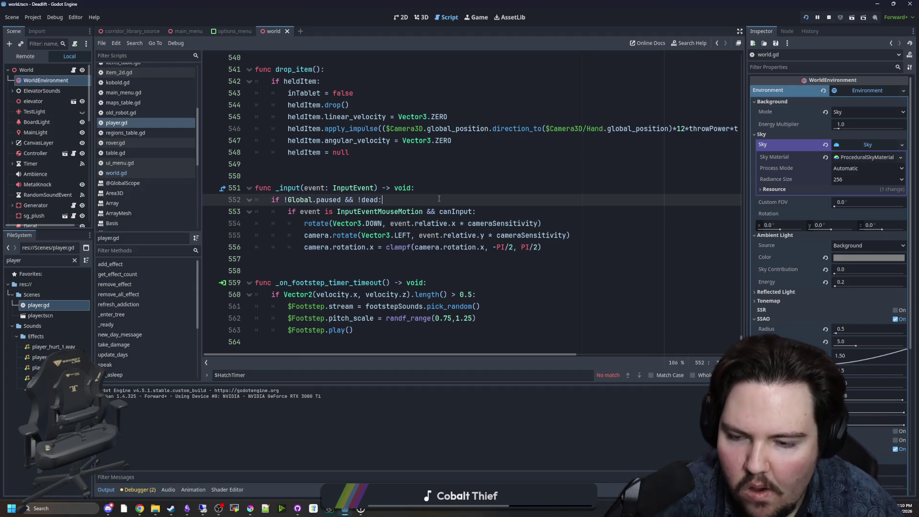
# Step: Review the _input camera rotation lines 554–557 and the pause and death check on line 552
pyautogui.moveTo(299, 242); pyautogui.dragTo(602, 235)
pyautogui.click(603, 235)
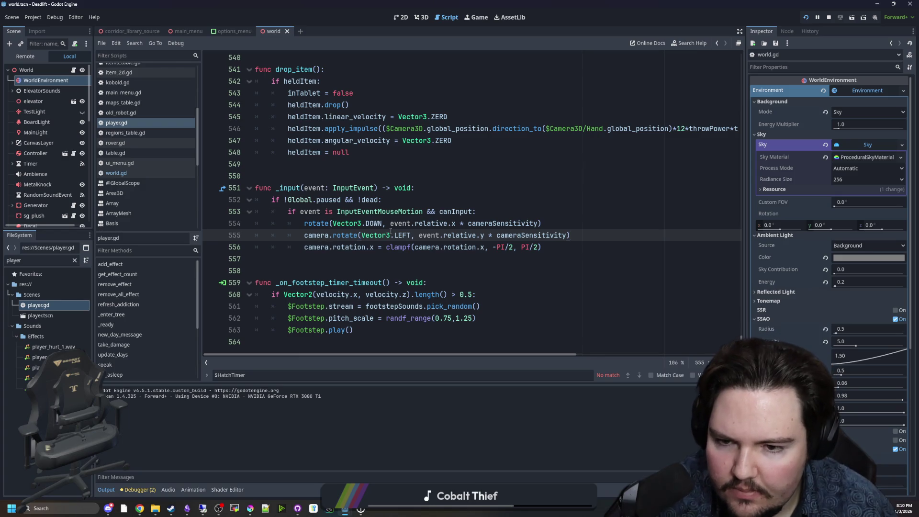
pyautogui.click(623, 222)
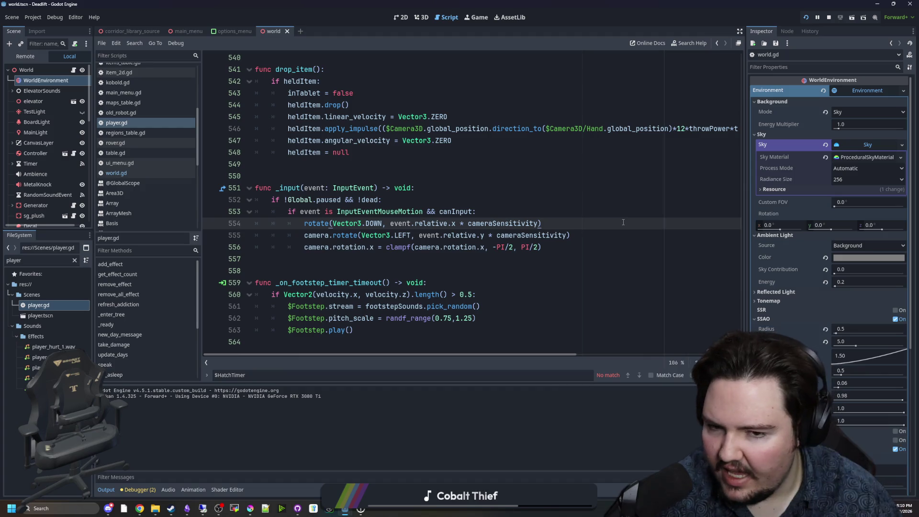
pyautogui.click(356, 263)
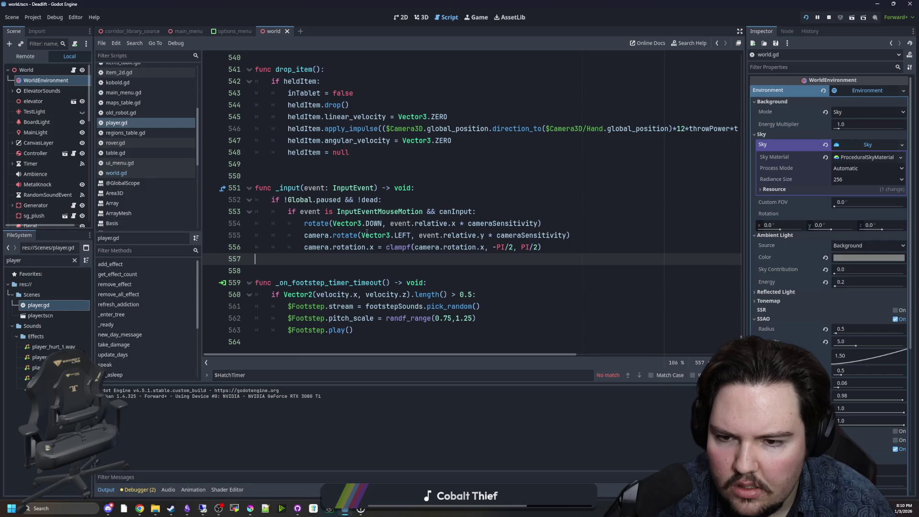
pyautogui.click(388, 199)
pyautogui.click(387, 178)
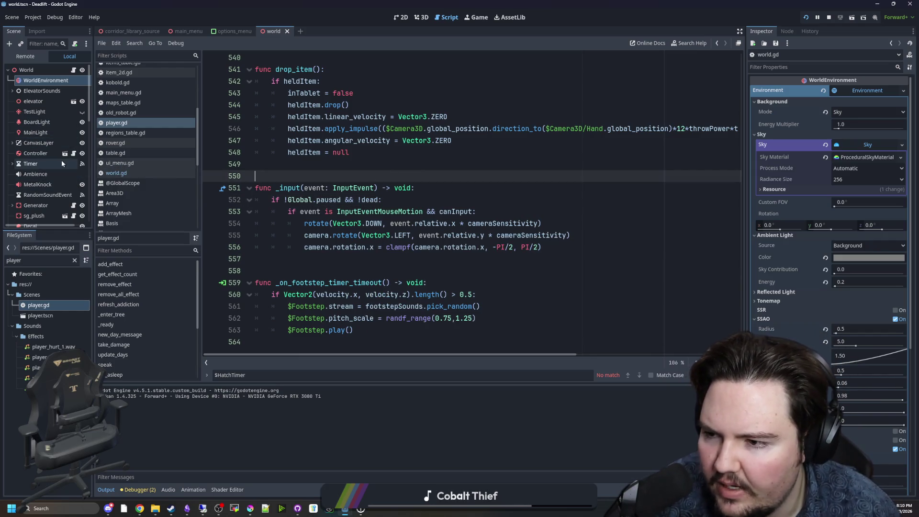
pyautogui.scroll(-3, 61, 162)
pyautogui.scroll(-10, 61, 160)
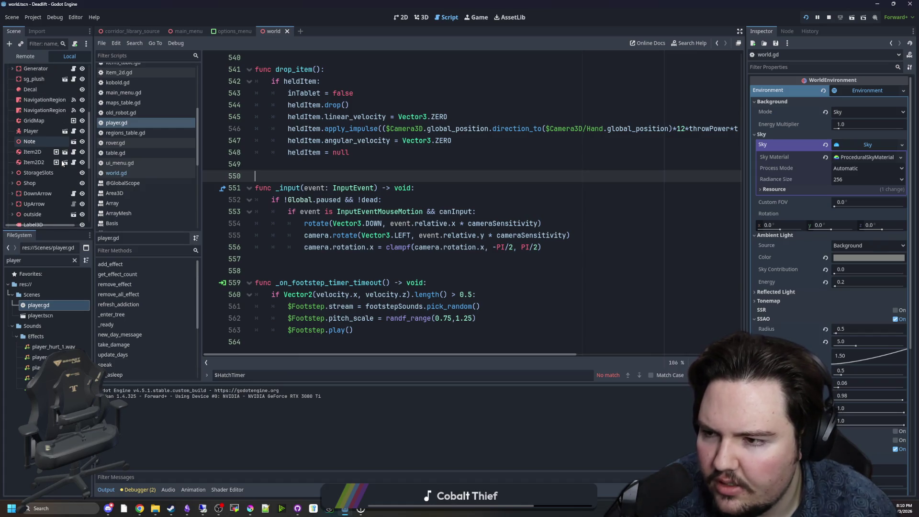
pyautogui.scroll(-4, 58, 165)
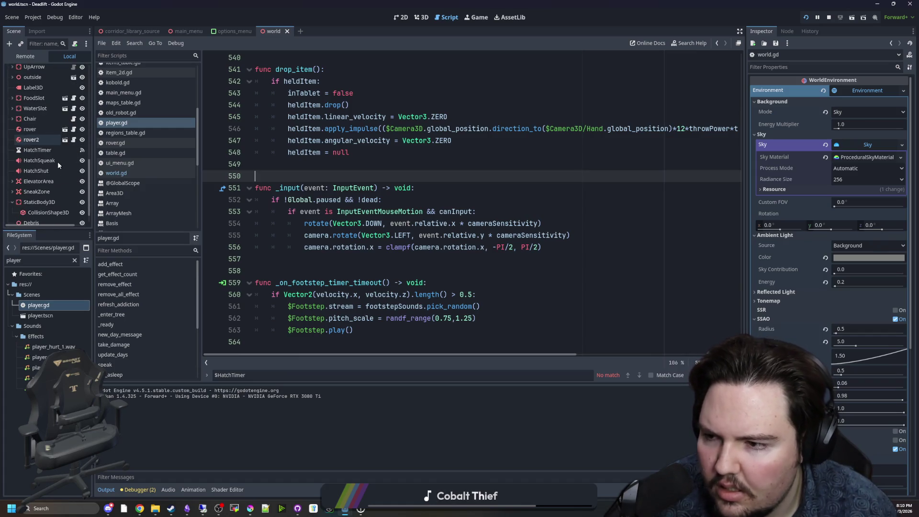
pyautogui.scroll(15, 56, 166)
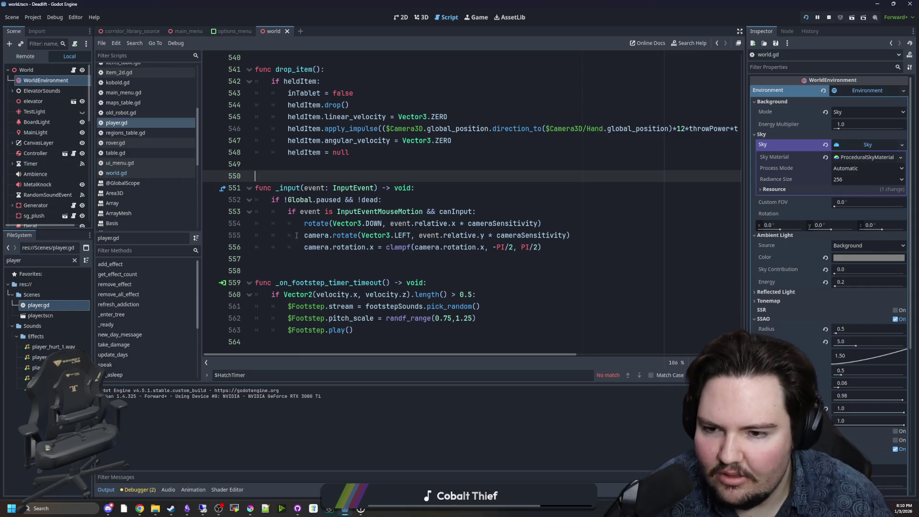
# Step: Highlight the rotate and clampf pitch-limit lines, then show the running game's main menu
pyautogui.moveTo(303, 223); pyautogui.dragTo(560, 235)
pyautogui.press('Right')
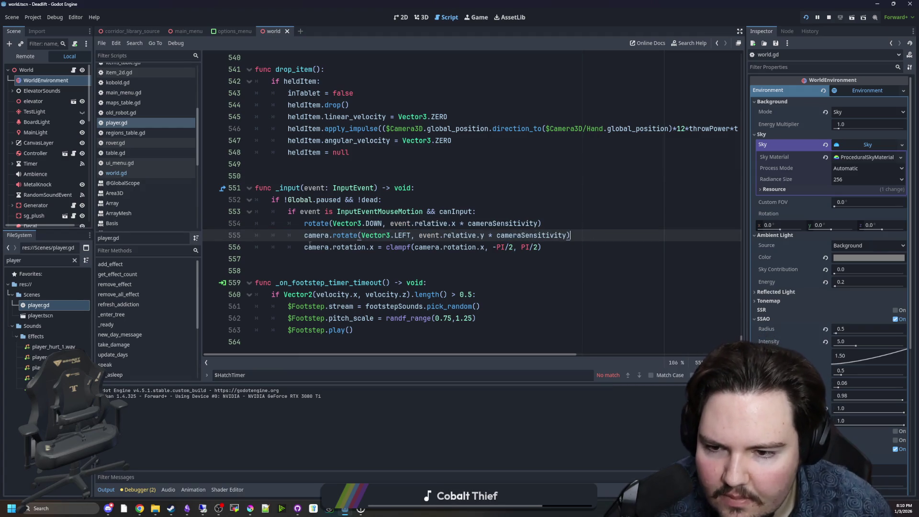
pyautogui.moveTo(303, 247); pyautogui.dragTo(577, 249)
pyautogui.press('Right')
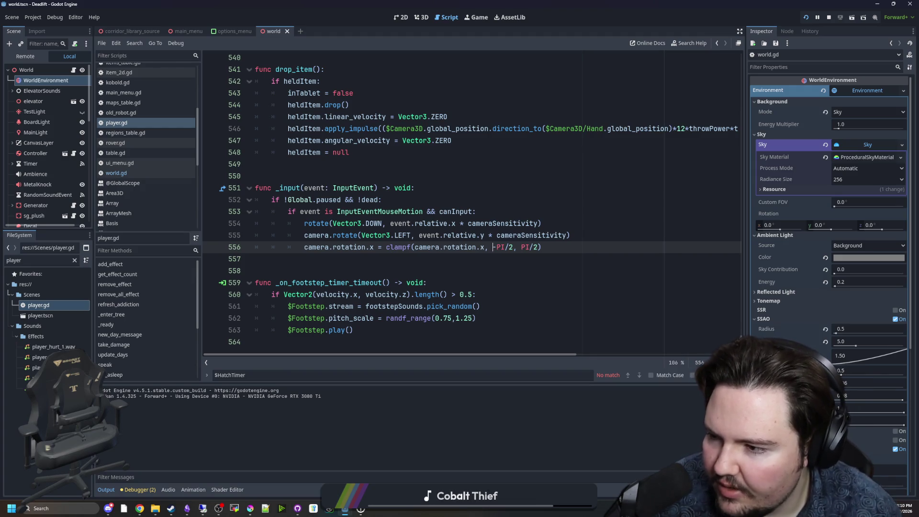
pyautogui.click(455, 211)
pyautogui.click(482, 18)
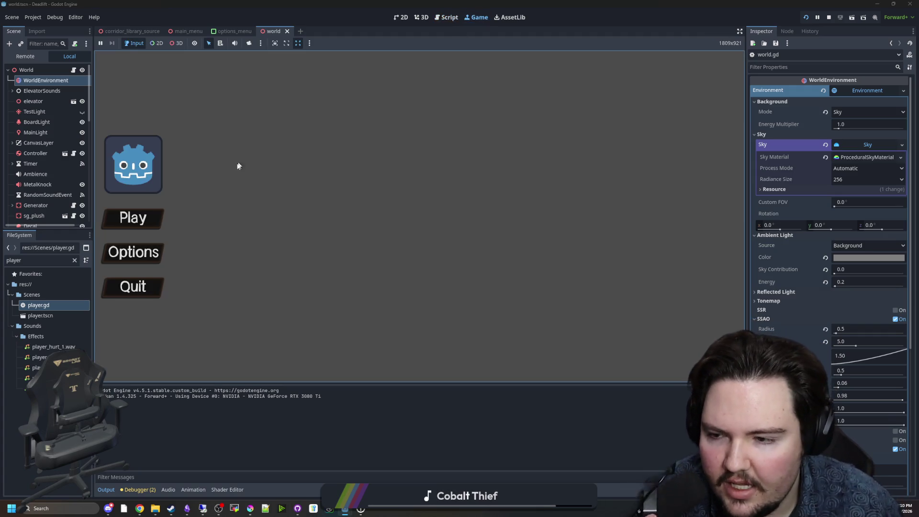
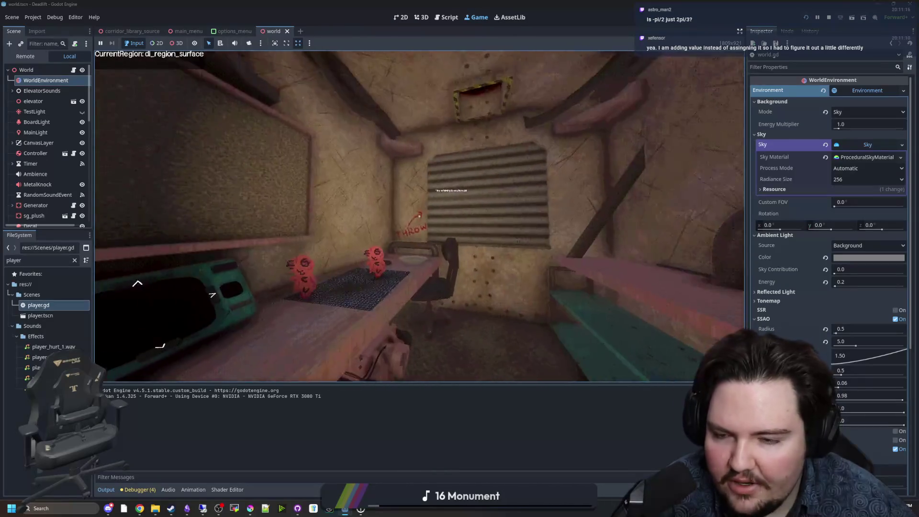
# Step: Pause the game and replace the 'player' file filter with 'elev'
pyautogui.press('super')
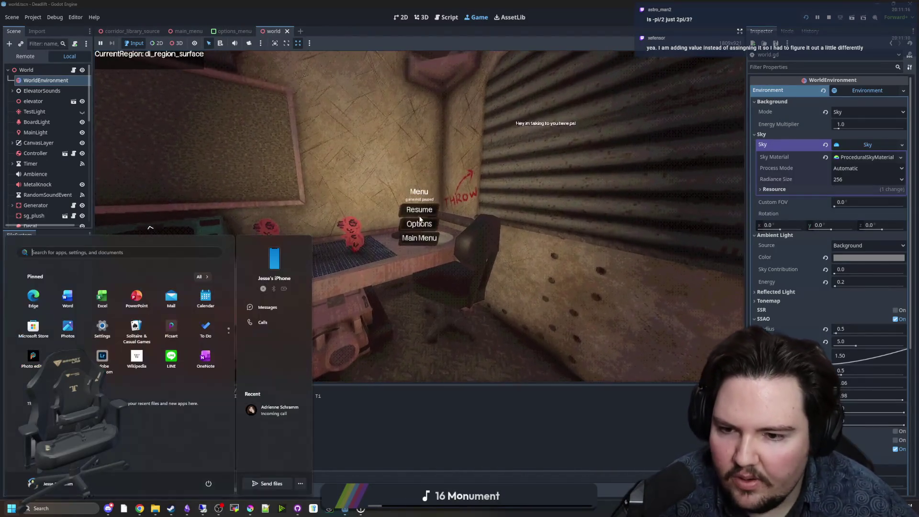
pyautogui.press('super')
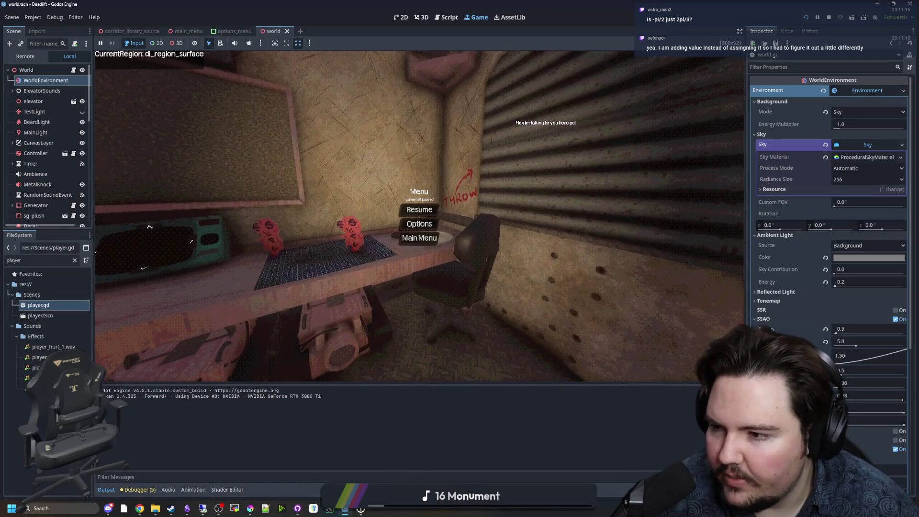
pyautogui.click(74, 260)
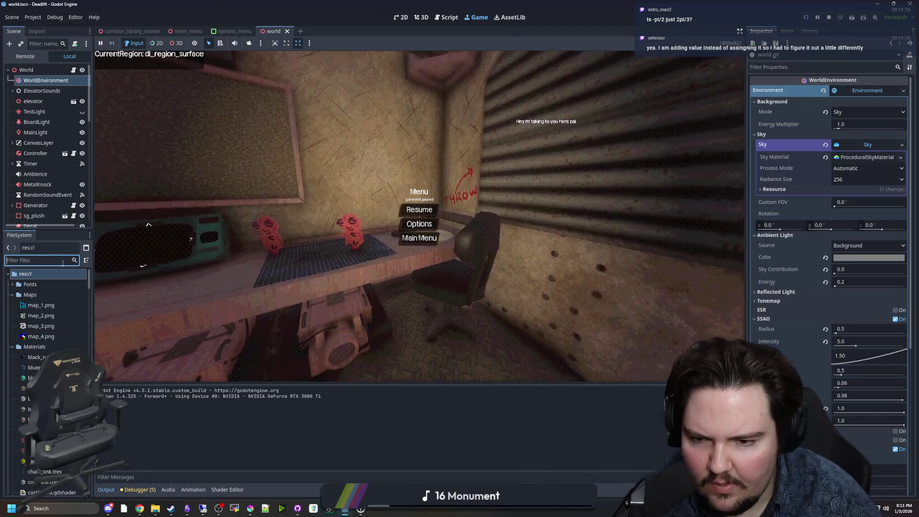
pyautogui.write('elev')
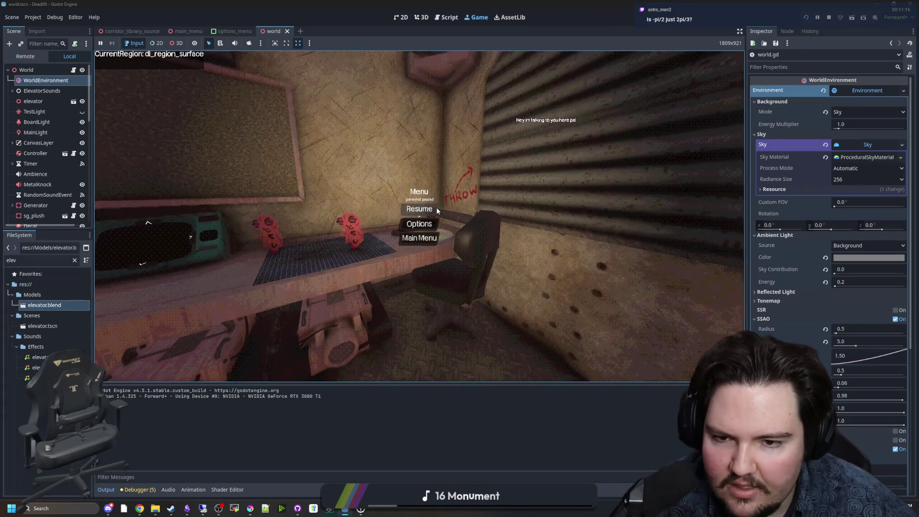
# Step: Resume the game, walk forward to the desk device, and bring up the pause menu
pyautogui.click(430, 210)
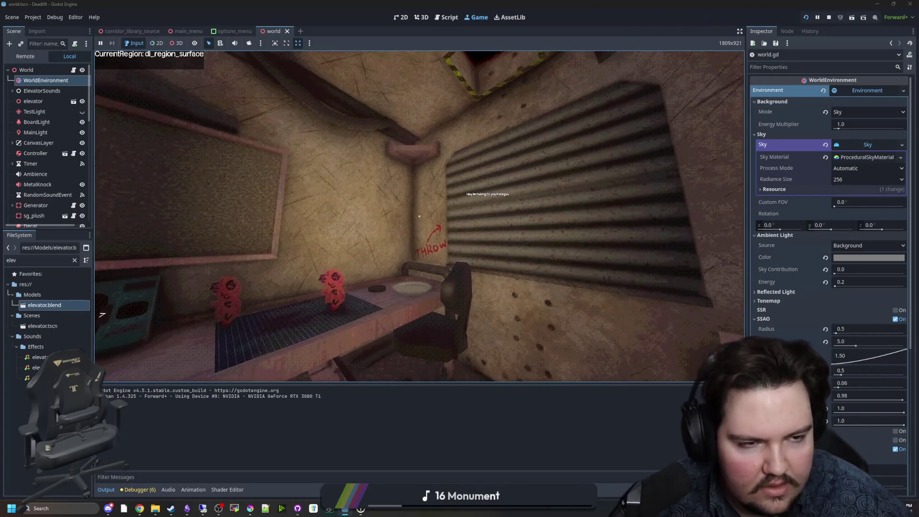
pyautogui.press('super')
pyautogui.click(435, 407)
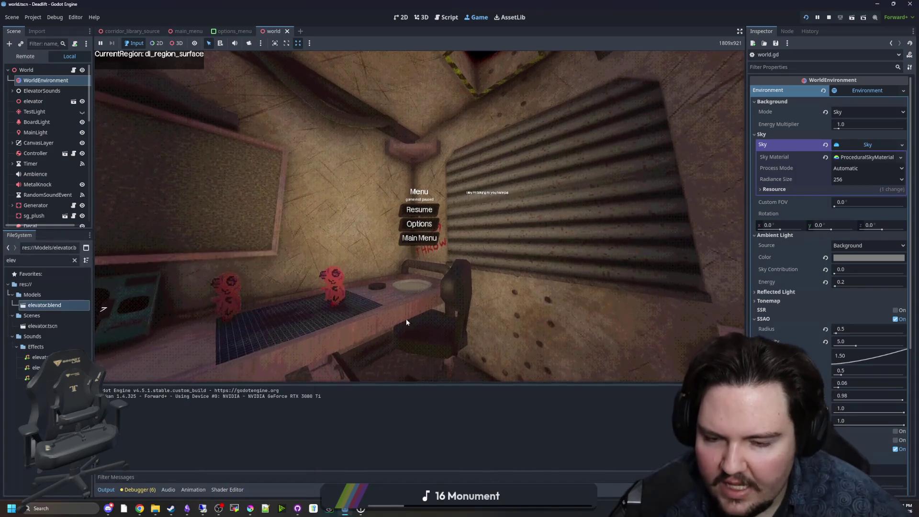
pyautogui.click(419, 209)
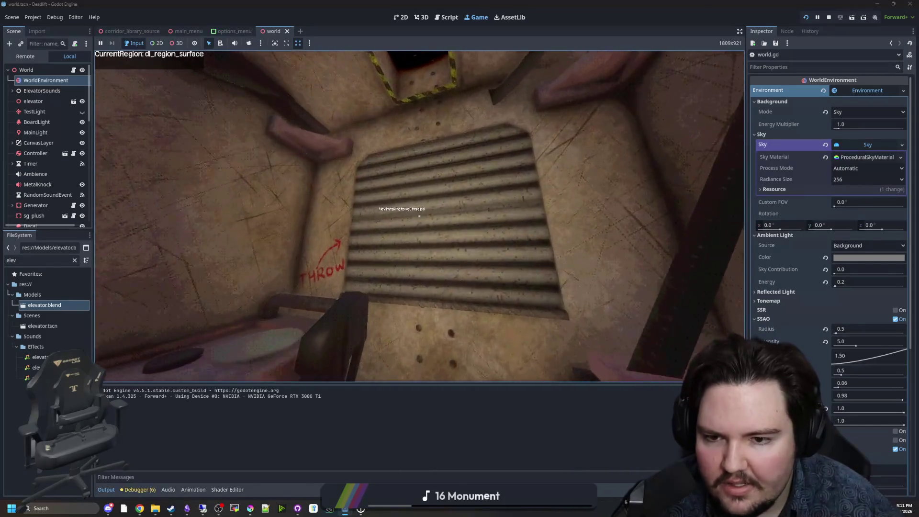
pyautogui.press('w')
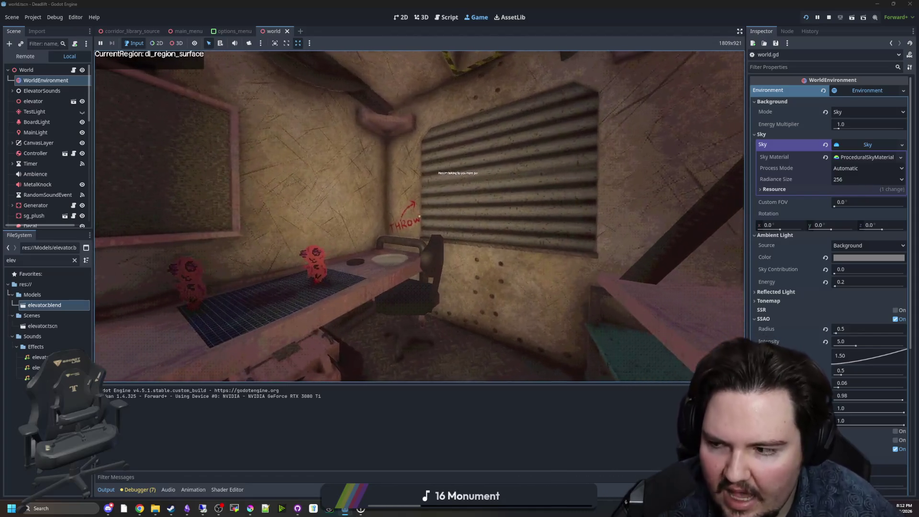
pyautogui.press('super')
pyautogui.click(401, 415)
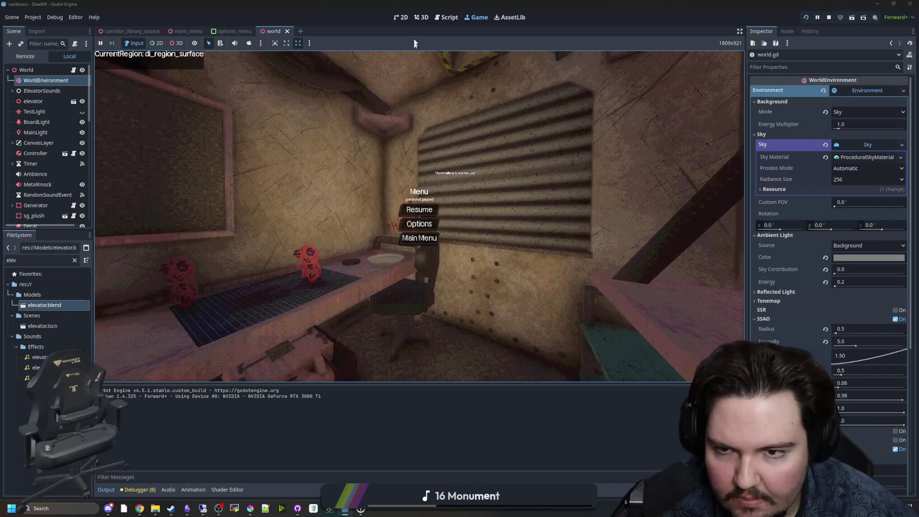
pyautogui.click(419, 209)
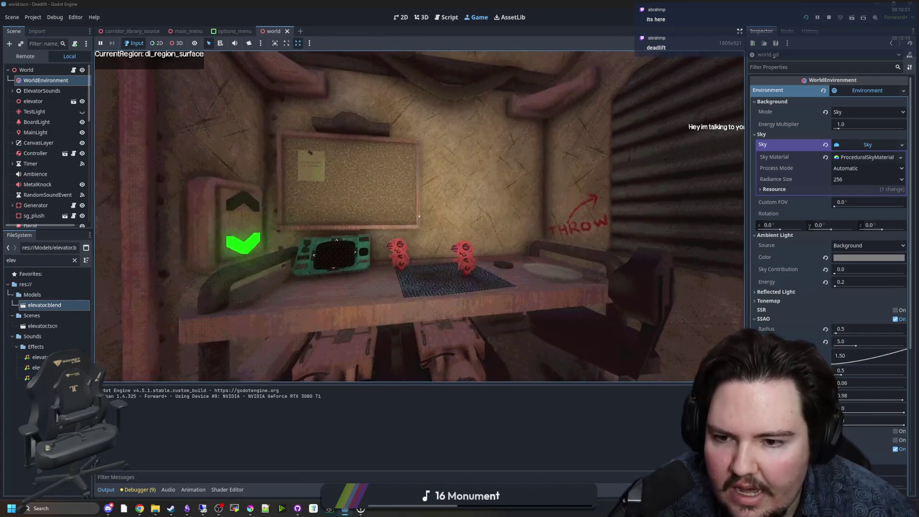
# Step: Clear the 'elev' file filter and widen the scene and file dock
pyautogui.press('super')
pyautogui.click(470, 421)
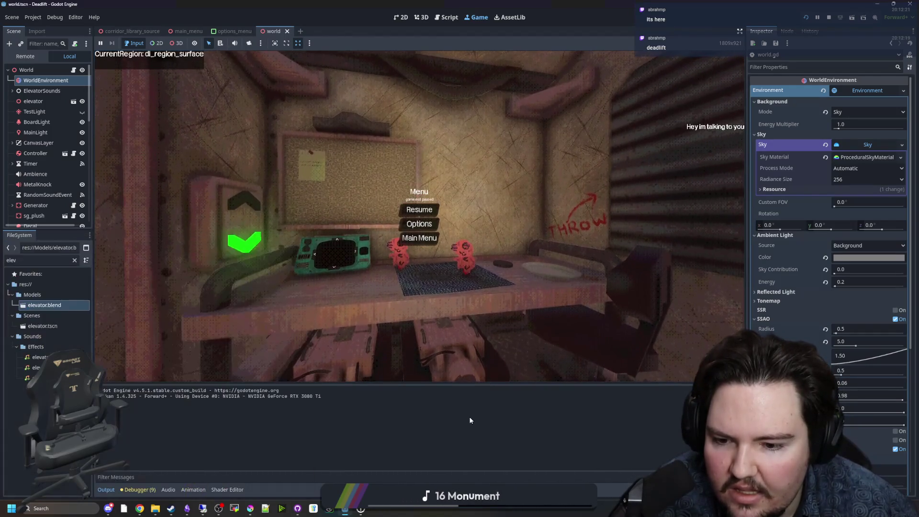
pyautogui.click(74, 260)
pyautogui.moveTo(92, 306); pyautogui.dragTo(262, 306)
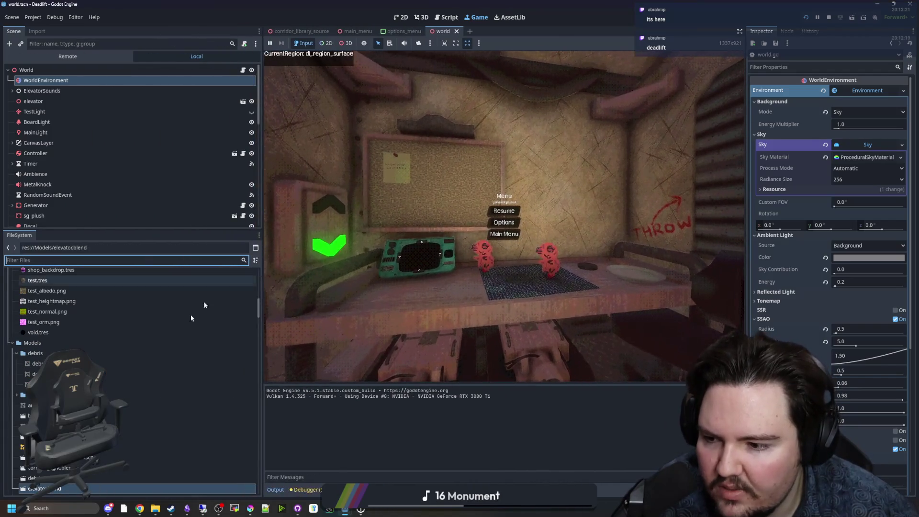
# Step: Open the grass.tres material settings from the Materials folder
pyautogui.scroll(10, 146, 328)
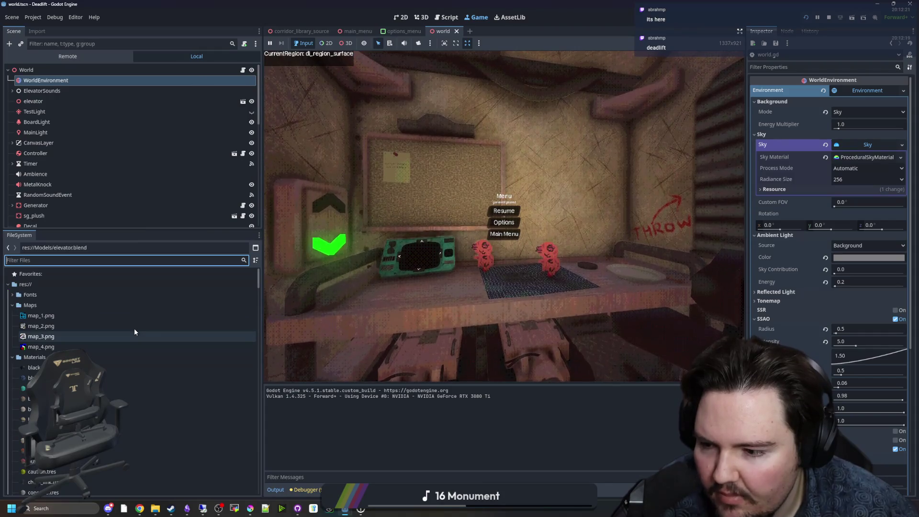
pyautogui.scroll(-5, 134, 331)
pyautogui.scroll(3, 135, 335)
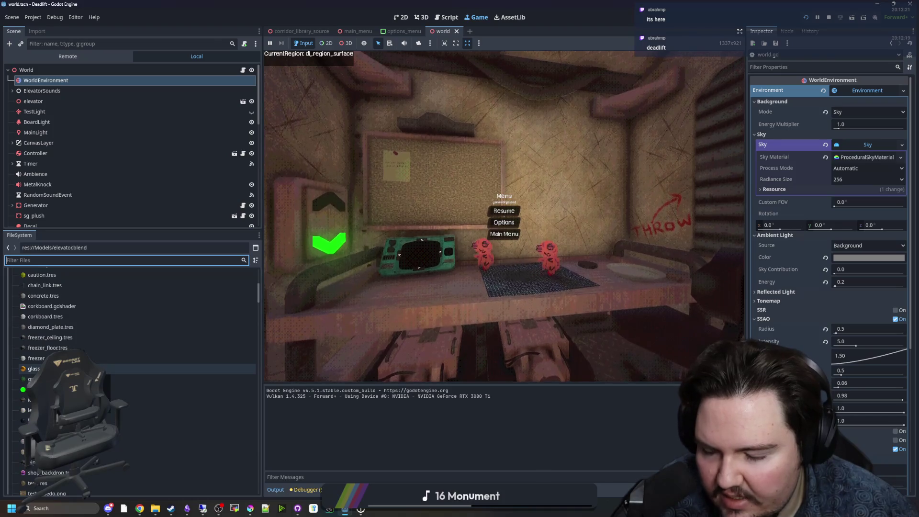
pyautogui.click(113, 379)
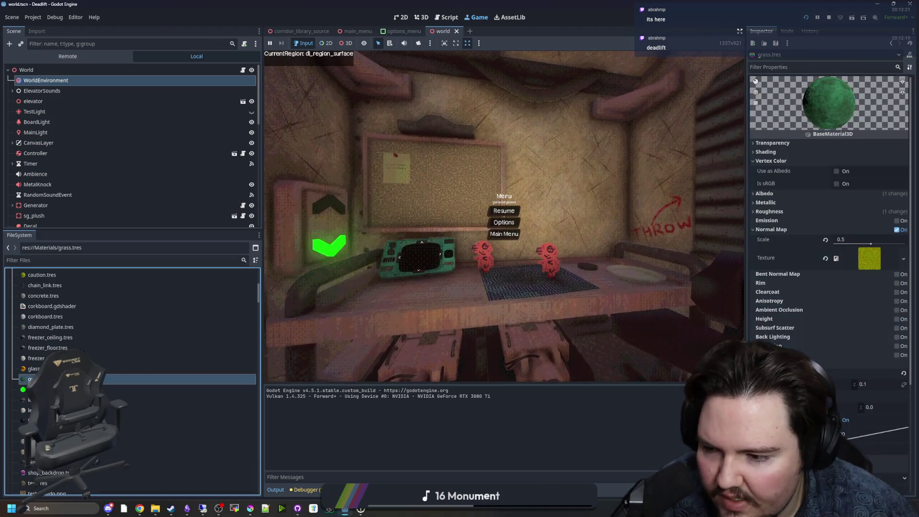
# Step: Show the 3D editor and fly the viewport outside to the grass
pyautogui.click(419, 18)
pyautogui.moveTo(580, 256); pyautogui.dragTo(718, 277)
pyautogui.scroll(-4, 751, 286)
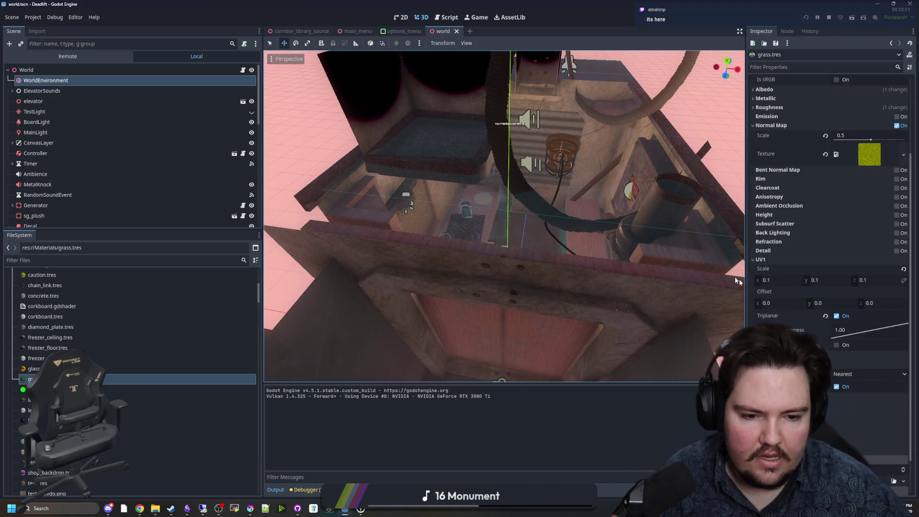
pyautogui.moveTo(575, 215)
pyautogui.mouseDown()
pyautogui.moveTo(517, 76)
pyautogui.moveTo(566, 265)
pyautogui.moveTo(551, 244)
pyautogui.moveTo(561, 232)
pyautogui.mouseUp()
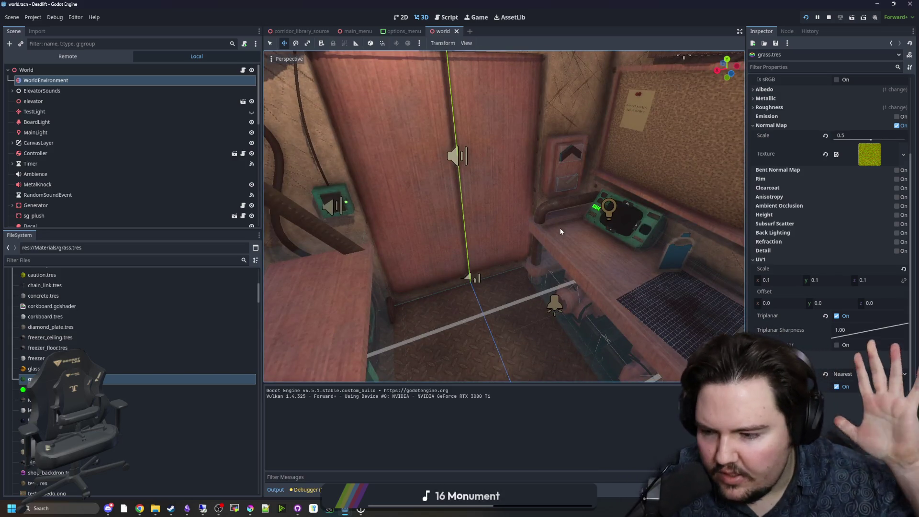
pyautogui.moveTo(578, 194); pyautogui.dragTo(579, 195)
pyautogui.click(838, 316)
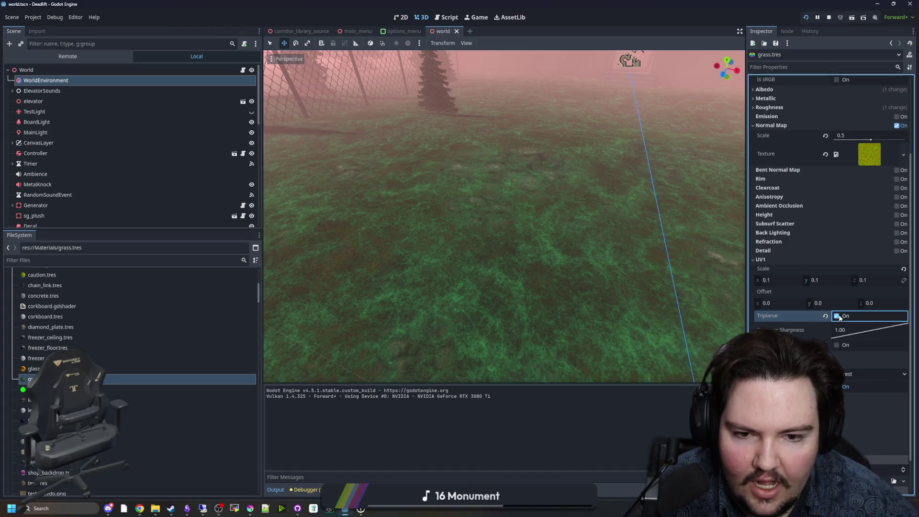
pyautogui.click(837, 317)
pyautogui.moveTo(478, 244); pyautogui.dragTo(455, 242)
pyautogui.scroll(10, 478, 244)
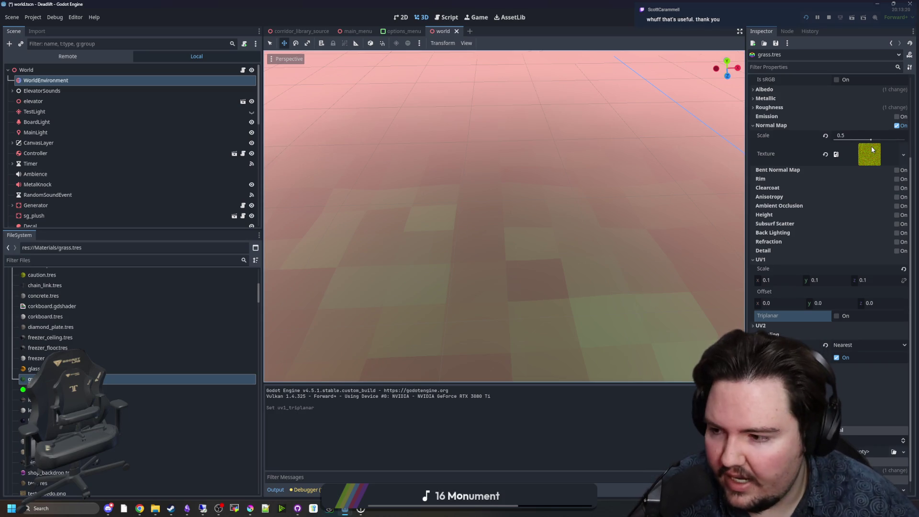
pyautogui.press('KP_1')
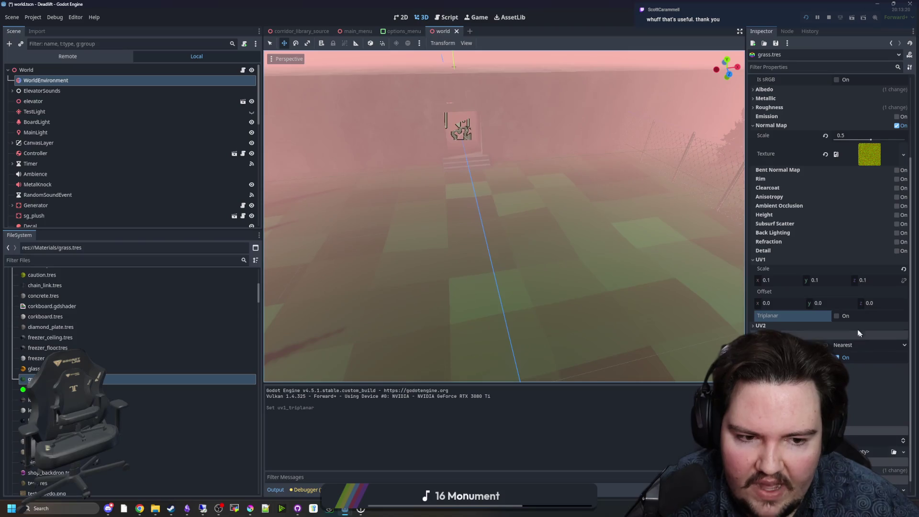
pyautogui.click(837, 316)
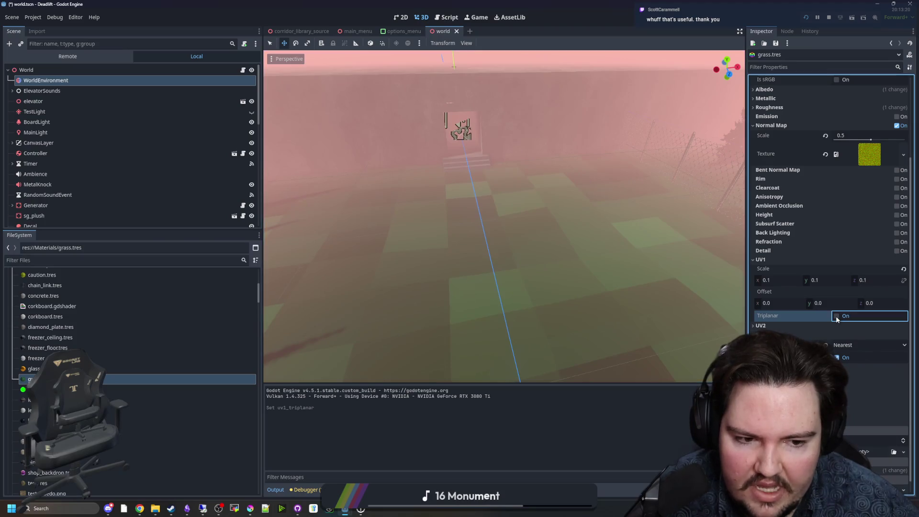
pyautogui.click(539, 257)
pyautogui.moveTo(539, 257); pyautogui.dragTo(539, 257)
pyautogui.moveTo(397, 228)
pyautogui.mouseDown()
pyautogui.moveTo(636, 148)
pyautogui.moveTo(614, 154)
pyautogui.mouseUp()
pyautogui.click(636, 148)
pyautogui.scroll(5, 50, 104)
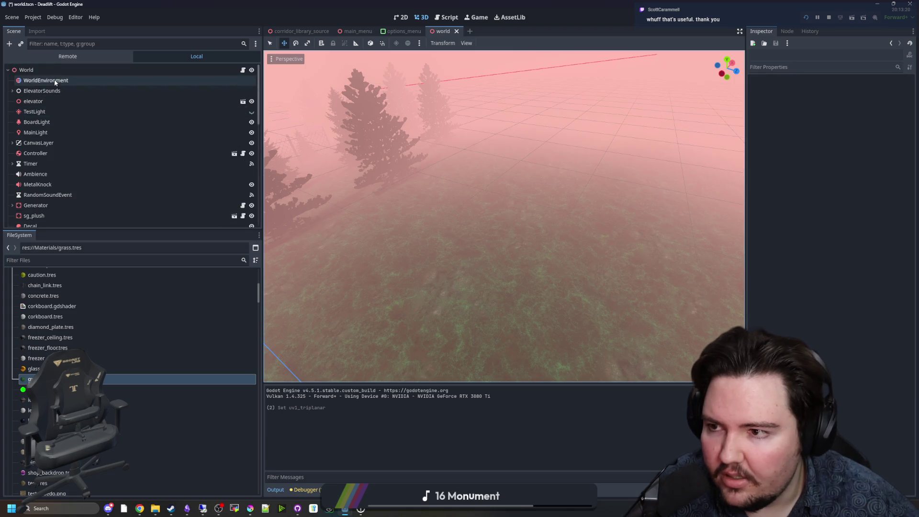
pyautogui.click(49, 70)
pyautogui.rightClick(50, 70)
# Step: Add a CSGBox3D node to World, slide it along X and frame it
pyautogui.click(81, 89)
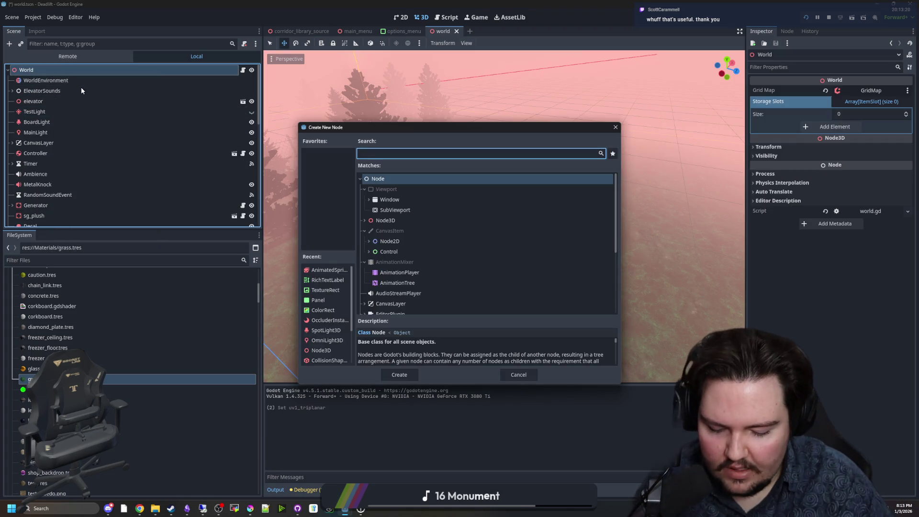
pyautogui.write('cub')
pyautogui.press('BackSpace')
pyautogui.press('BackSpace')
pyautogui.press('BackSpace')
pyautogui.write('csg')
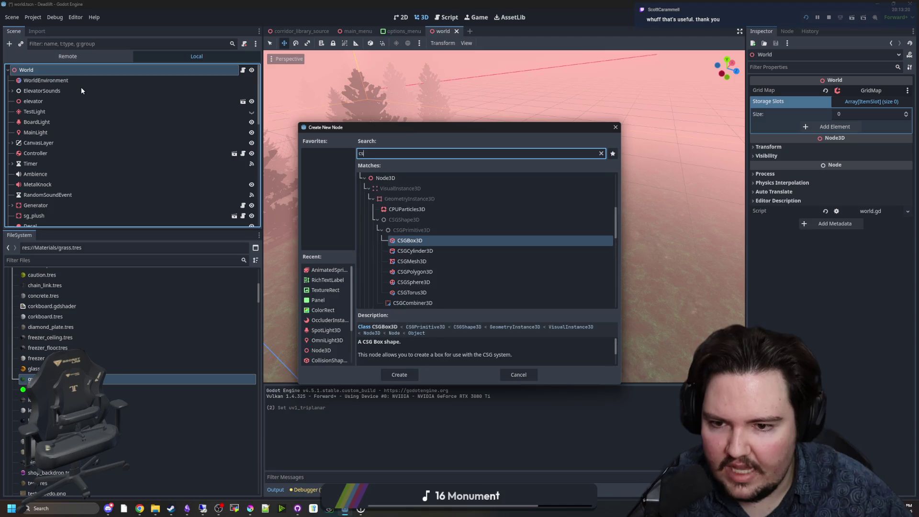
pyautogui.doubleClick(438, 236)
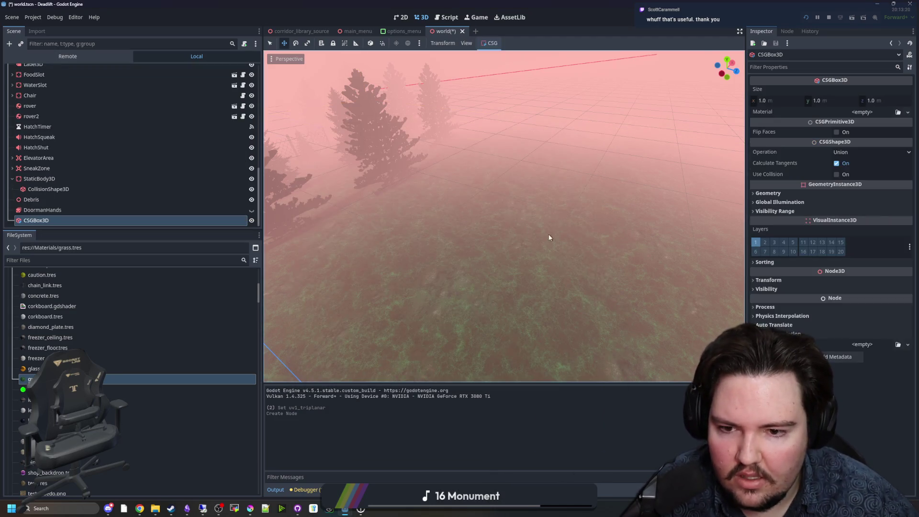
pyautogui.press('w')
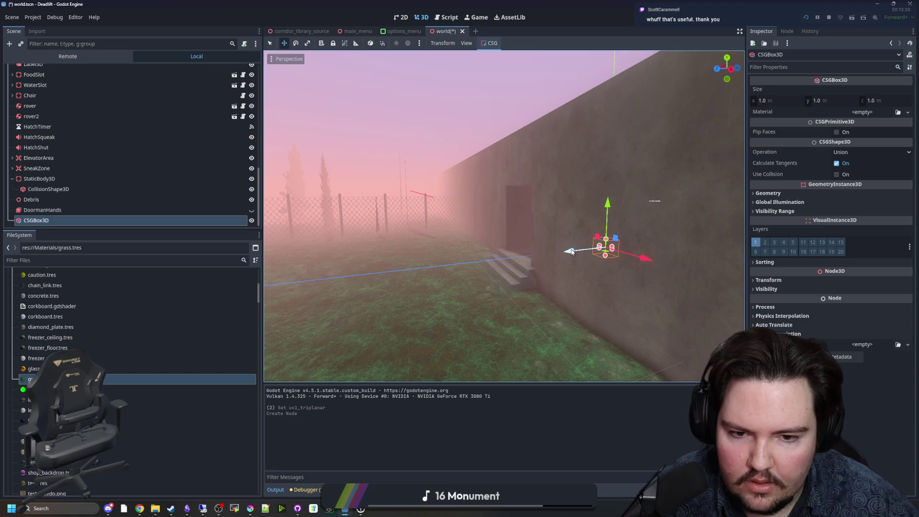
pyautogui.moveTo(571, 251); pyautogui.dragTo(304, 272)
pyautogui.press('f')
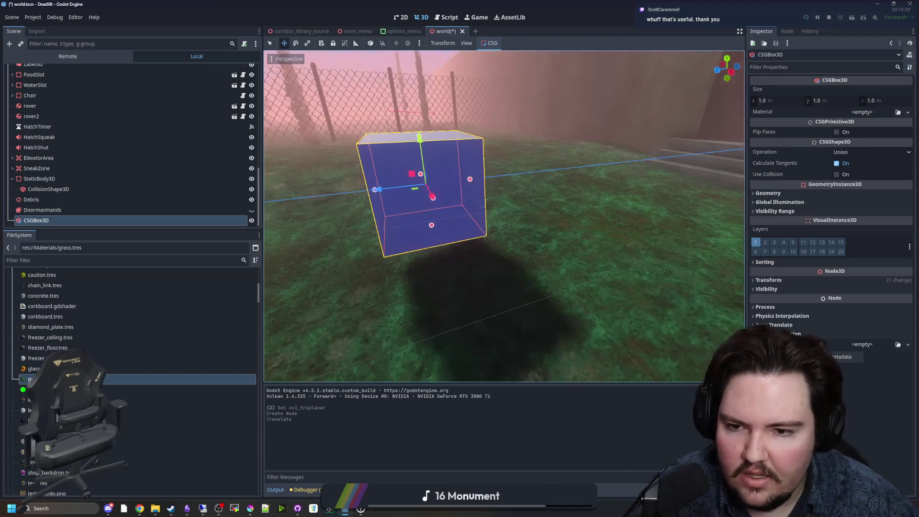
# Step: Apply grass.tres to the box's Material slot and enable UV1 World Triplanar
pyautogui.moveTo(206, 379)
pyautogui.mouseDown()
pyautogui.moveTo(432, 318)
pyautogui.moveTo(776, 280)
pyautogui.mouseUp()
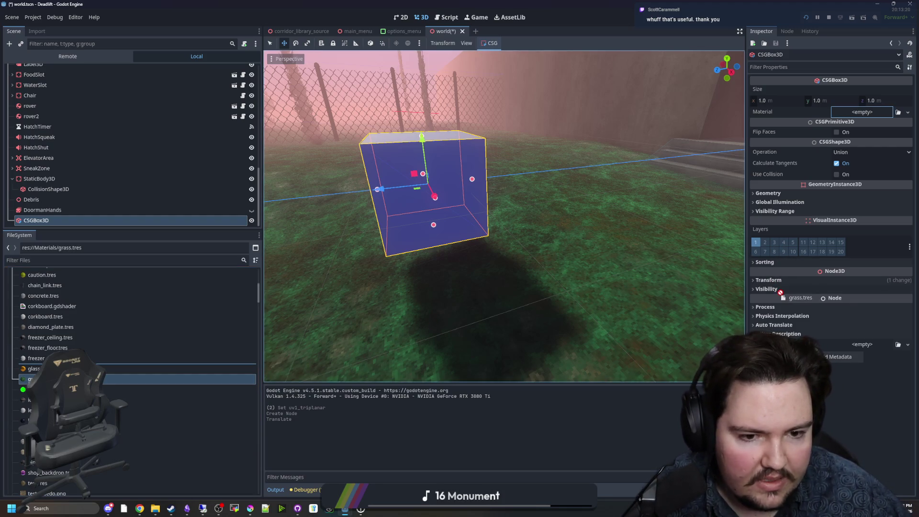
pyautogui.moveTo(854, 121); pyautogui.dragTo(854, 121)
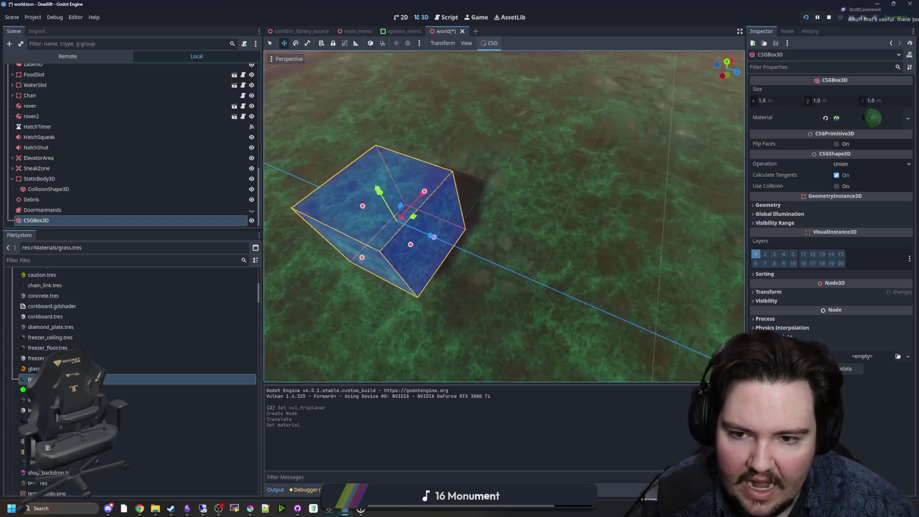
pyautogui.moveTo(434, 236)
pyautogui.mouseDown()
pyautogui.moveTo(680, 223)
pyautogui.moveTo(474, 234)
pyautogui.moveTo(446, 249)
pyautogui.moveTo(578, 252)
pyautogui.mouseUp()
pyautogui.click(869, 119)
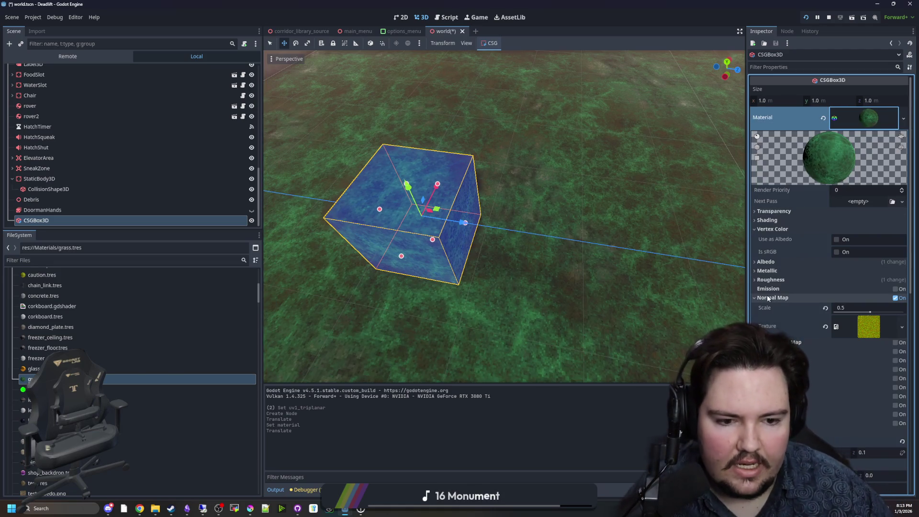
pyautogui.scroll(-5, 791, 321)
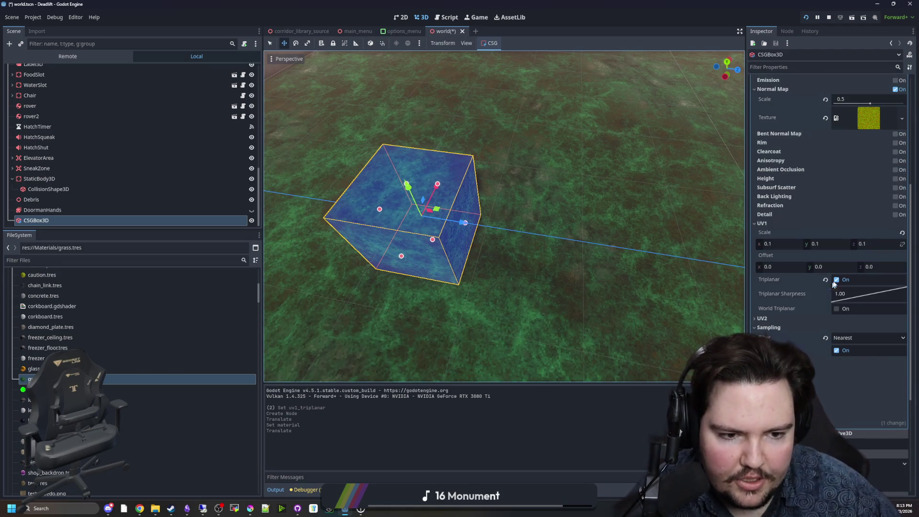
pyautogui.click(836, 311)
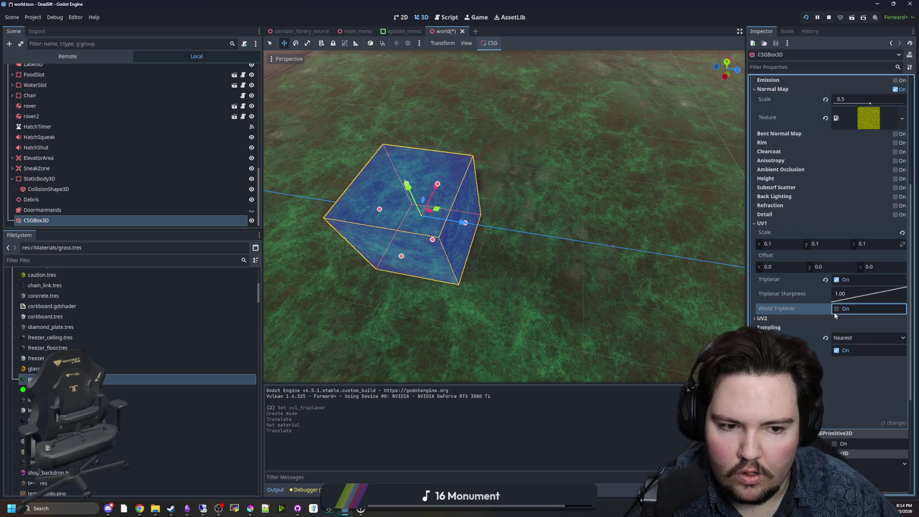
pyautogui.click(836, 309)
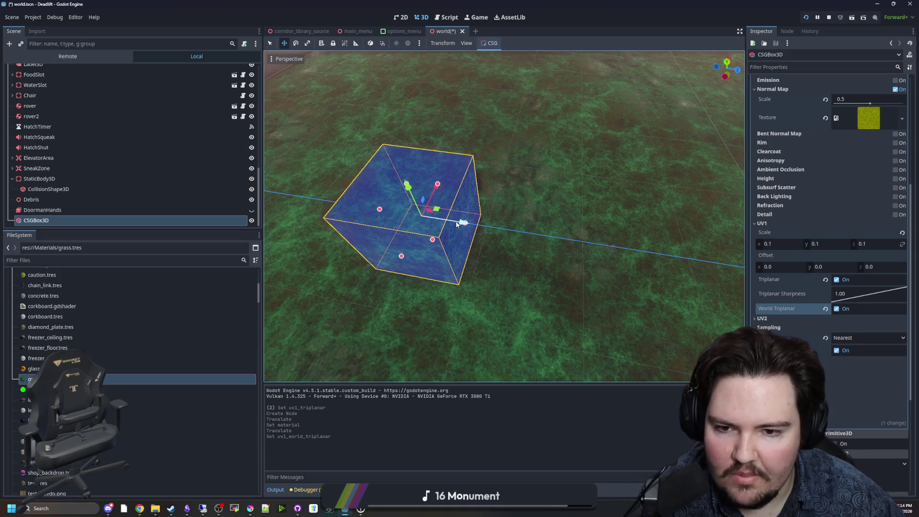
# Step: Slide the box across the lawn to check the texture, then disable World Triplanar
pyautogui.moveTo(457, 224)
pyautogui.mouseDown()
pyautogui.moveTo(701, 247)
pyautogui.moveTo(517, 234)
pyautogui.mouseUp()
pyautogui.press('super')
pyautogui.rightClick(522, 231)
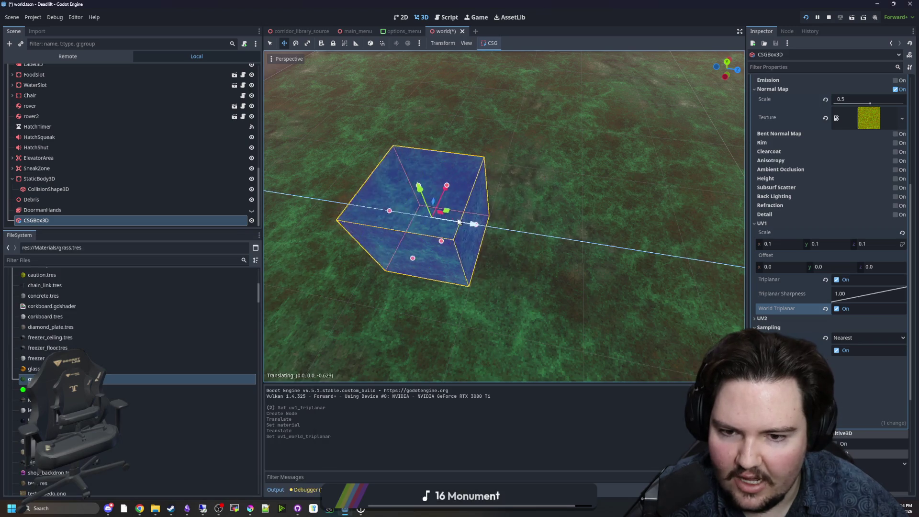
pyautogui.moveTo(486, 206)
pyautogui.mouseDown()
pyautogui.moveTo(498, 218)
pyautogui.moveTo(719, 182)
pyautogui.moveTo(627, 189)
pyautogui.moveTo(684, 190)
pyautogui.moveTo(584, 203)
pyautogui.moveTo(413, 209)
pyautogui.moveTo(348, 288)
pyautogui.mouseUp()
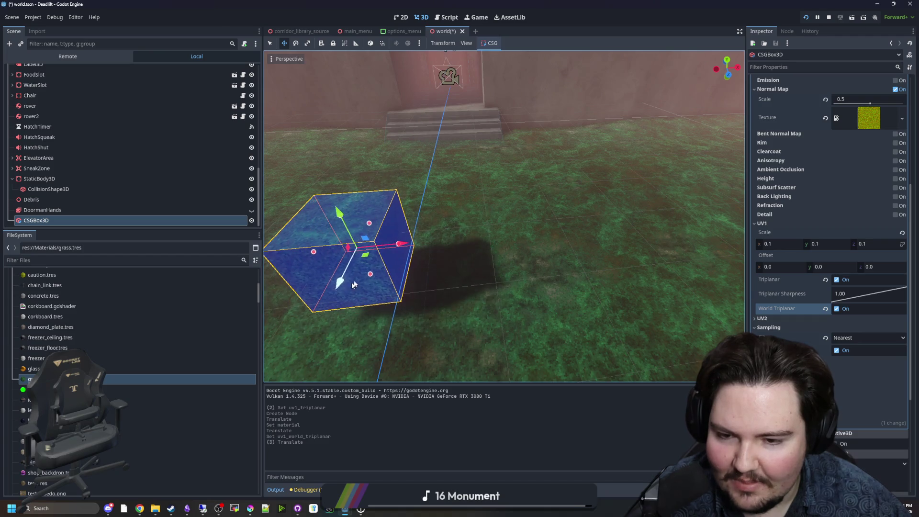
pyautogui.moveTo(408, 246)
pyautogui.mouseDown()
pyautogui.moveTo(498, 260)
pyautogui.moveTo(728, 230)
pyautogui.moveTo(455, 244)
pyautogui.mouseUp()
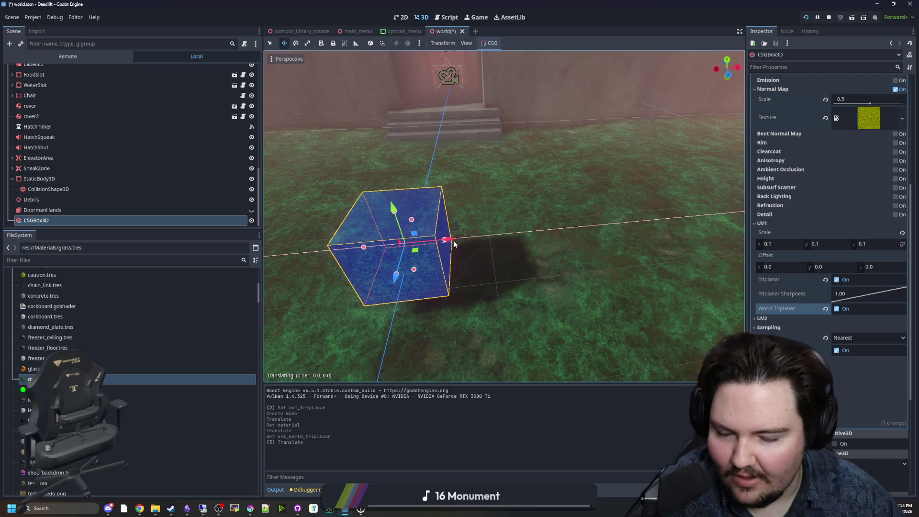
pyautogui.moveTo(572, 269); pyautogui.dragTo(694, 278)
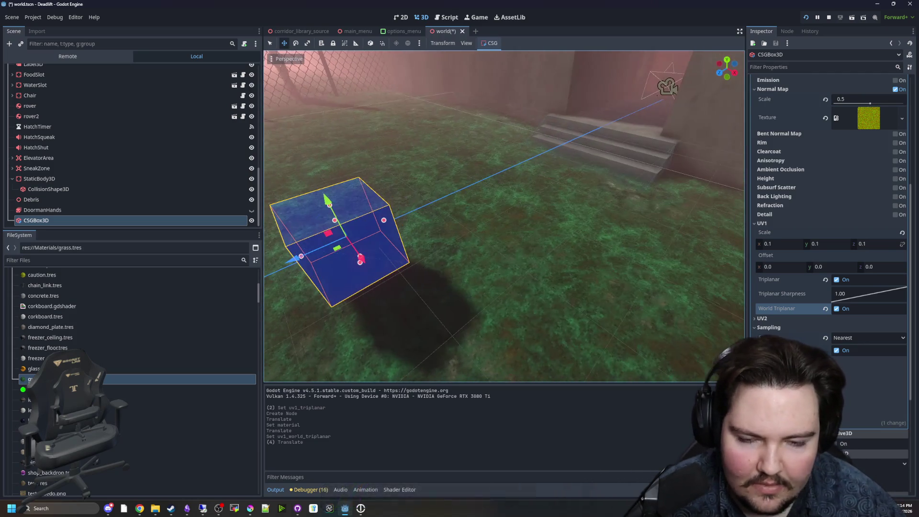
pyautogui.click(838, 313)
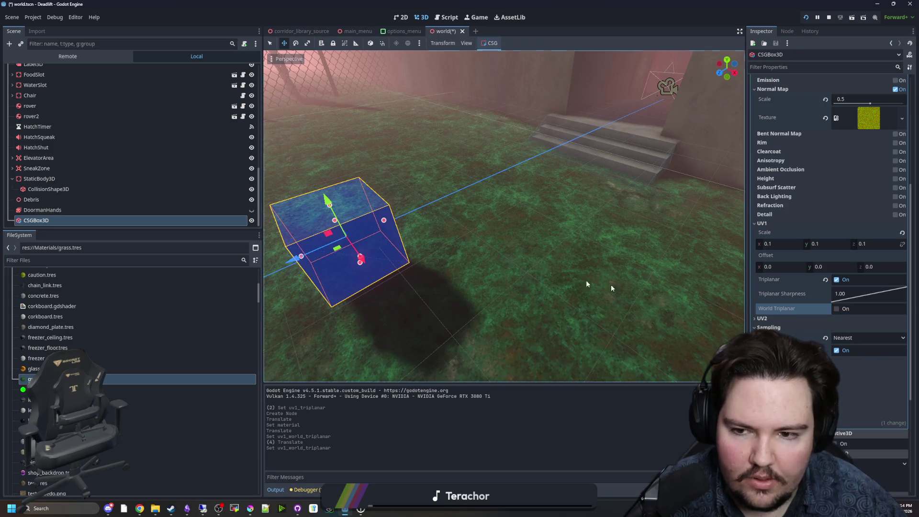
# Step: Delete the test CSGBox3D node and save the world scene
pyautogui.press('f')
pyautogui.rightClick(44, 224)
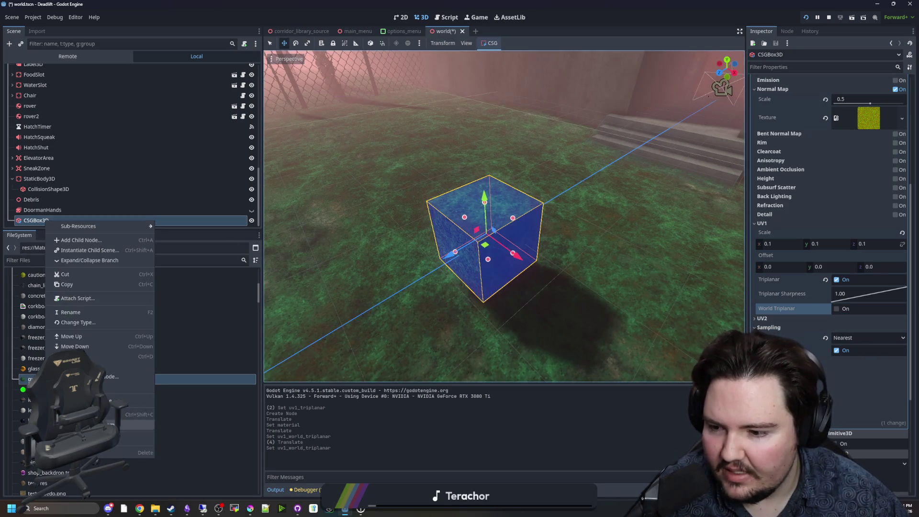
pyautogui.click(96, 452)
pyautogui.click(446, 266)
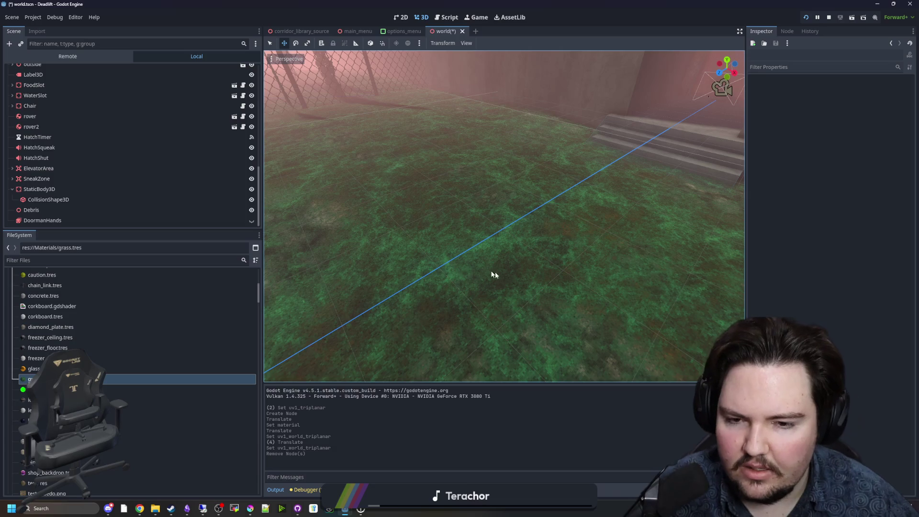
pyautogui.moveTo(504, 215)
pyautogui.mouseDown()
pyautogui.moveTo(479, 216)
pyautogui.moveTo(522, 216)
pyautogui.moveTo(460, 216)
pyautogui.moveTo(467, 206)
pyautogui.mouseUp()
pyautogui.hotkey('ctrl', 's')
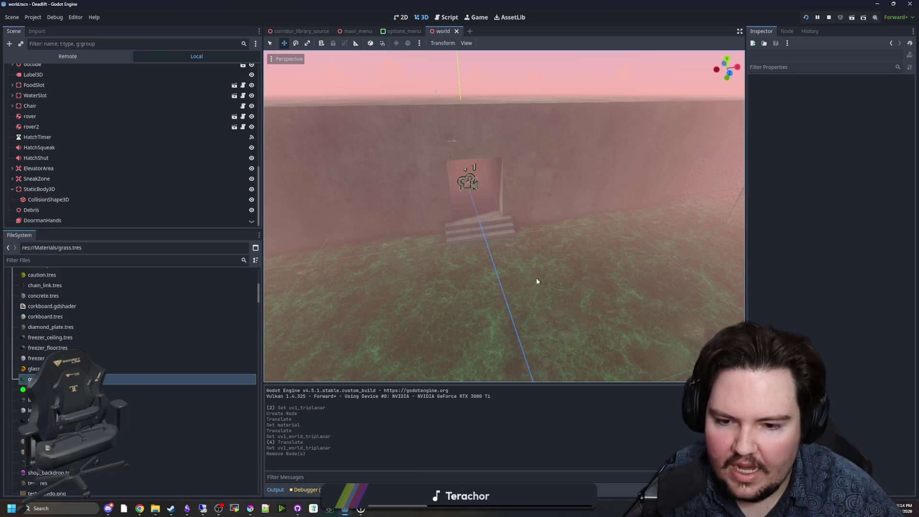
# Step: Fly through the level interior, checking the ceiling hatch, door, benches and vent wall
pyautogui.rightClick(536, 281)
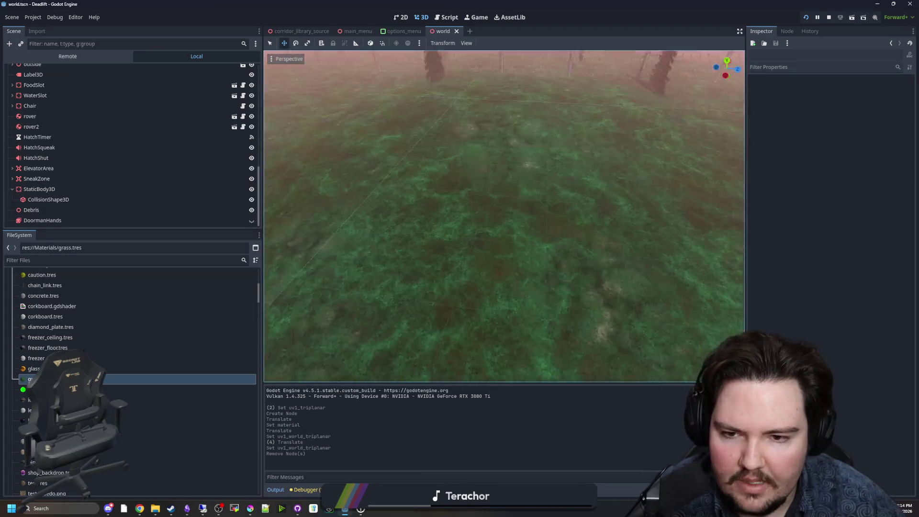
pyautogui.press('w')
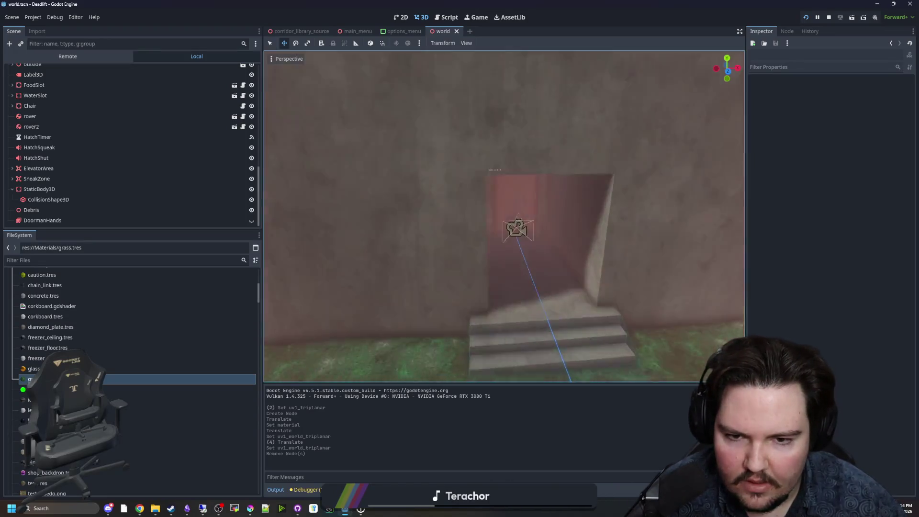
pyautogui.press('s')
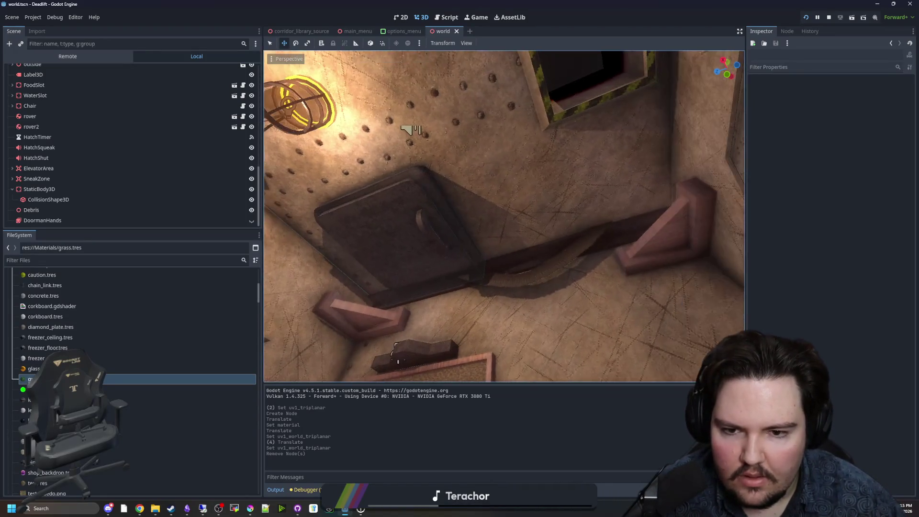
pyautogui.press('w')
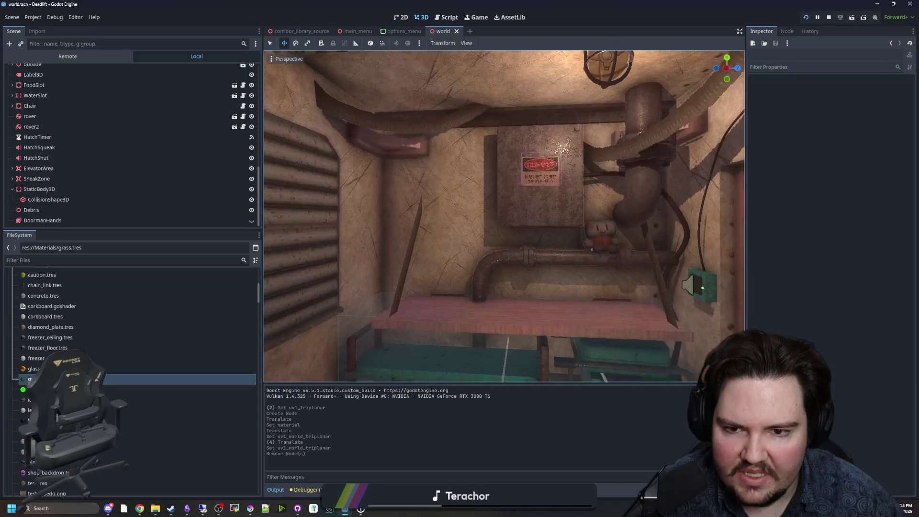
pyautogui.moveTo(421, 295); pyautogui.dragTo(555, 215)
pyautogui.press('w')
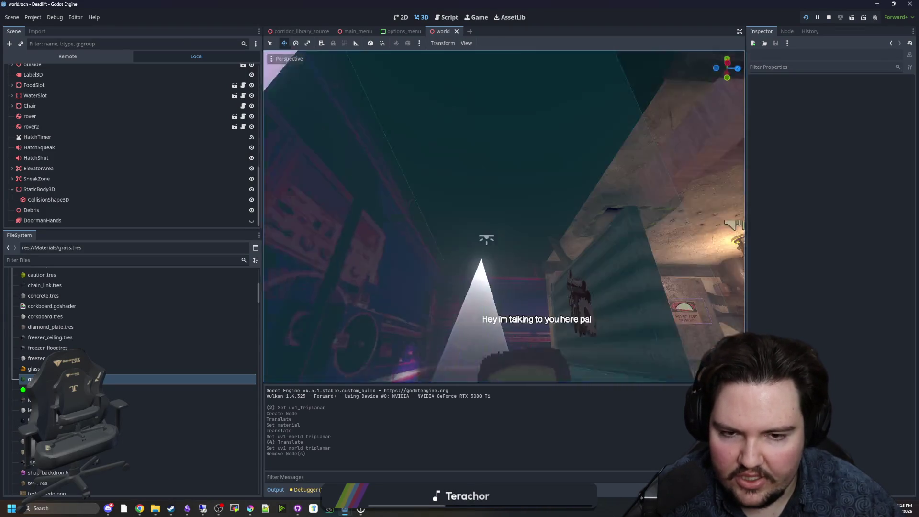
pyautogui.press('w')
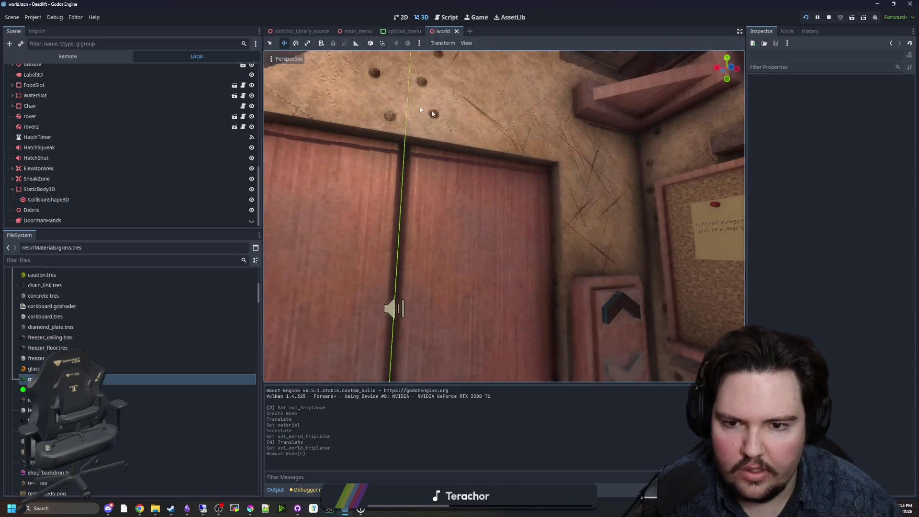
pyautogui.press('w')
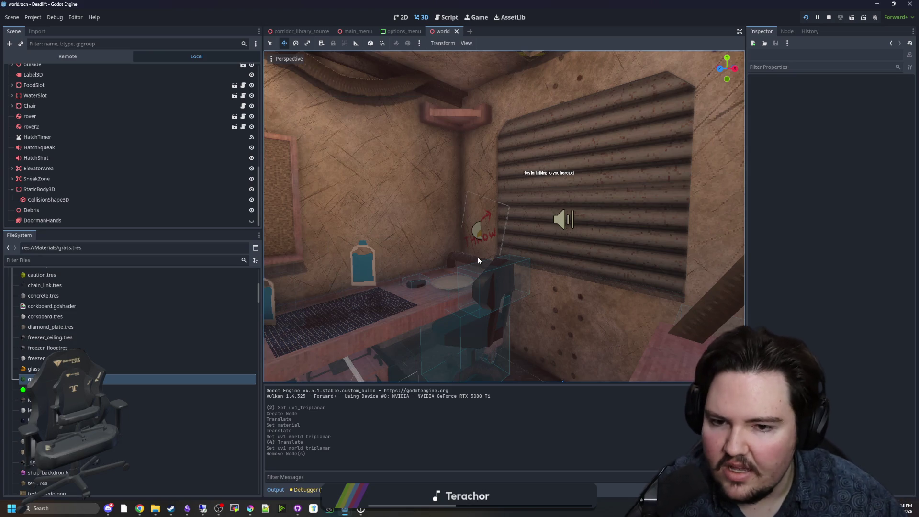
pyautogui.press('w')
pyautogui.press('w')
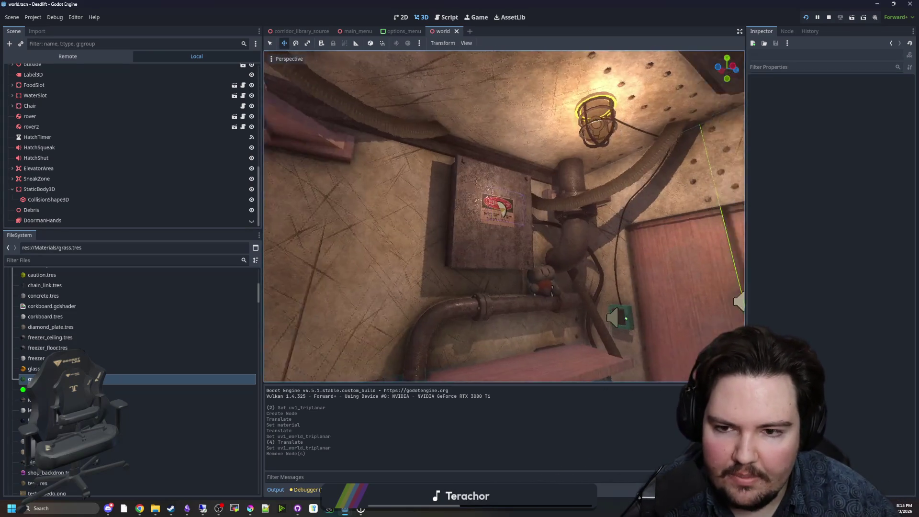
pyautogui.press('w')
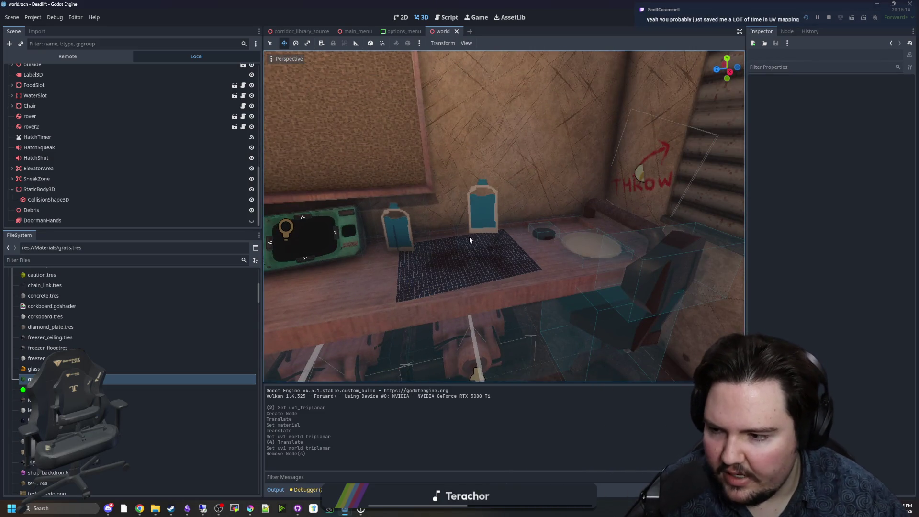
pyautogui.press('w')
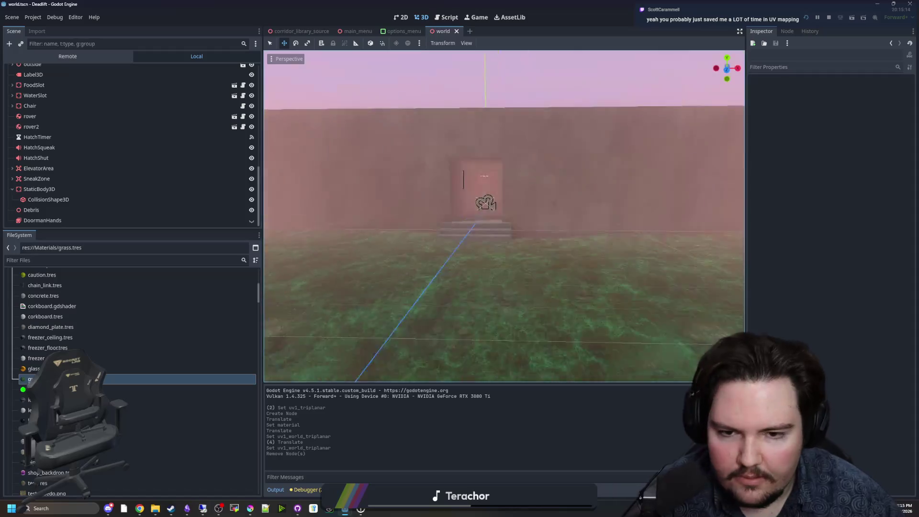
pyautogui.press('w')
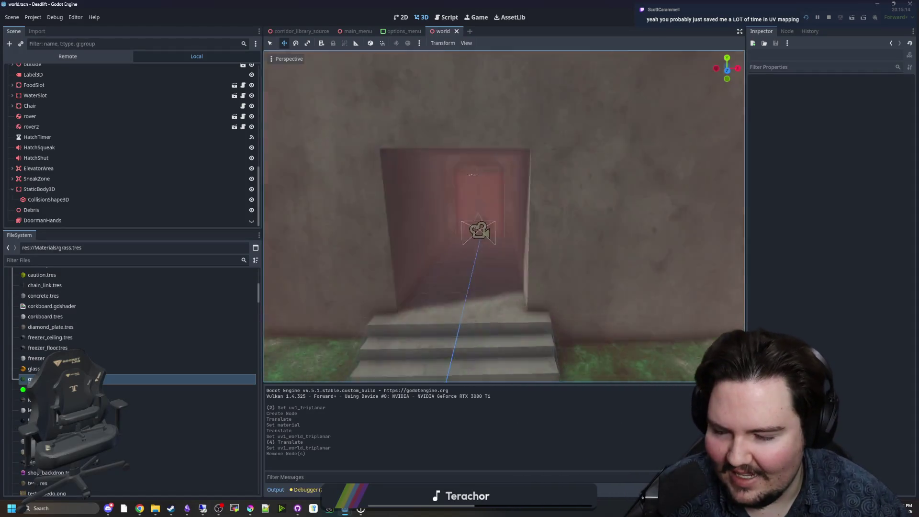
pyautogui.press('w')
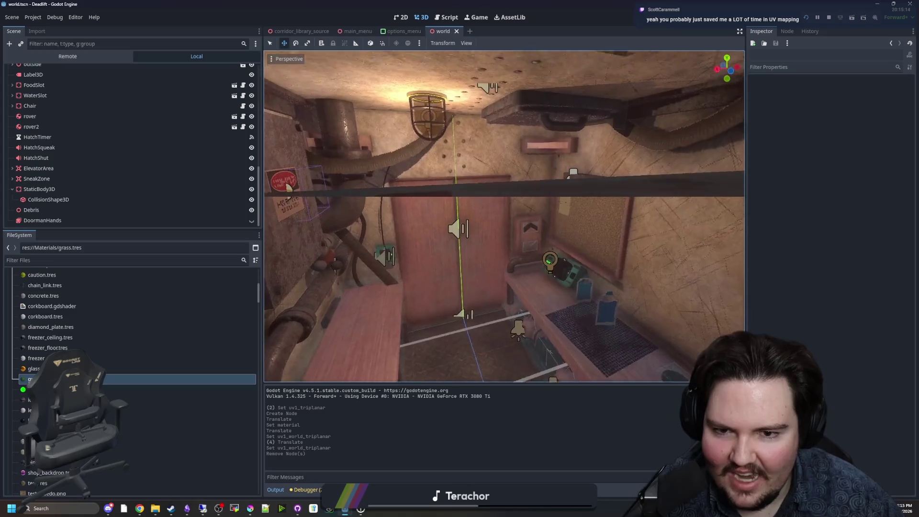
pyautogui.press('w')
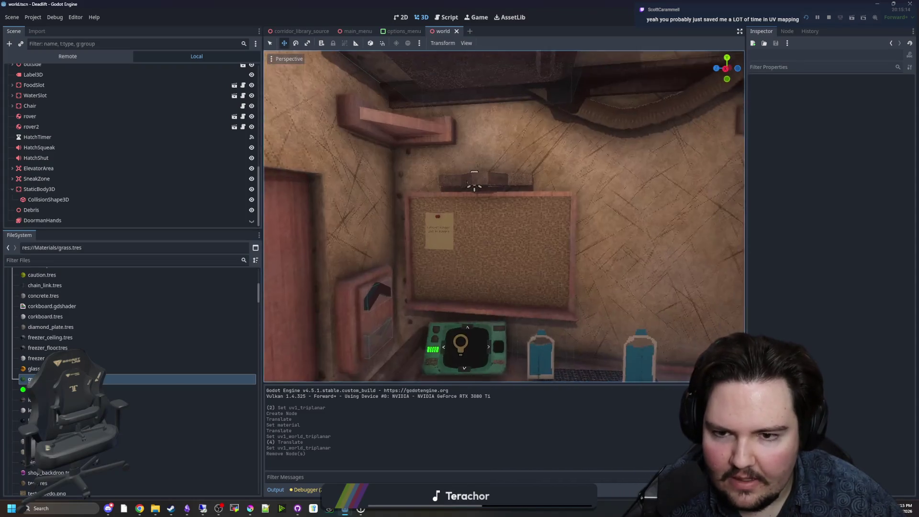
pyautogui.press('w')
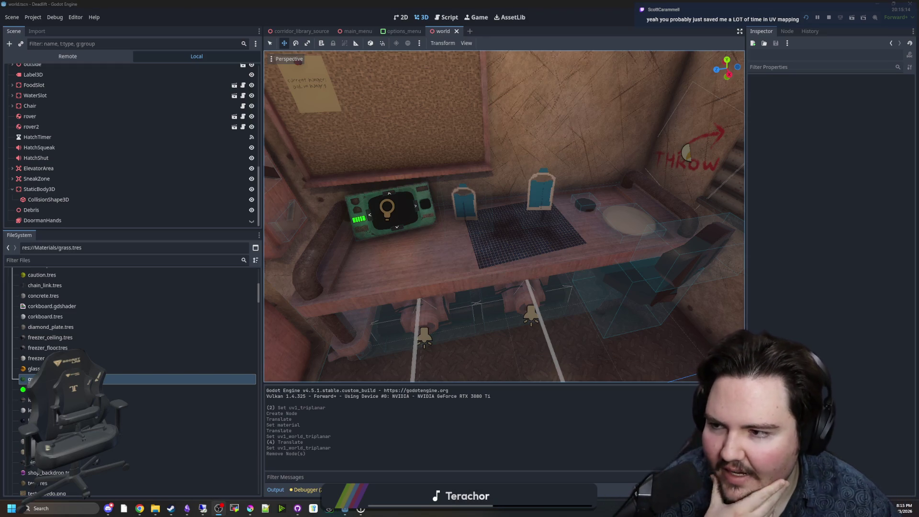
pyautogui.rightClick(459, 293)
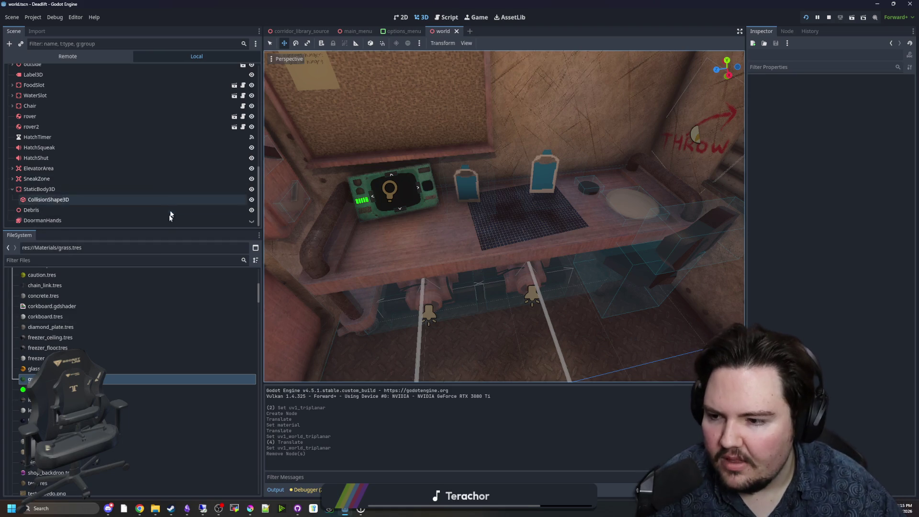
# Step: Scroll the file dock to the top and focus the file search field
pyautogui.scroll(5, 170, 273)
pyautogui.scroll(10, 180, 158)
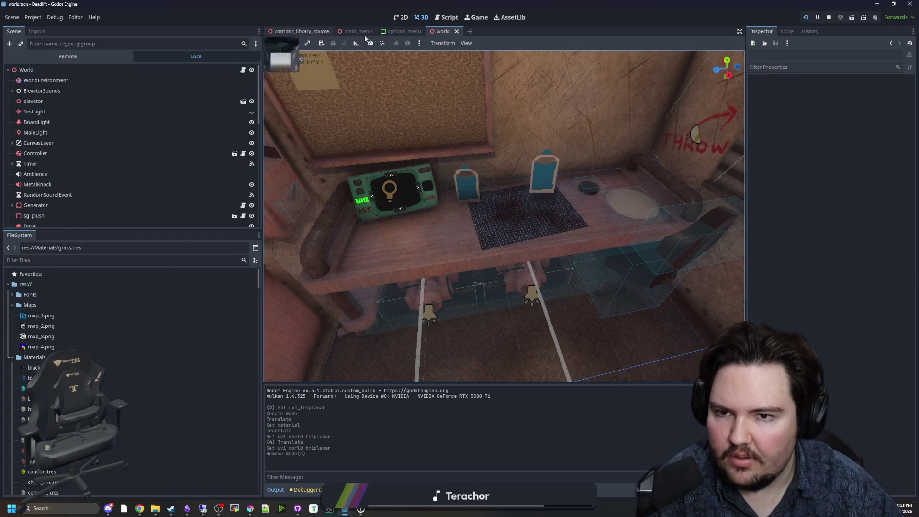
pyautogui.click(226, 260)
# Step: Open player.gd via the 'player' filter and add rotation.x += 1 after line 557
pyautogui.write('player')
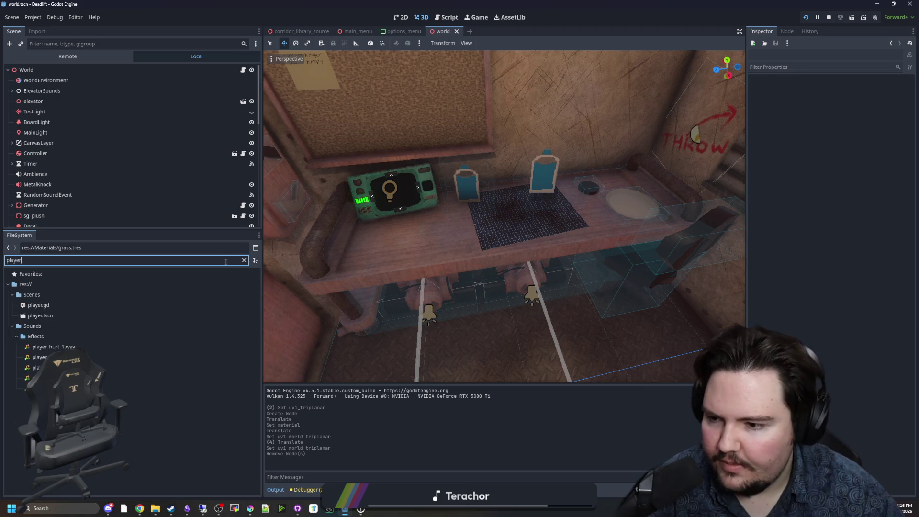
pyautogui.click(61, 306)
pyautogui.click(522, 282)
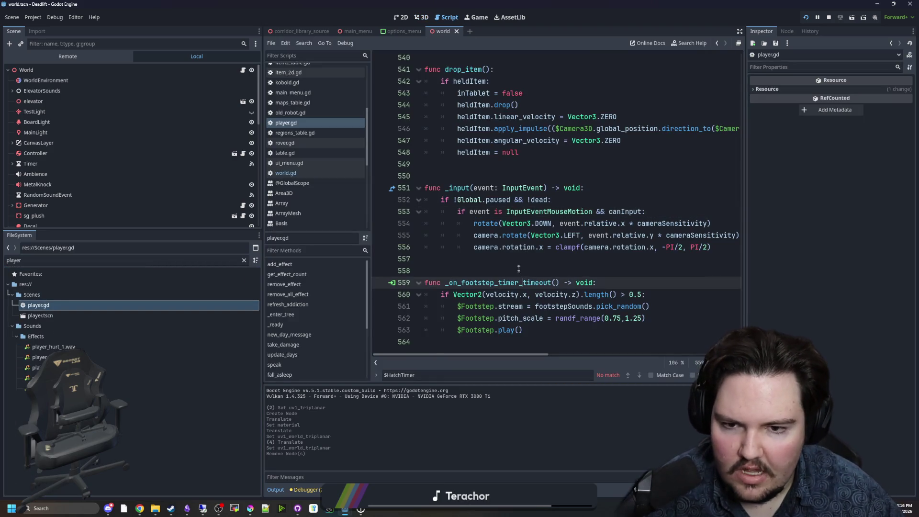
pyautogui.click(523, 263)
pyautogui.press('Return')
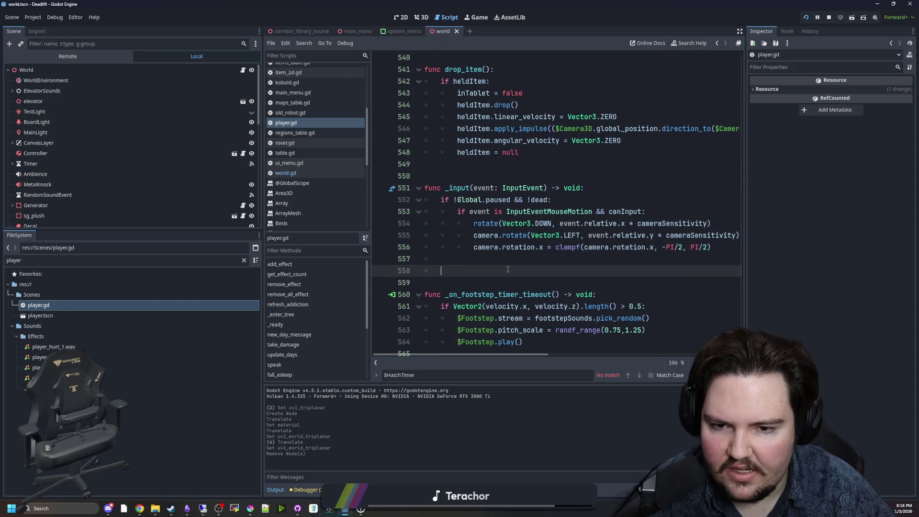
pyautogui.write('rotation.x +')
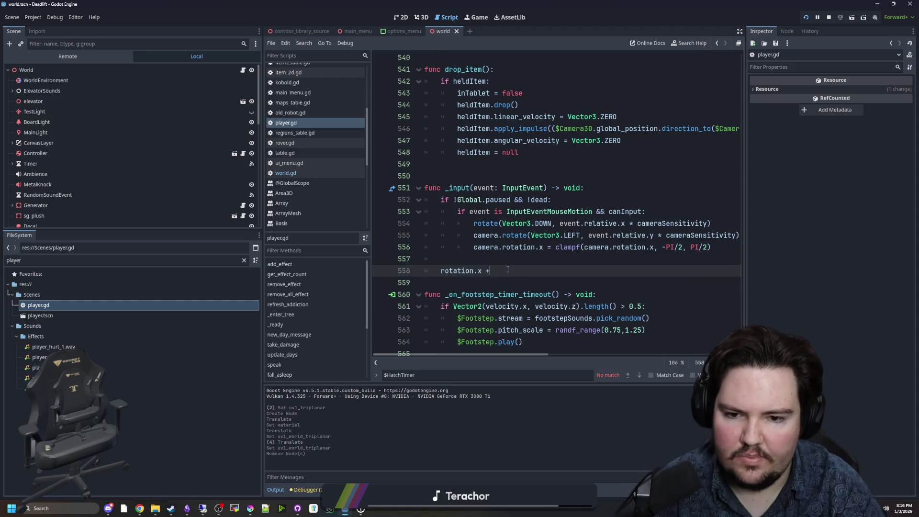
pyautogui.write('= ')
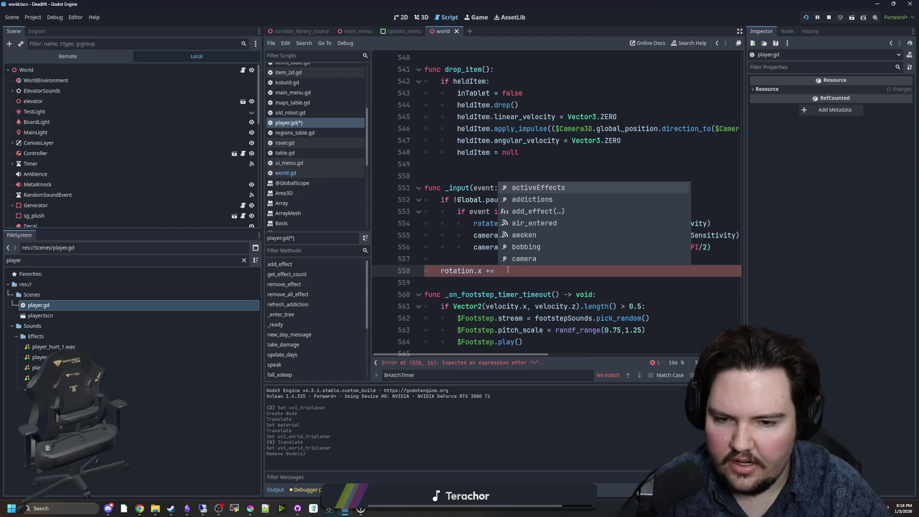
pyautogui.write('1')
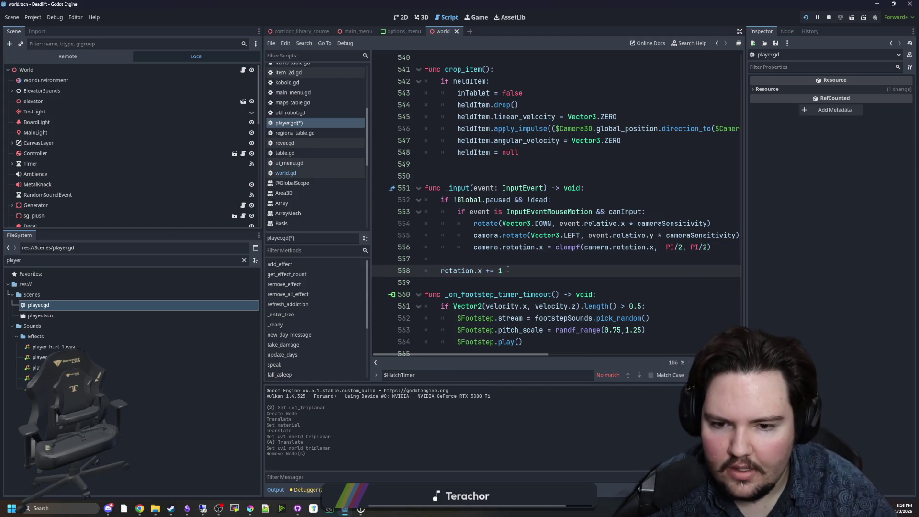
# Step: Wrap the increment in an indented 'if rotation.x + 1 < 10:' check
pyautogui.click(543, 262)
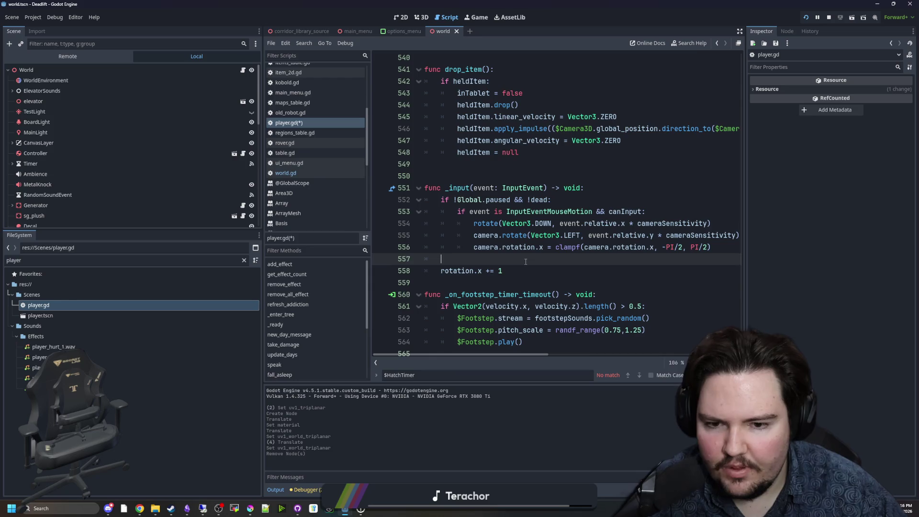
pyautogui.press('Return')
pyautogui.click(511, 284)
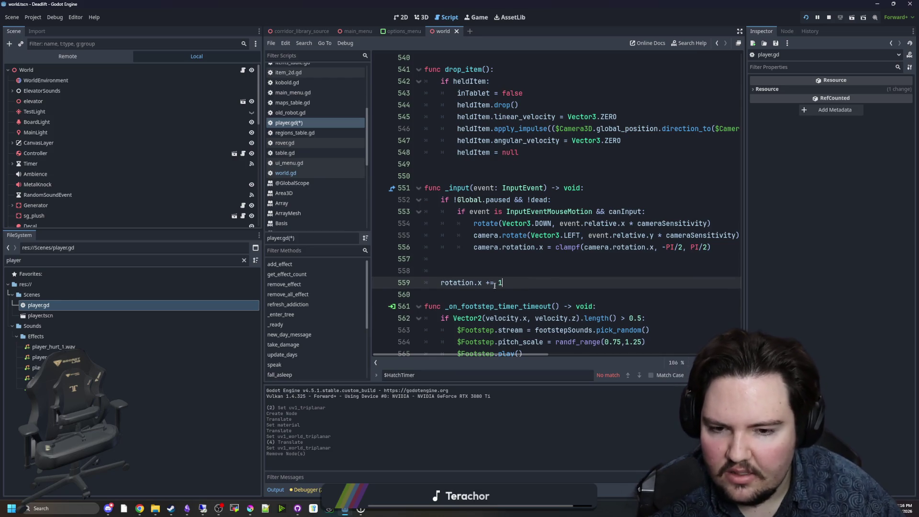
pyautogui.click(550, 275)
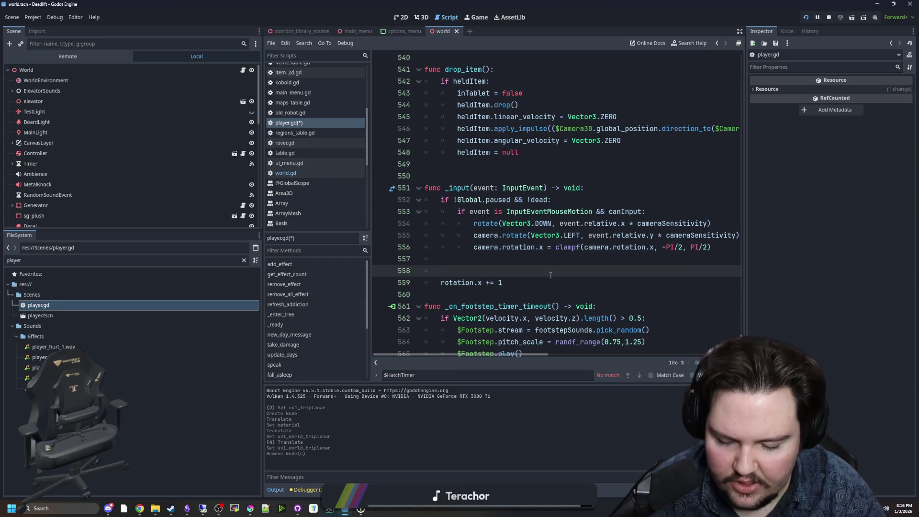
pyautogui.write('if rotation.x + 1 < 1')
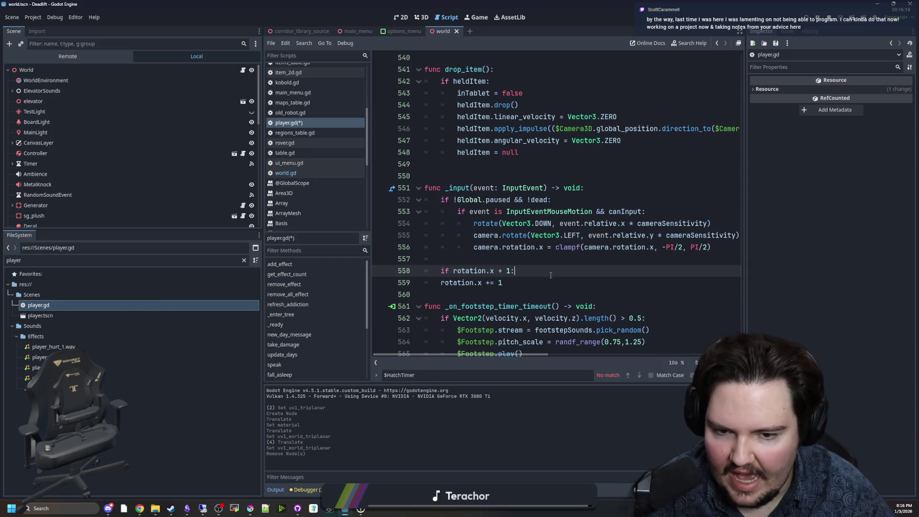
pyautogui.write('0:')
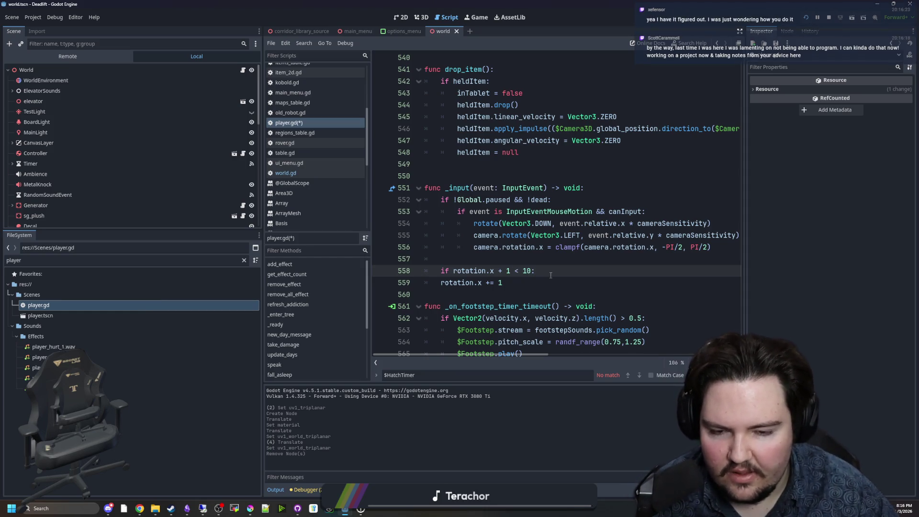
pyautogui.press('Down')
pyautogui.press('Home')
pyautogui.press('Tab')
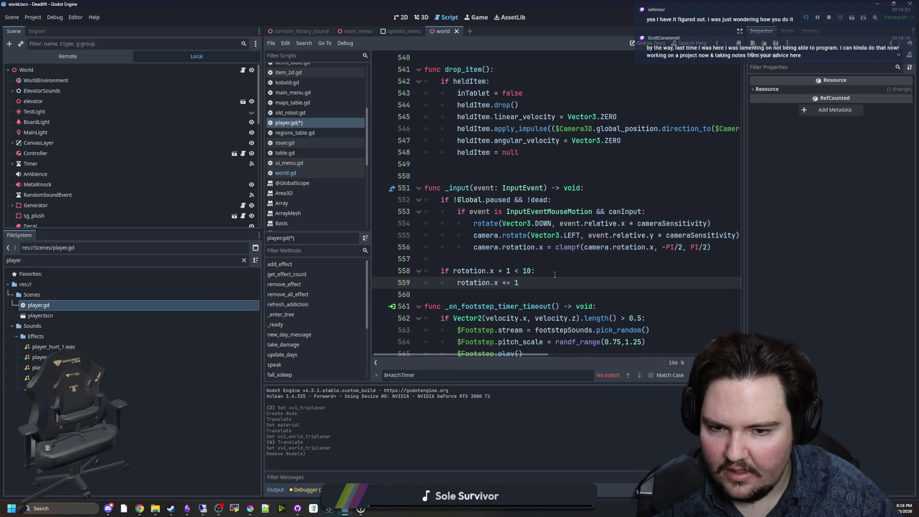
pyautogui.press('Up')
pyautogui.press('Up')
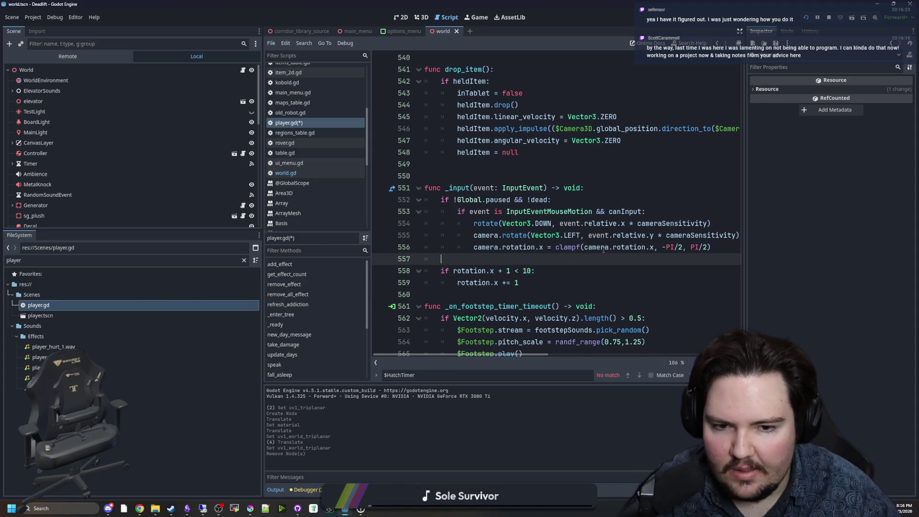
# Step: Select lines 557–559 and delete the trial rotation code
pyautogui.moveTo(457, 287); pyautogui.dragTo(530, 287)
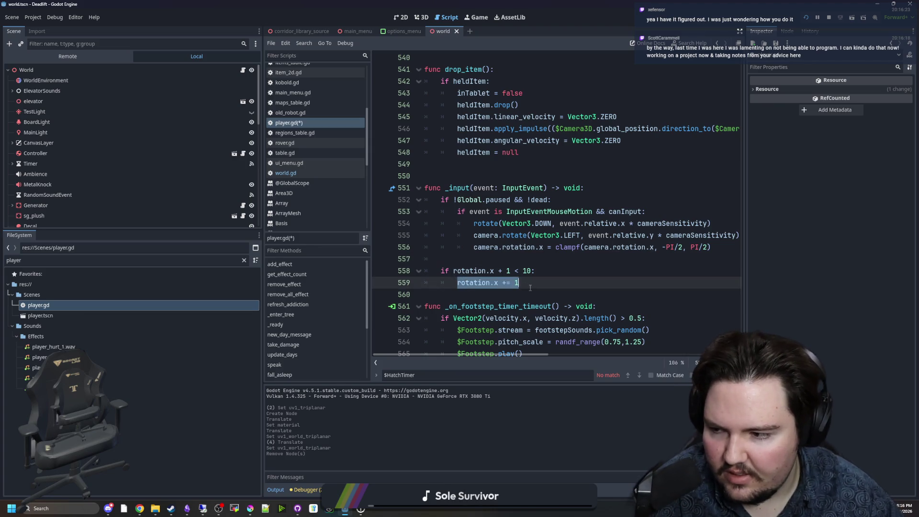
pyautogui.click(534, 283)
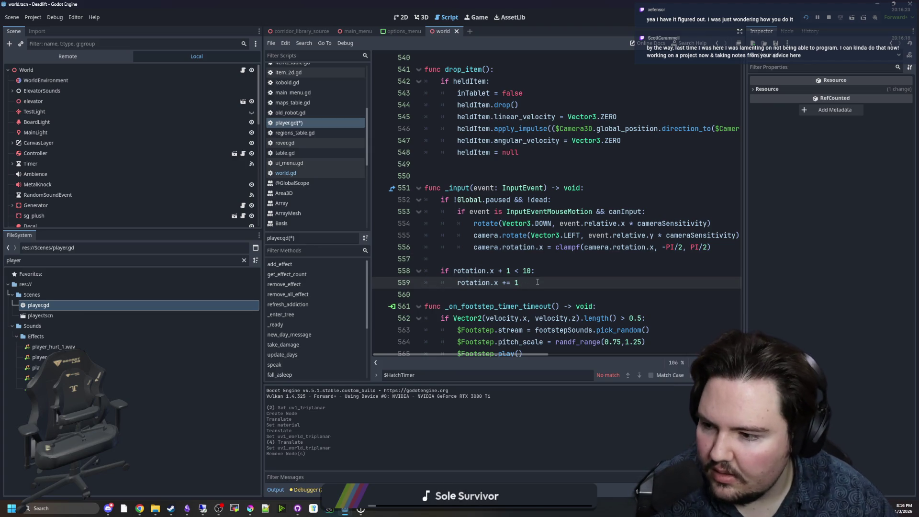
pyautogui.moveTo(537, 282); pyautogui.dragTo(437, 276)
pyautogui.click(459, 283)
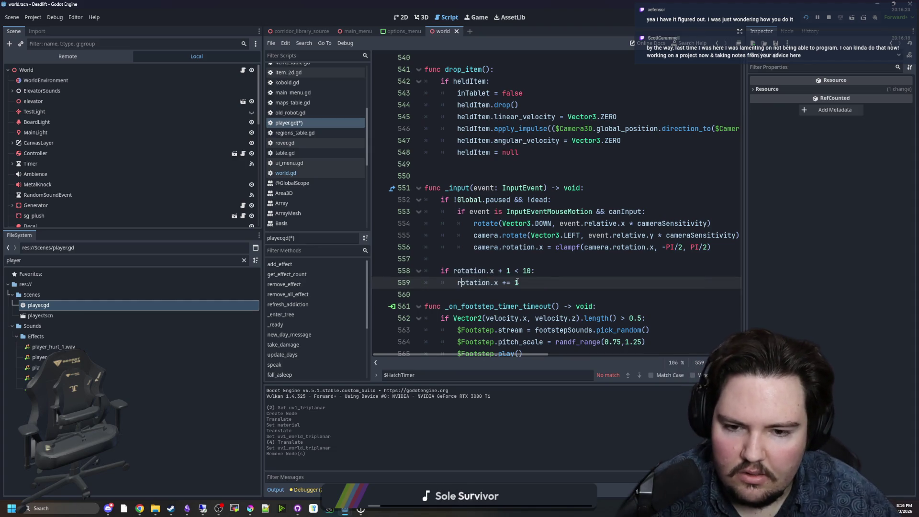
pyautogui.doubleClick(524, 271)
pyautogui.moveTo(519, 283)
pyautogui.mouseDown()
pyautogui.moveTo(485, 283)
pyautogui.moveTo(421, 259)
pyautogui.mouseUp()
pyautogui.press('BackSpace')
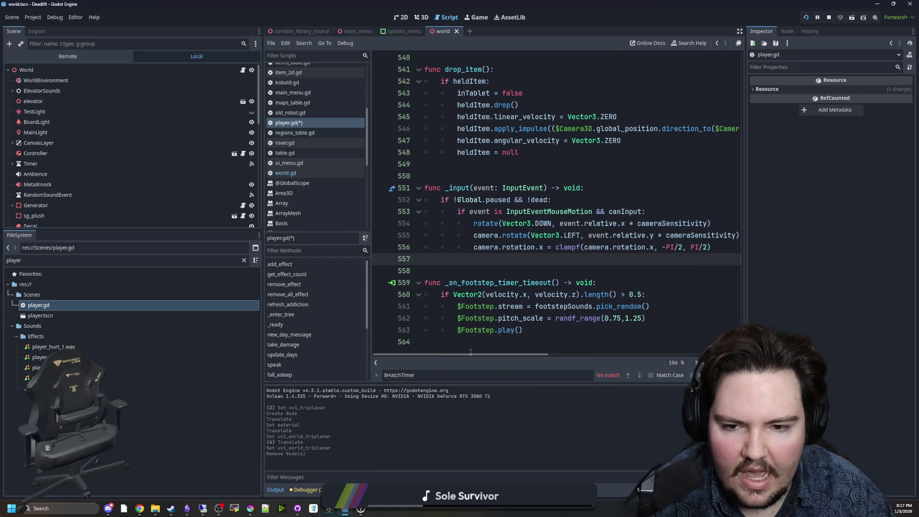
# Step: Place the cursor on line 557 of player.gd and launch a new Chrome window
pyautogui.moveTo(470, 352); pyautogui.dragTo(535, 353)
pyautogui.click(566, 257)
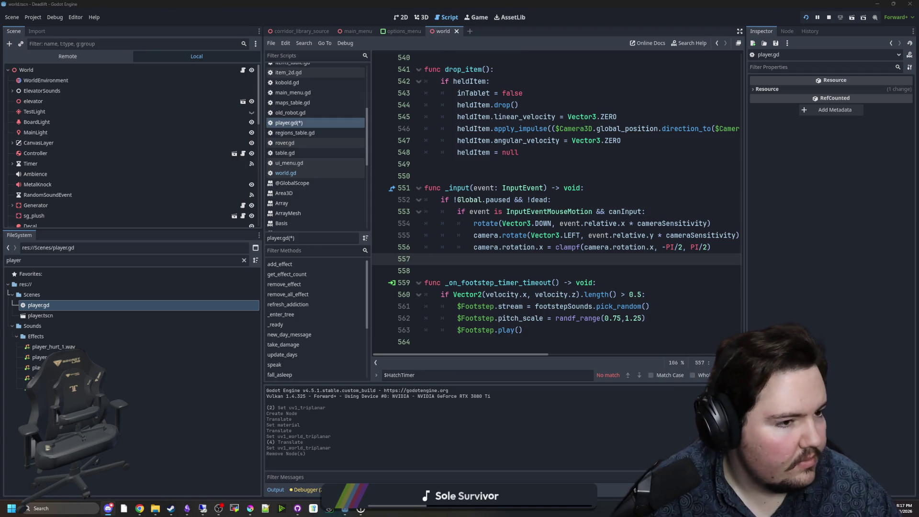
pyautogui.press('super+3')
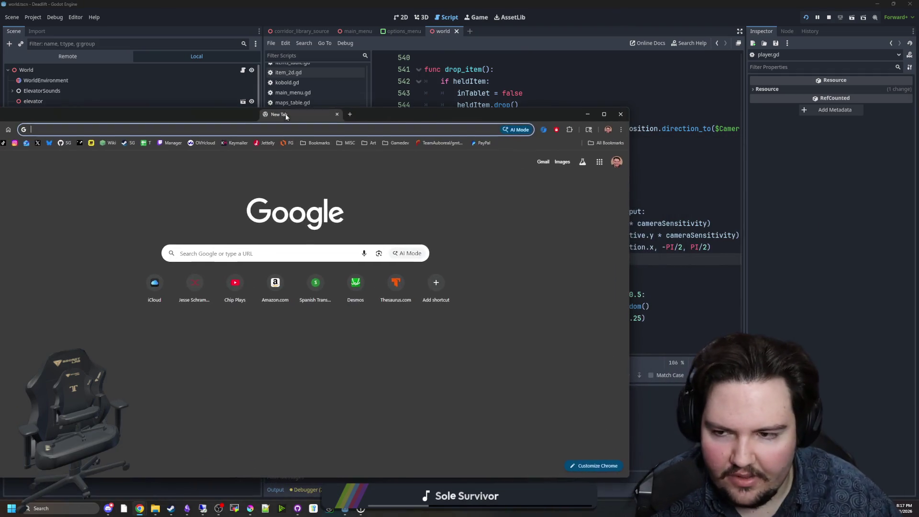
# Step: Load the Desmos graphing calculator and reposition the browser window
pyautogui.write('desmos')
pyautogui.press('Return')
pyautogui.moveTo(286, 114); pyautogui.dragTo(316, 111)
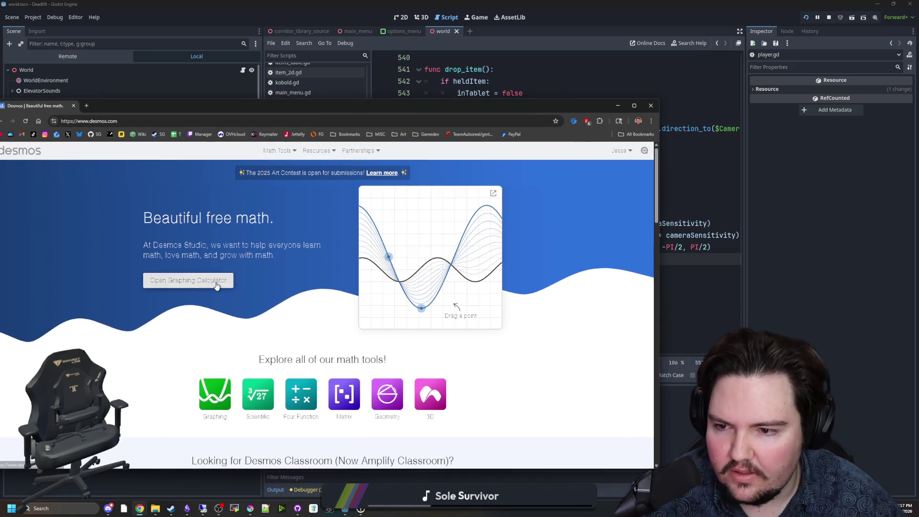
pyautogui.click(188, 280)
pyautogui.moveTo(537, 109); pyautogui.dragTo(589, 100)
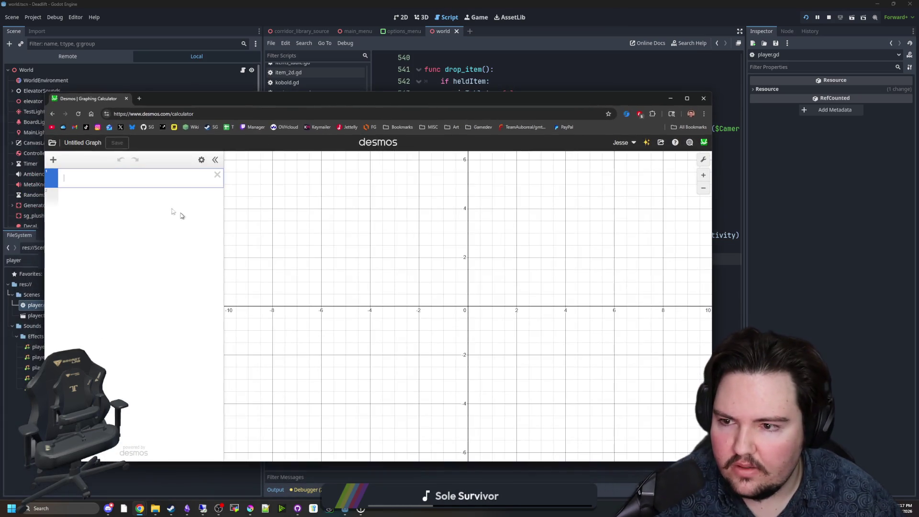
pyautogui.moveTo(474, 301); pyautogui.dragTo(442, 302)
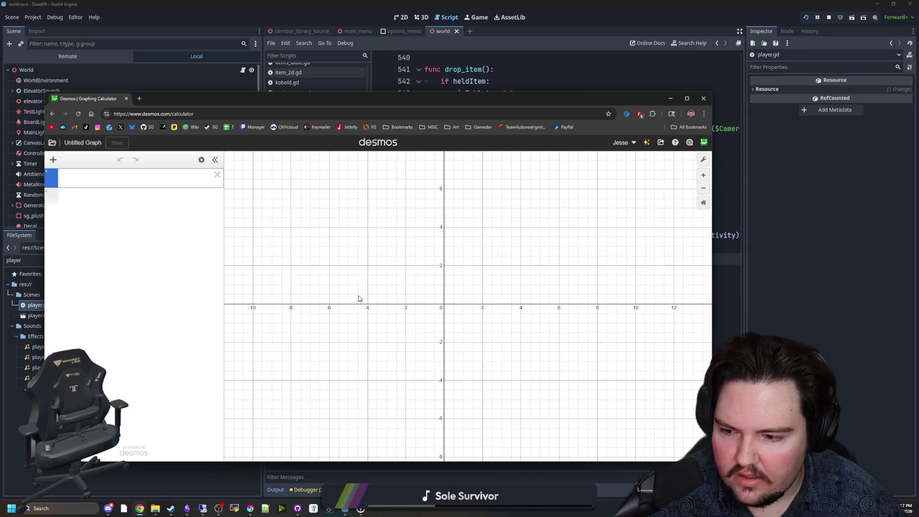
# Step: Switch the graph to a polar grid in the graph settings
pyautogui.click(705, 161)
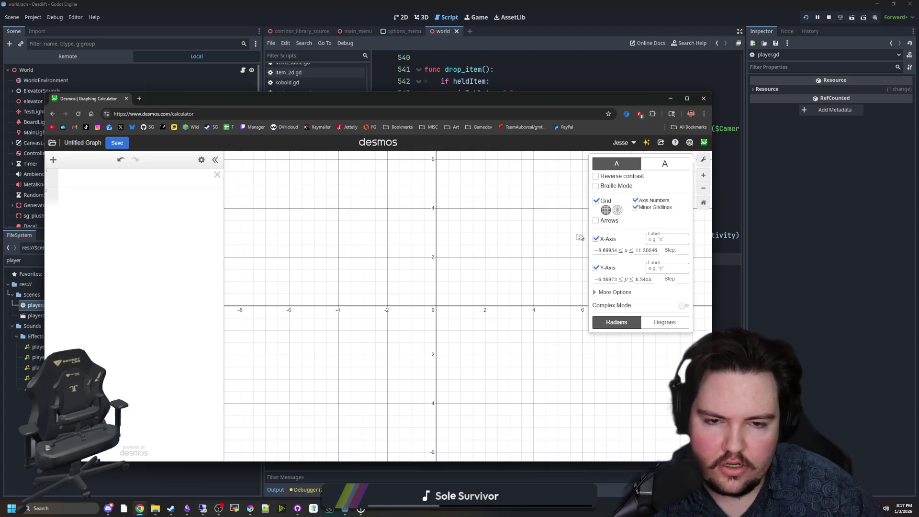
pyautogui.click(589, 297)
pyautogui.click(707, 163)
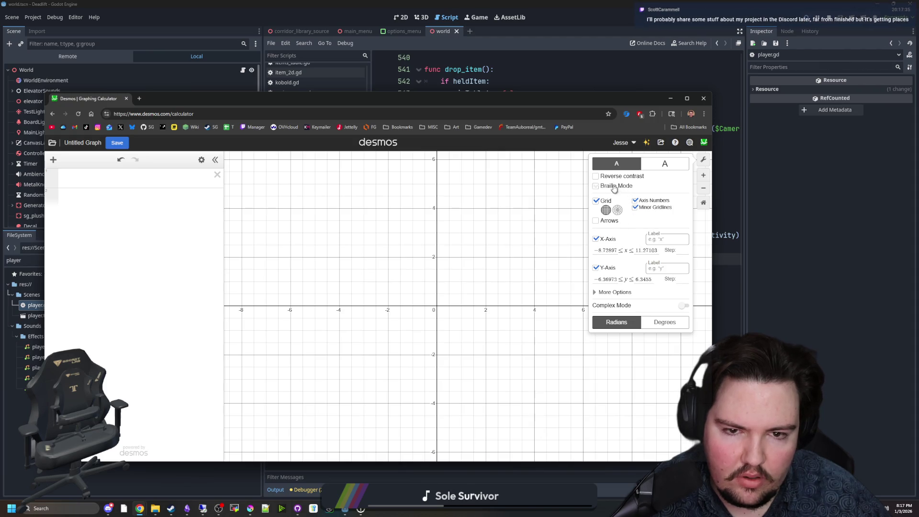
pyautogui.click(604, 293)
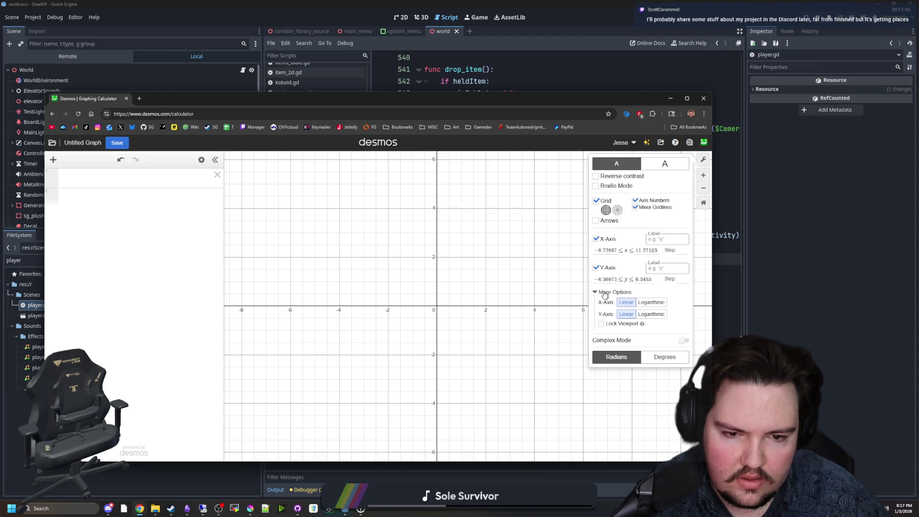
pyautogui.click(604, 293)
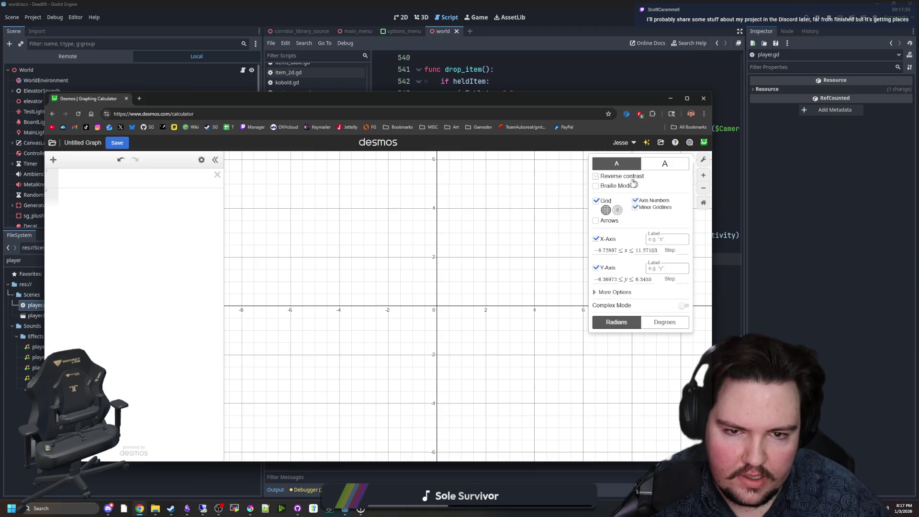
pyautogui.click(617, 211)
pyautogui.click(479, 274)
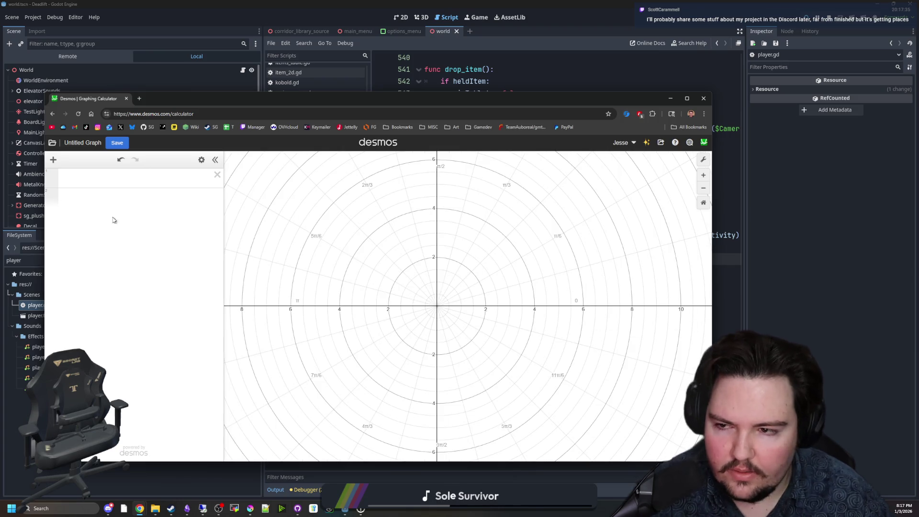
# Step: Pan the polar graph into place and focus the first expression line
pyautogui.moveTo(461, 295)
pyautogui.mouseDown()
pyautogui.moveTo(472, 258)
pyautogui.moveTo(461, 314)
pyautogui.moveTo(480, 324)
pyautogui.mouseUp()
pyautogui.scroll(1, 481, 293)
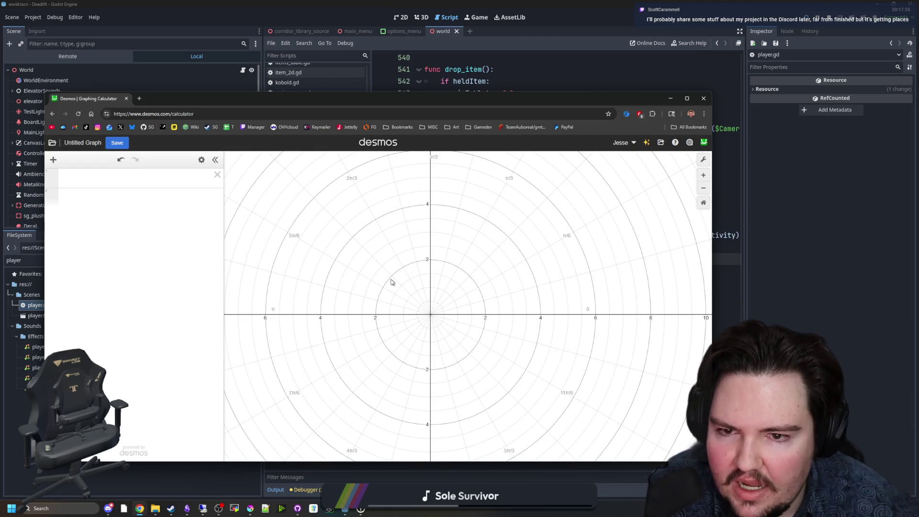
pyautogui.moveTo(429, 286); pyautogui.dragTo(448, 294)
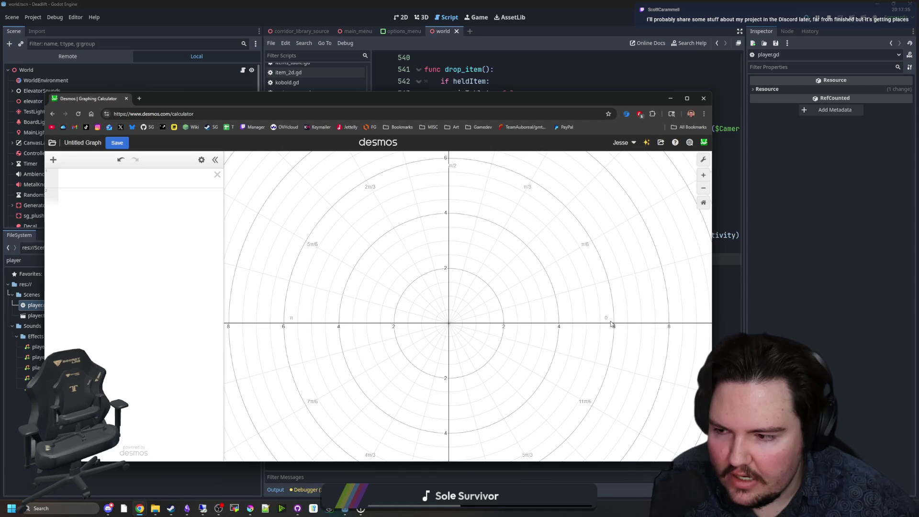
pyautogui.moveTo(612, 324)
pyautogui.mouseDown()
pyautogui.moveTo(619, 263)
pyautogui.moveTo(590, 366)
pyautogui.moveTo(601, 366)
pyautogui.mouseUp()
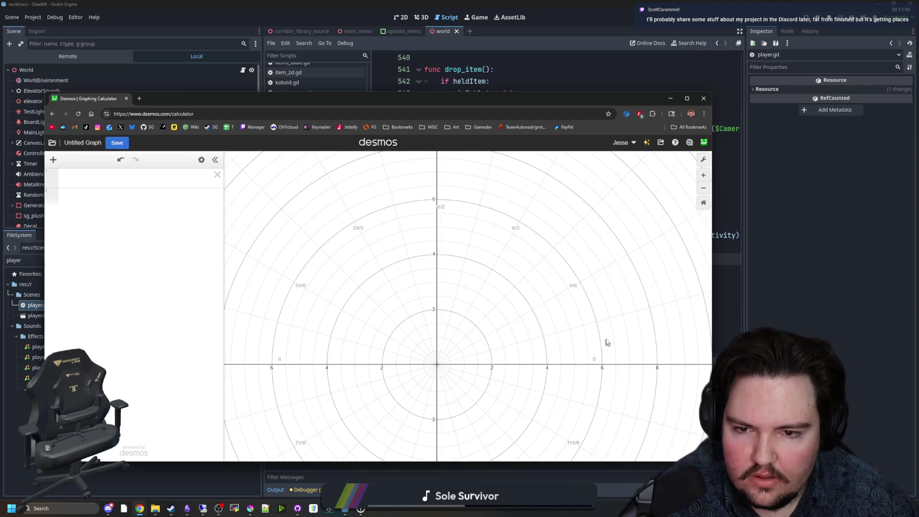
pyautogui.moveTo(434, 215); pyautogui.dragTo(446, 193)
pyautogui.click(91, 196)
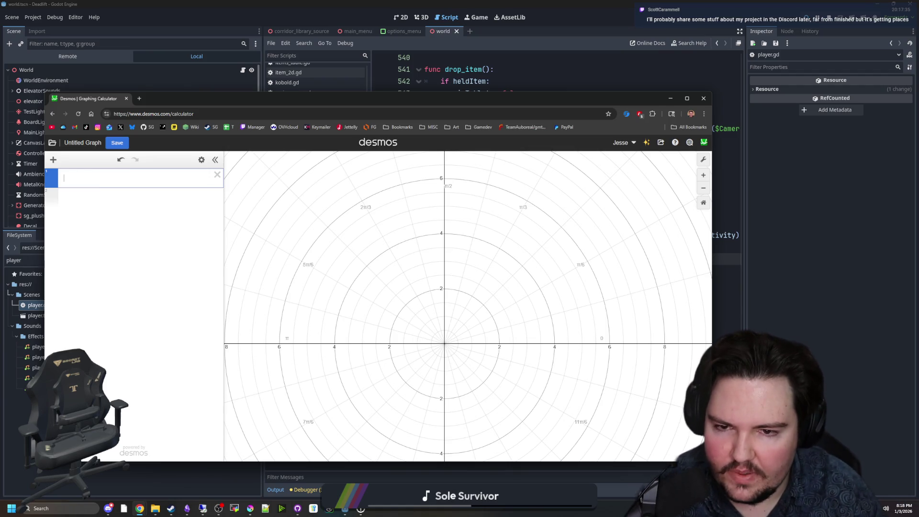
# Step: Enter pi/2, try a temporary tau line, then delete the extra lines
pyautogui.write('pi/2')
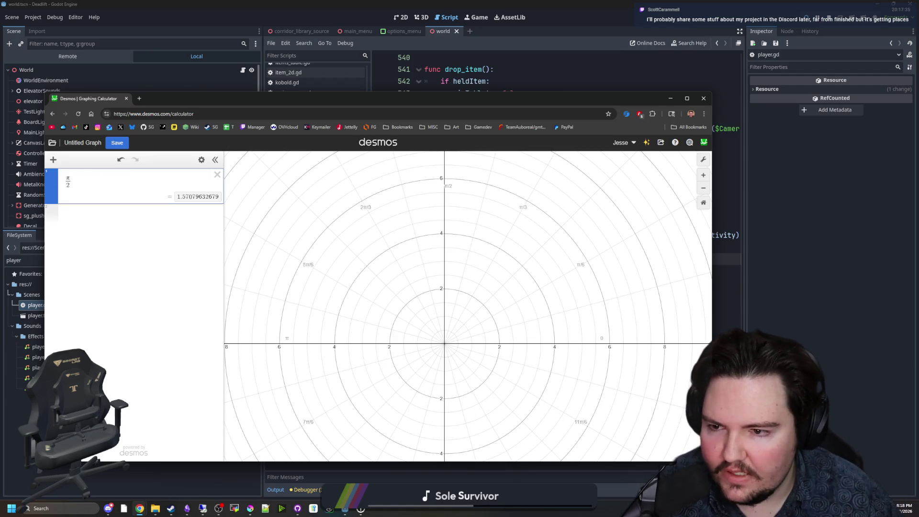
pyautogui.click(114, 212)
pyautogui.write('tau')
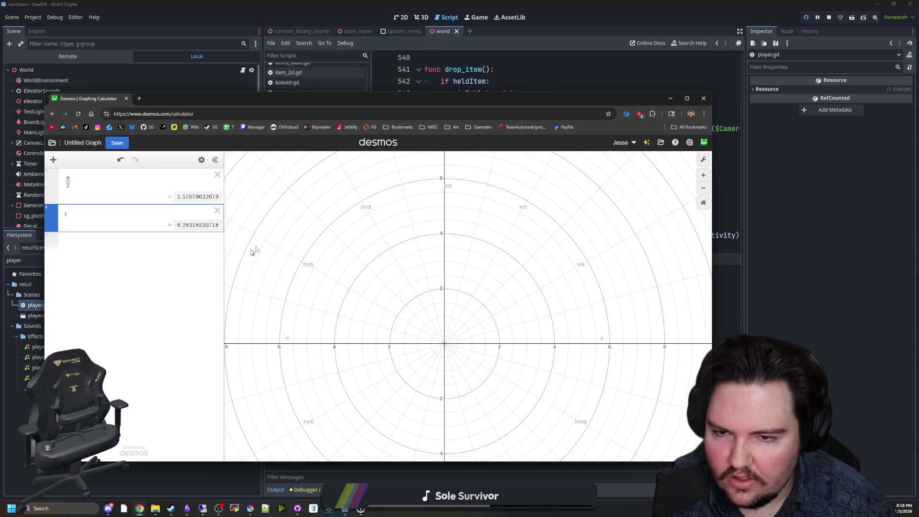
pyautogui.click(177, 250)
pyautogui.click(218, 239)
pyautogui.click(217, 211)
# Step: Add a second expression -pi*1.5, correcting the mistyped .15 multiplier
pyautogui.click(196, 223)
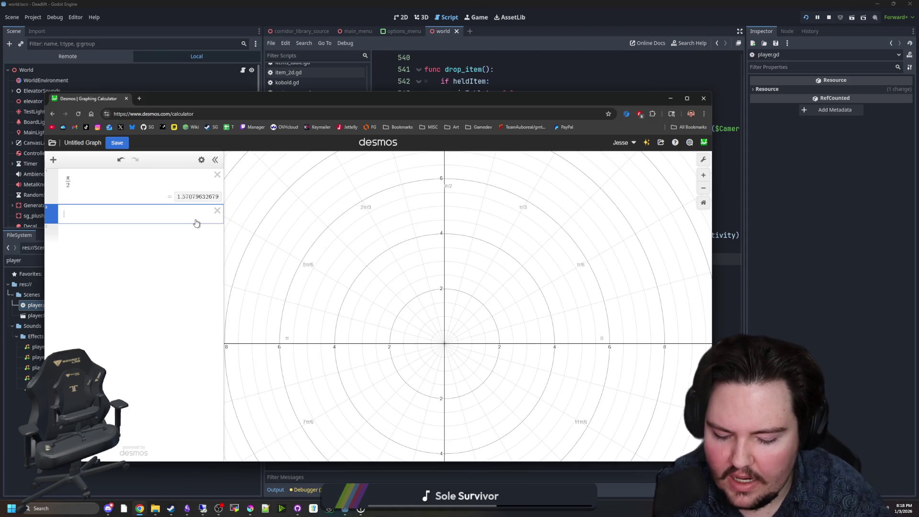
pyautogui.write('-')
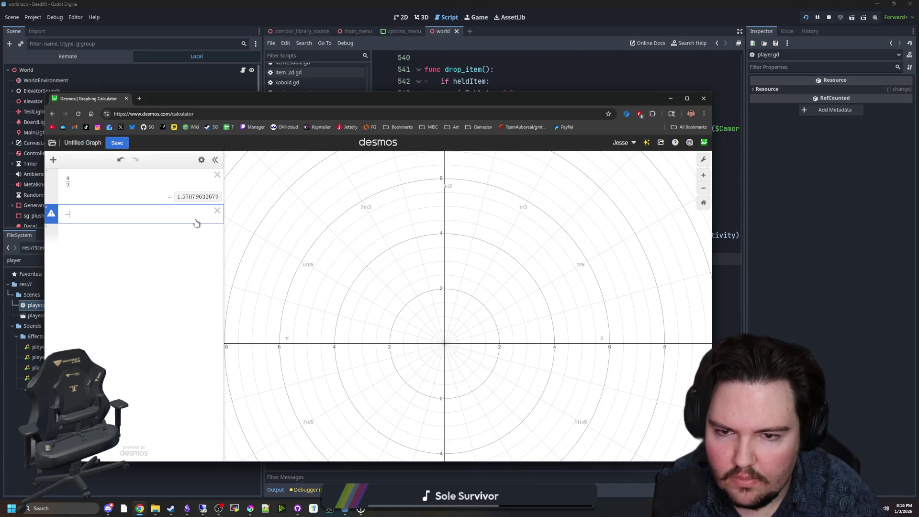
pyautogui.write('pi')
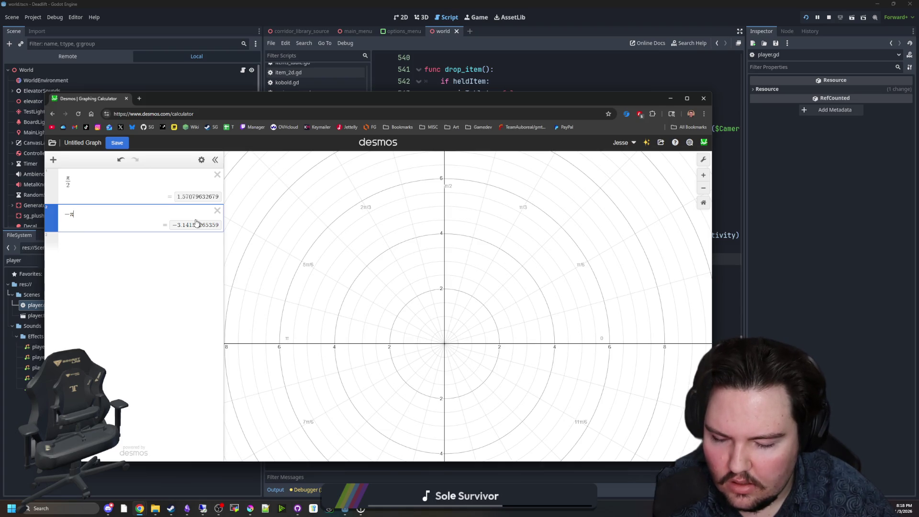
pyautogui.write('*.15')
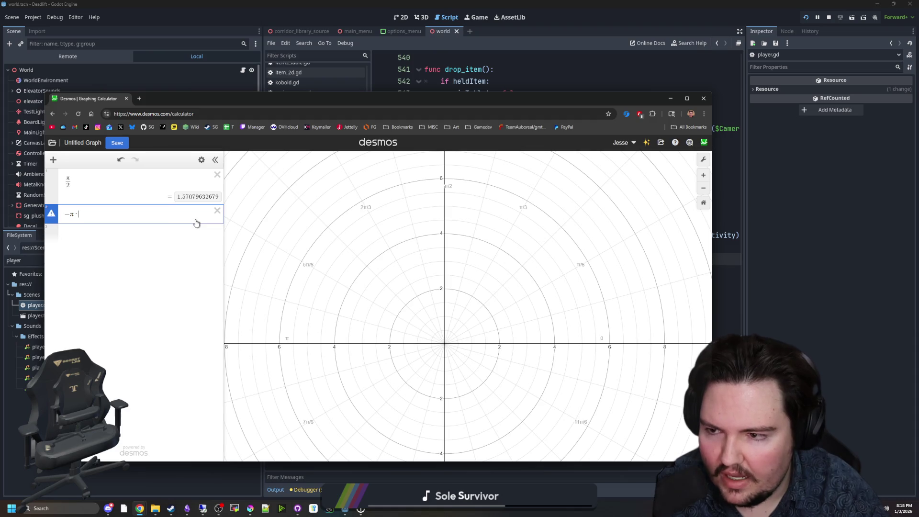
pyautogui.press('BackSpace')
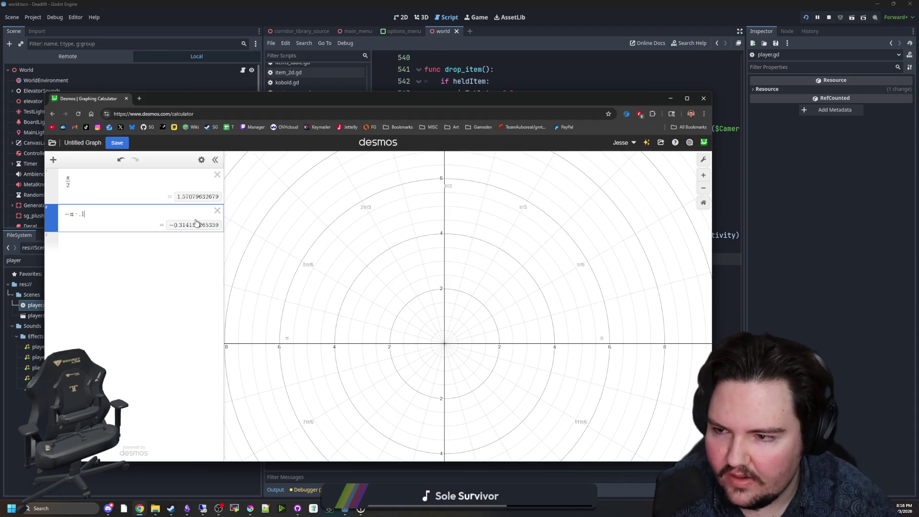
pyautogui.press('BackSpace')
pyautogui.press('BackSpace')
pyautogui.write('1.5')
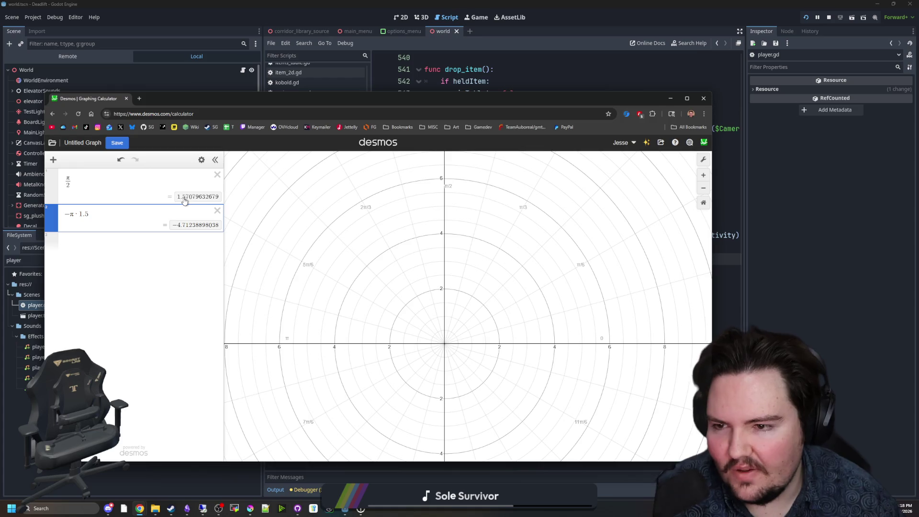
# Step: Move the Desmos window over the script editor and zoom and pan the polar graph
pyautogui.moveTo(319, 108)
pyautogui.mouseDown()
pyautogui.moveTo(357, 122)
pyautogui.moveTo(426, 372)
pyautogui.mouseUp()
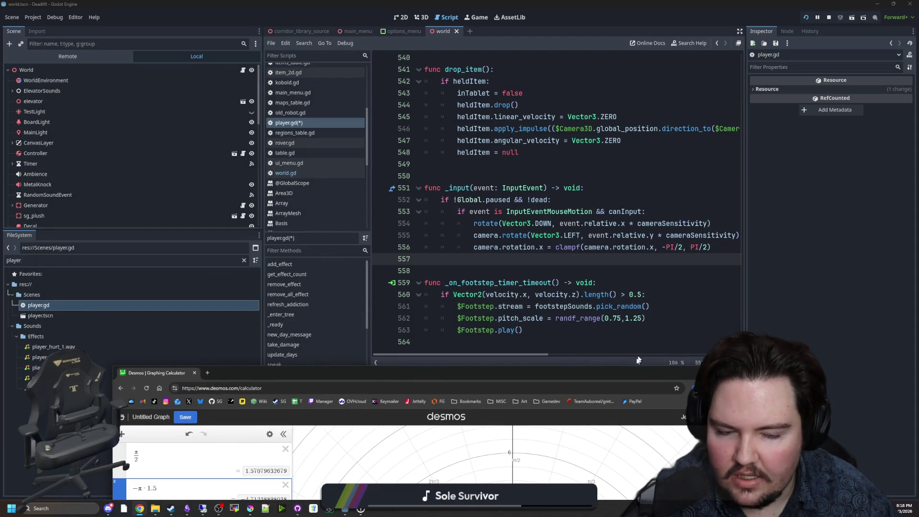
pyautogui.moveTo(625, 375)
pyautogui.mouseDown()
pyautogui.moveTo(507, 184)
pyautogui.moveTo(513, 80)
pyautogui.moveTo(525, 76)
pyautogui.moveTo(435, 77)
pyautogui.mouseUp()
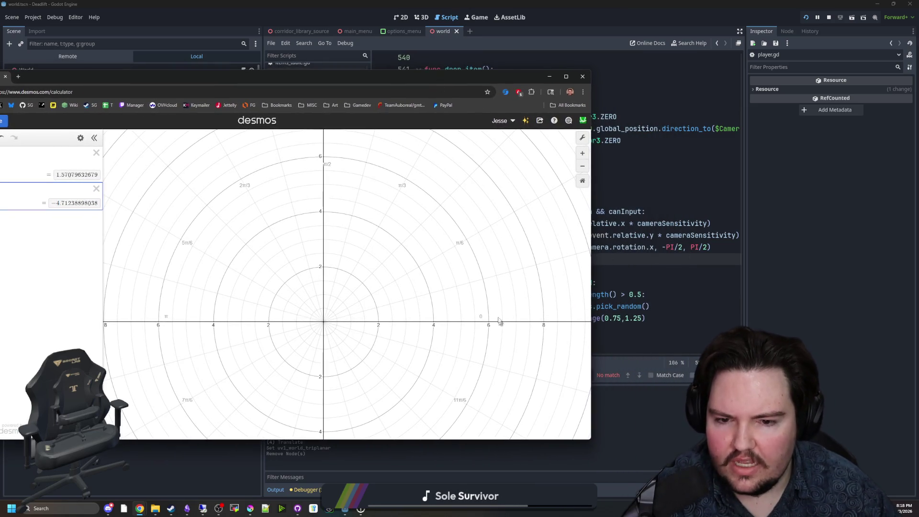
pyautogui.scroll(-1, 471, 318)
pyautogui.moveTo(442, 327)
pyautogui.mouseDown()
pyautogui.moveTo(425, 314)
pyautogui.moveTo(455, 313)
pyautogui.moveTo(464, 329)
pyautogui.moveTo(389, 345)
pyautogui.moveTo(420, 411)
pyautogui.moveTo(375, 248)
pyautogui.mouseUp()
pyautogui.scroll(-2, 373, 260)
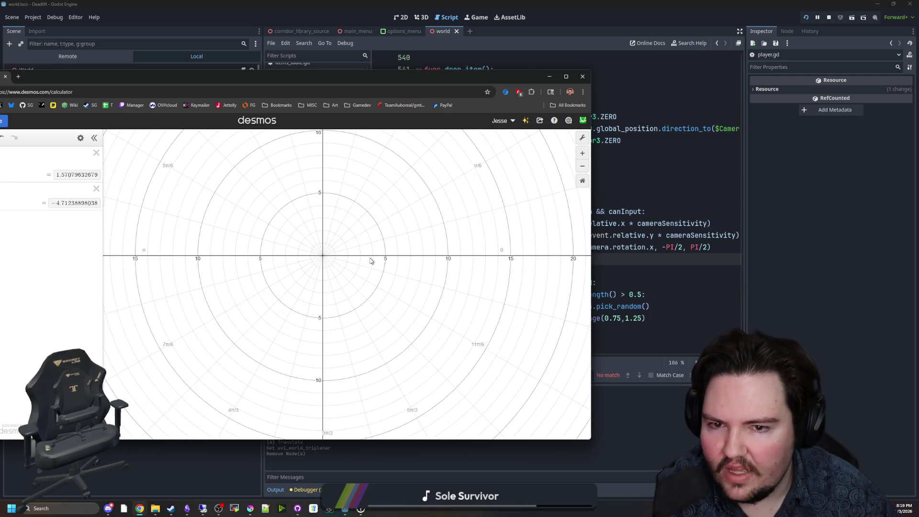
pyautogui.scroll(3, 355, 261)
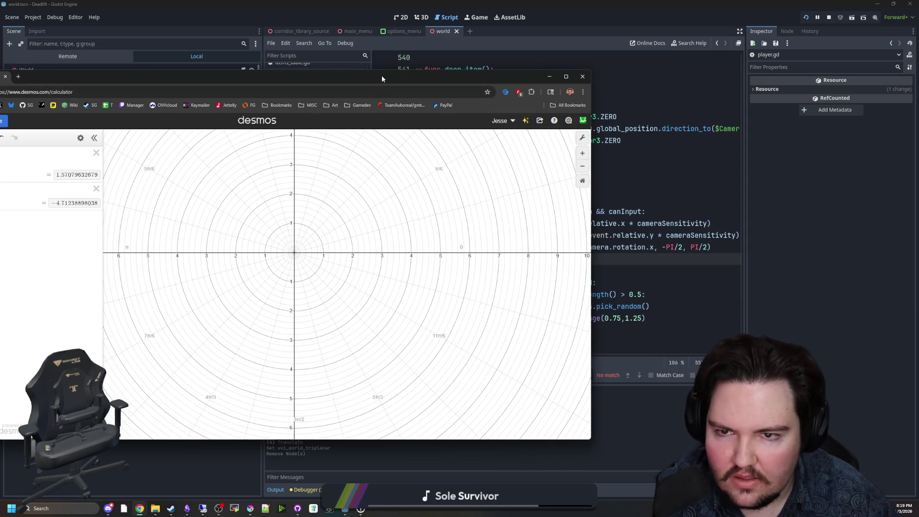
pyautogui.moveTo(381, 75); pyautogui.dragTo(502, 86)
pyautogui.scroll(-1, 521, 286)
# Step: Pan across the polar graph to compare the angles, then close Desmos, leaving the unsaved graph
pyautogui.moveTo(583, 273)
pyautogui.mouseDown()
pyautogui.moveTo(600, 312)
pyautogui.moveTo(589, 331)
pyautogui.mouseUp()
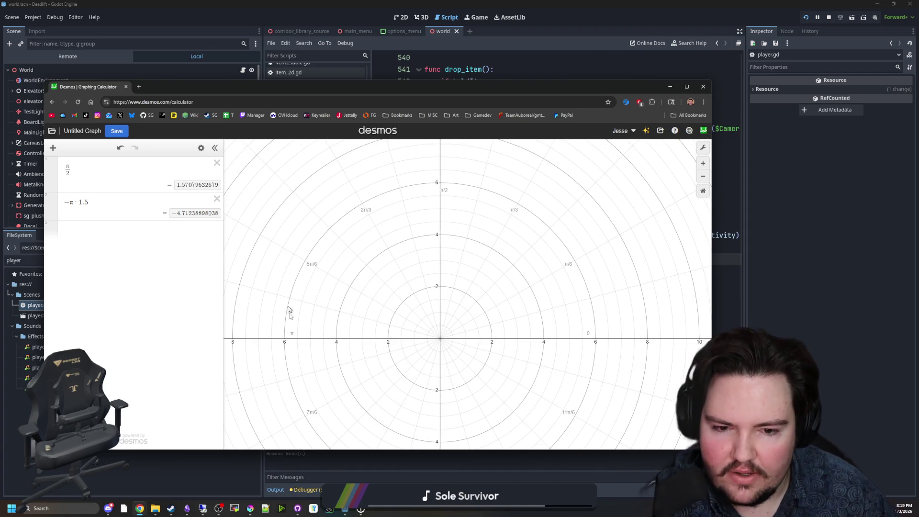
pyautogui.moveTo(483, 392); pyautogui.dragTo(480, 330)
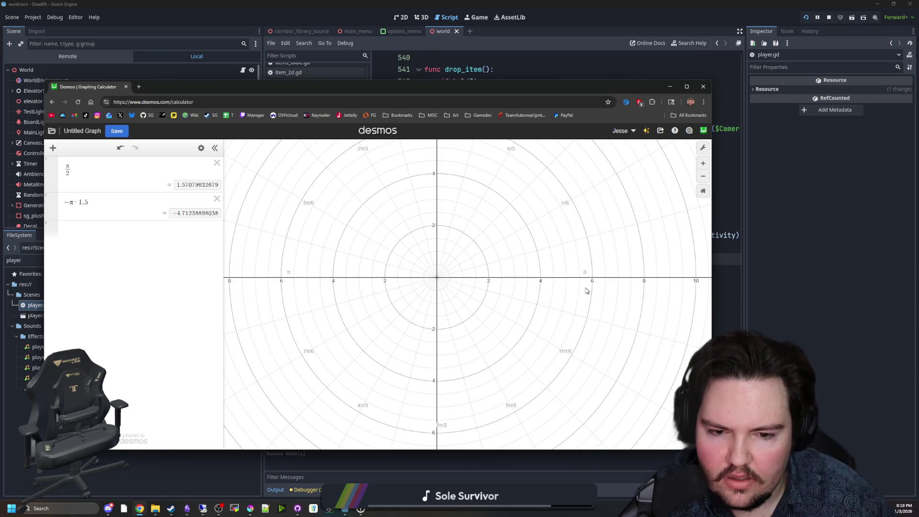
pyautogui.moveTo(577, 287)
pyautogui.mouseDown()
pyautogui.moveTo(581, 318)
pyautogui.moveTo(551, 350)
pyautogui.mouseUp()
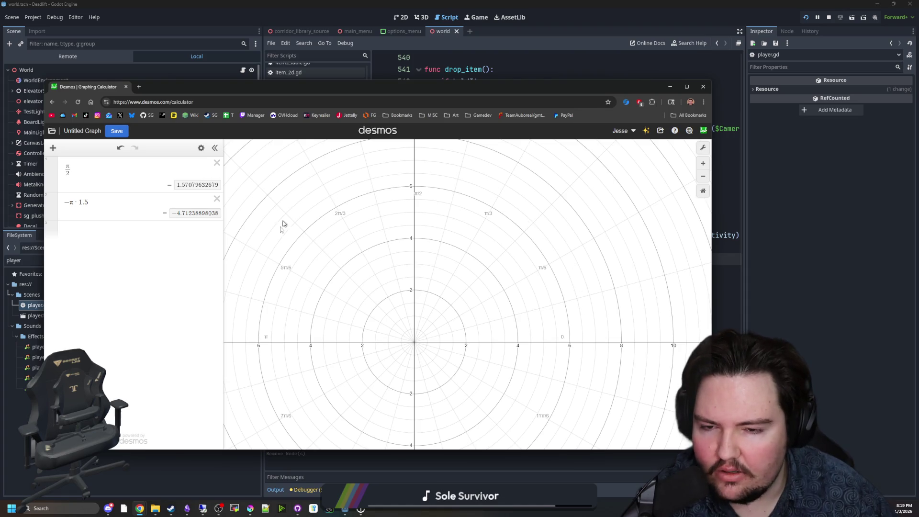
pyautogui.moveTo(534, 263); pyautogui.dragTo(554, 187)
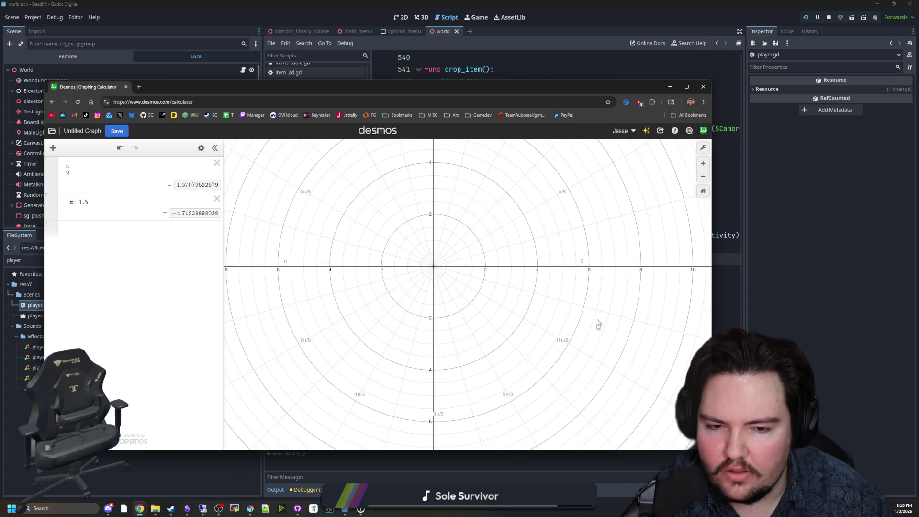
pyautogui.moveTo(315, 217); pyautogui.dragTo(305, 242)
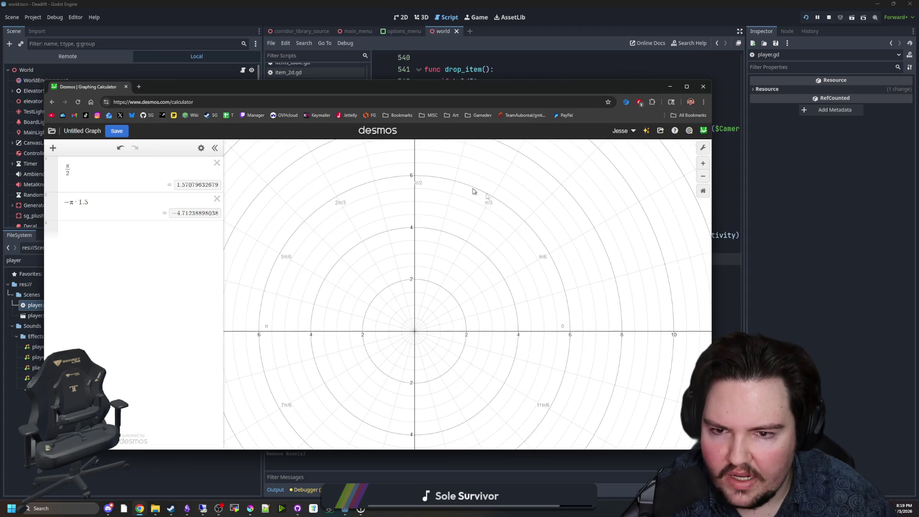
pyautogui.click(125, 86)
pyautogui.click(411, 150)
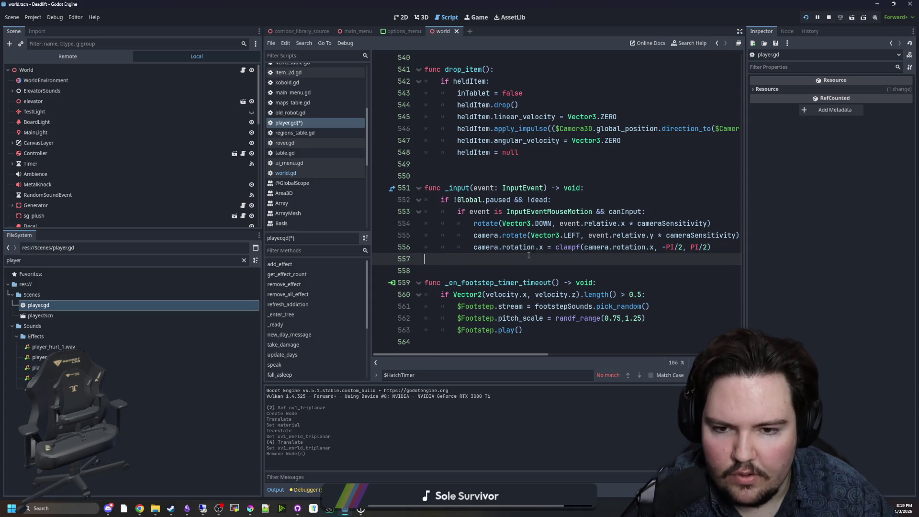
# Step: Widen the code editor, save player.gd, and open a new Chrome window
pyautogui.moveTo(262, 244); pyautogui.dragTo(188, 244)
pyautogui.hotkey('ctrl', 's')
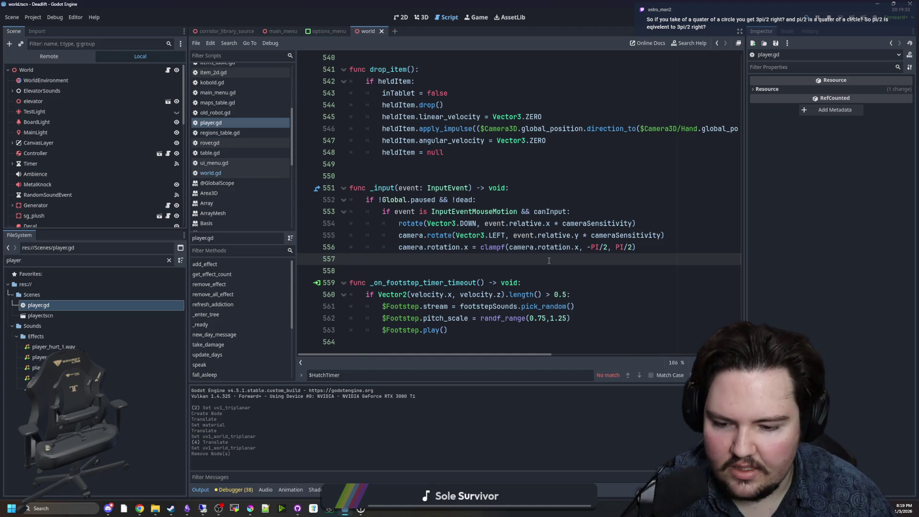
pyautogui.click(139, 508)
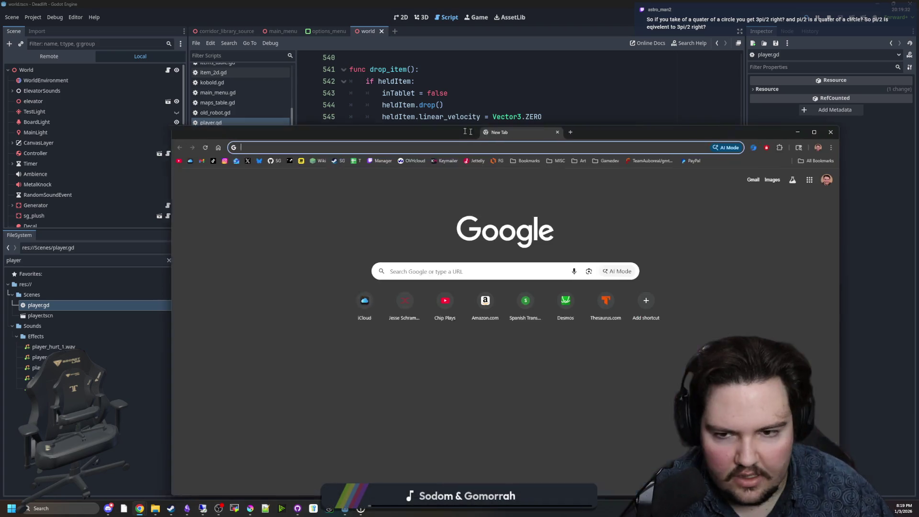
# Step: Load desmos.com in a maximized browser and set the graphing calculator's grid to polar
pyautogui.write('de')
pyautogui.press('Return')
pyautogui.doubleClick(462, 130)
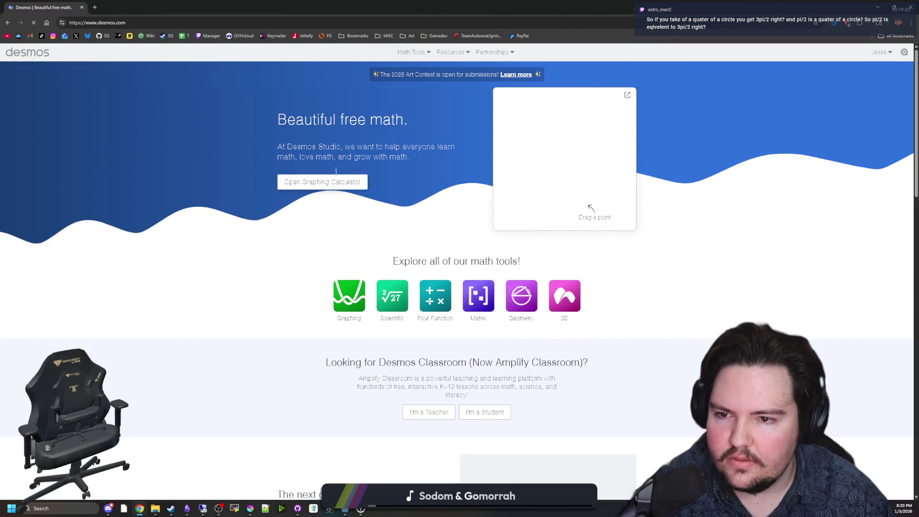
pyautogui.click(333, 181)
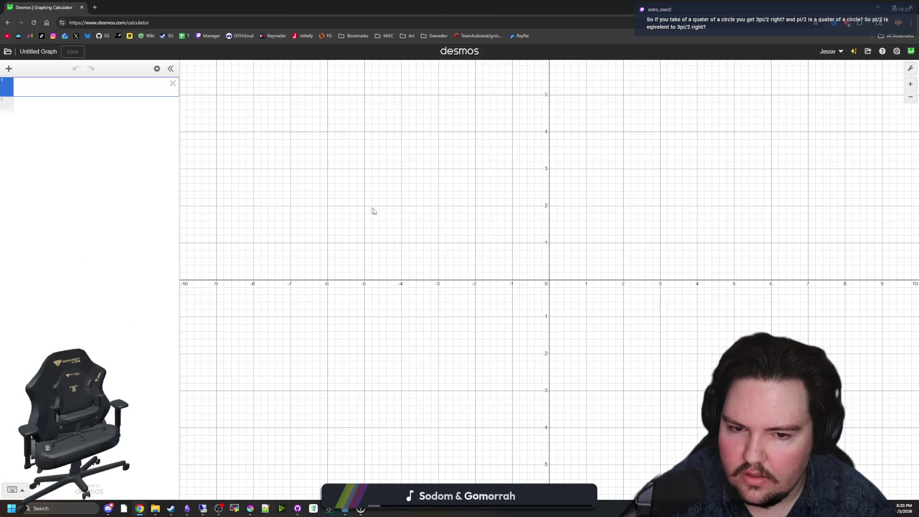
pyautogui.click(910, 68)
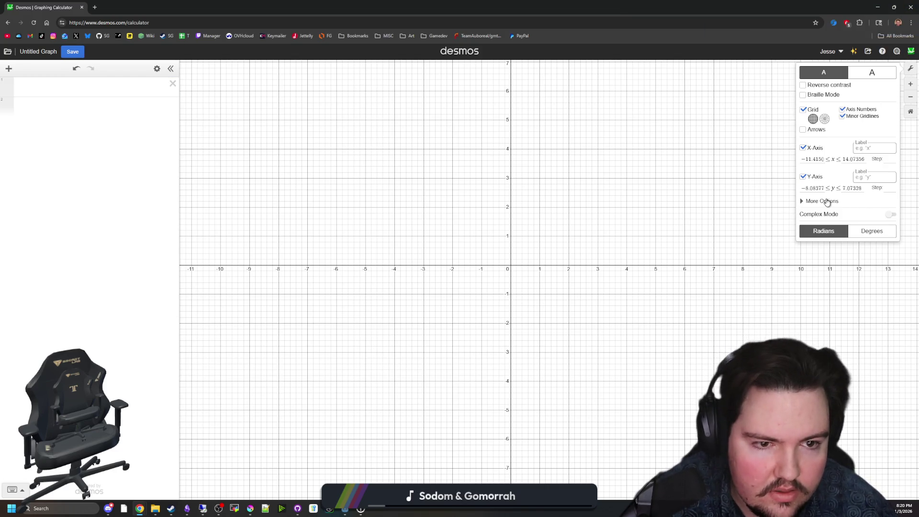
pyautogui.click(825, 118)
pyautogui.click(611, 219)
# Step: Nudge the polar grid view slightly, then switch over to the Krita window
pyautogui.scroll(-2, 648, 228)
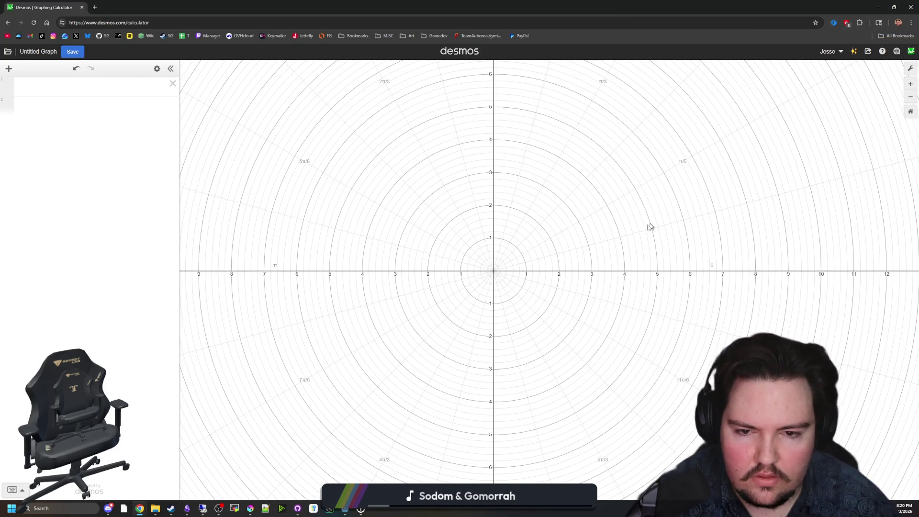
pyautogui.scroll(5, 455, 272)
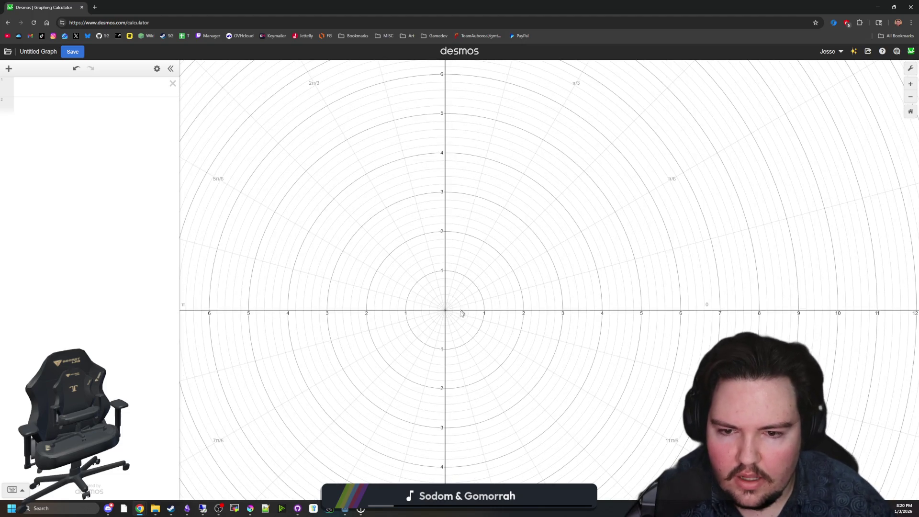
pyautogui.scroll(-3, 470, 298)
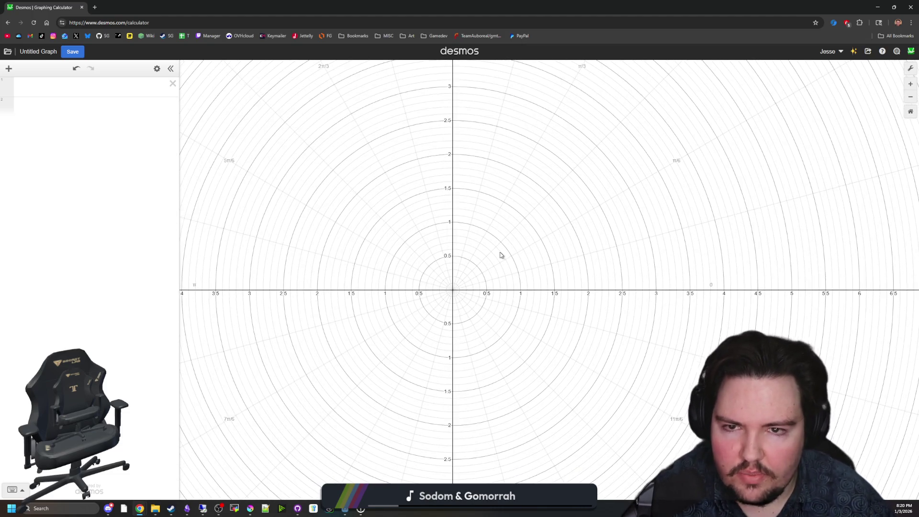
pyautogui.moveTo(499, 279); pyautogui.dragTo(502, 295)
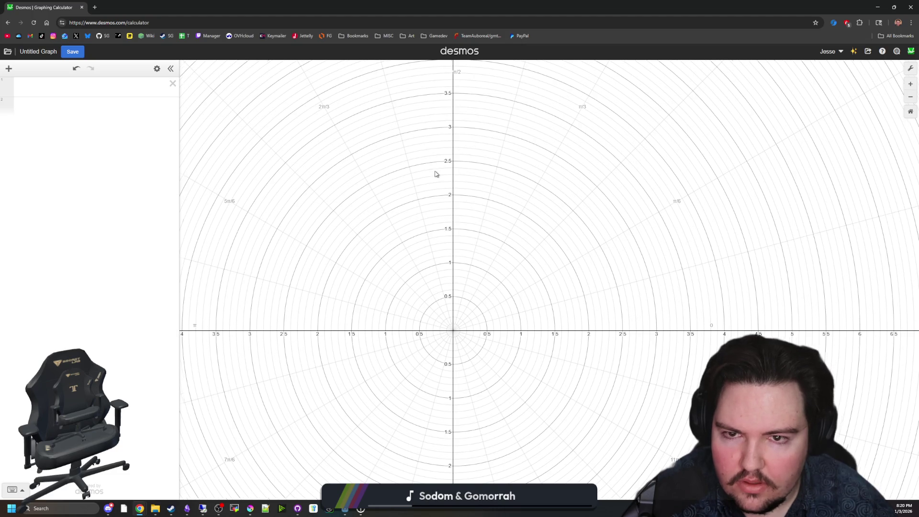
pyautogui.scroll(-1, 470, 324)
pyautogui.moveTo(470, 324); pyautogui.dragTo(478, 226)
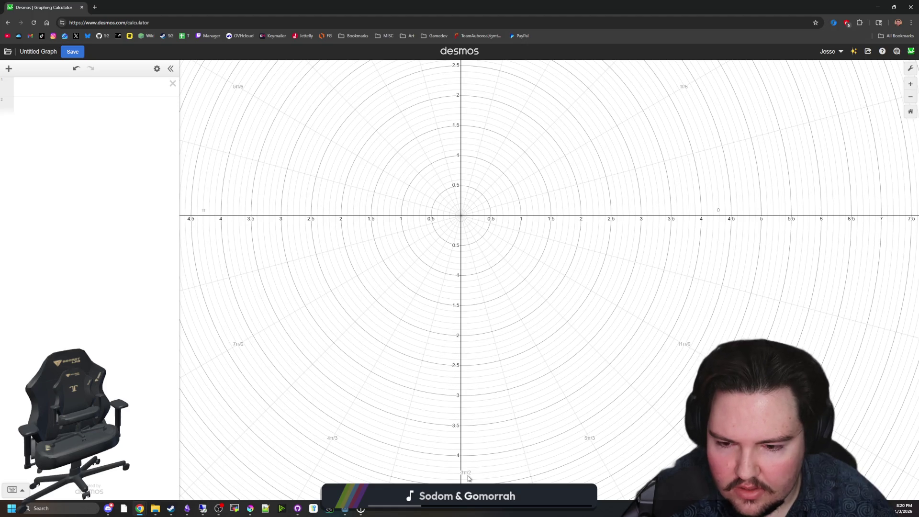
pyautogui.moveTo(480, 412); pyautogui.dragTo(485, 419)
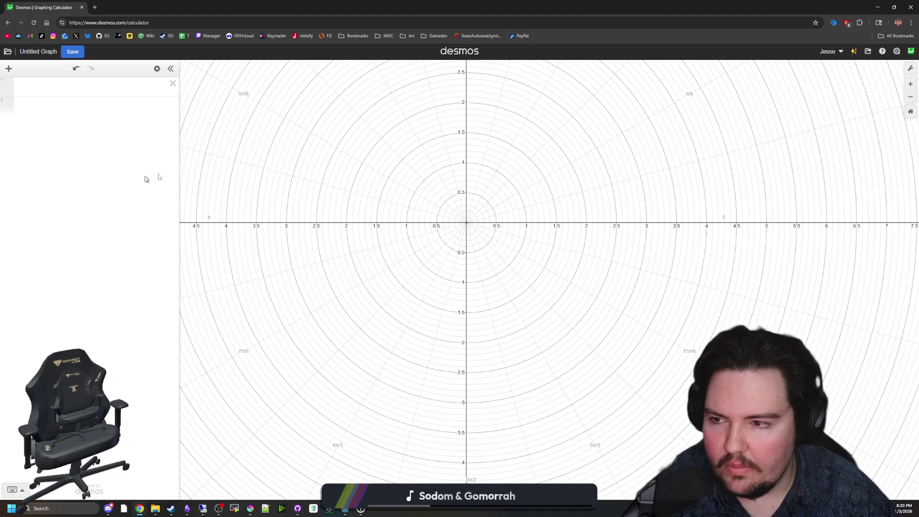
pyautogui.hotkey('alt', 'Tab')
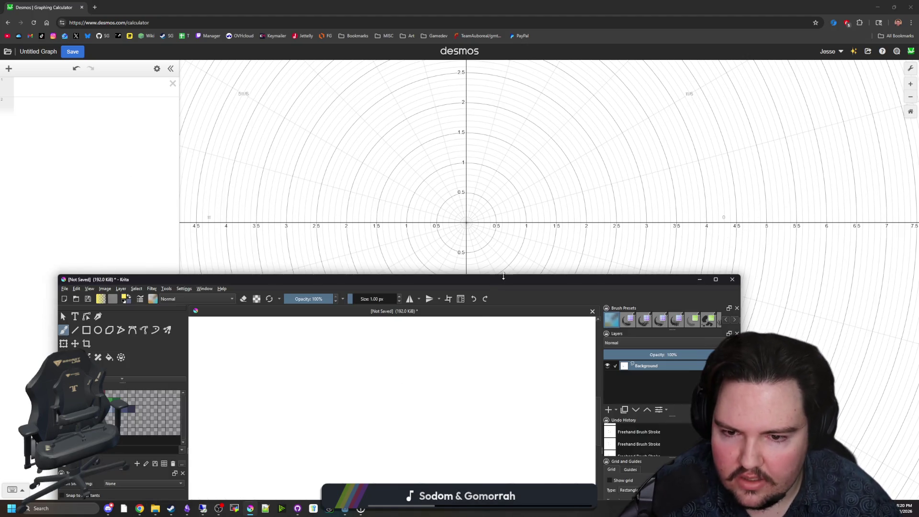
# Step: Maximize Krita, clear the old drawing, and draw a red circle
pyautogui.doubleClick(507, 188)
pyautogui.press('Delete')
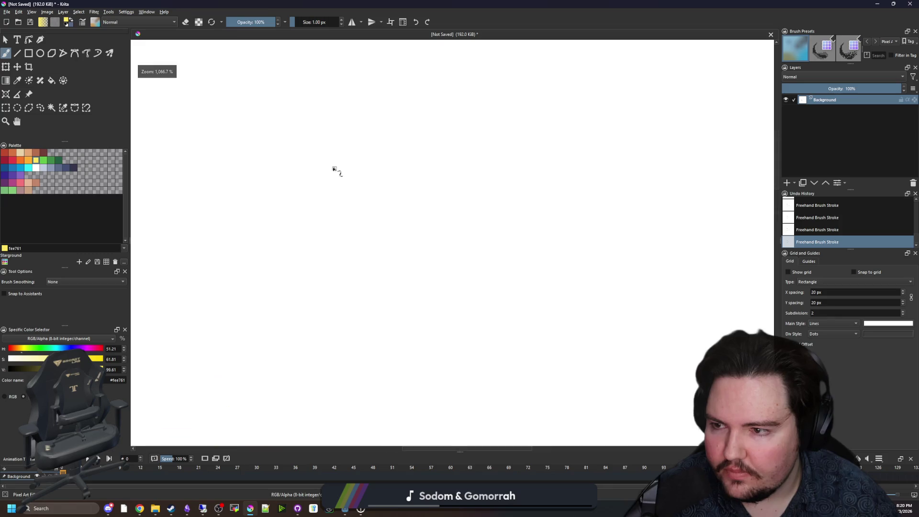
pyautogui.click(13, 160)
pyautogui.moveTo(418, 303)
pyautogui.mouseDown()
pyautogui.moveTo(448, 303)
pyautogui.moveTo(501, 184)
pyautogui.moveTo(438, 300)
pyautogui.moveTo(427, 293)
pyautogui.mouseUp()
pyautogui.scroll(2, 390, 228)
# Step: Draw a blue divider into the circle and fill three quarters of it blue
pyautogui.click(19, 169)
pyautogui.moveTo(577, 212)
pyautogui.mouseDown()
pyautogui.moveTo(424, 158)
pyautogui.moveTo(426, 85)
pyautogui.mouseUp()
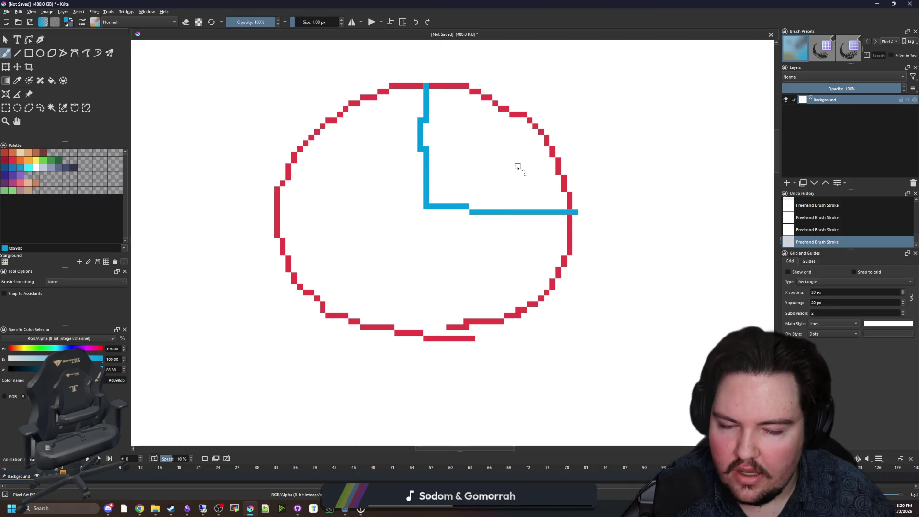
pyautogui.hotkey('ctrl', 'z')
pyautogui.moveTo(570, 206)
pyautogui.mouseDown()
pyautogui.moveTo(531, 206)
pyautogui.moveTo(426, 266)
pyautogui.moveTo(426, 337)
pyautogui.mouseUp()
pyautogui.press('f')
pyautogui.click(396, 228)
pyautogui.hotkey('ctrl', 'z')
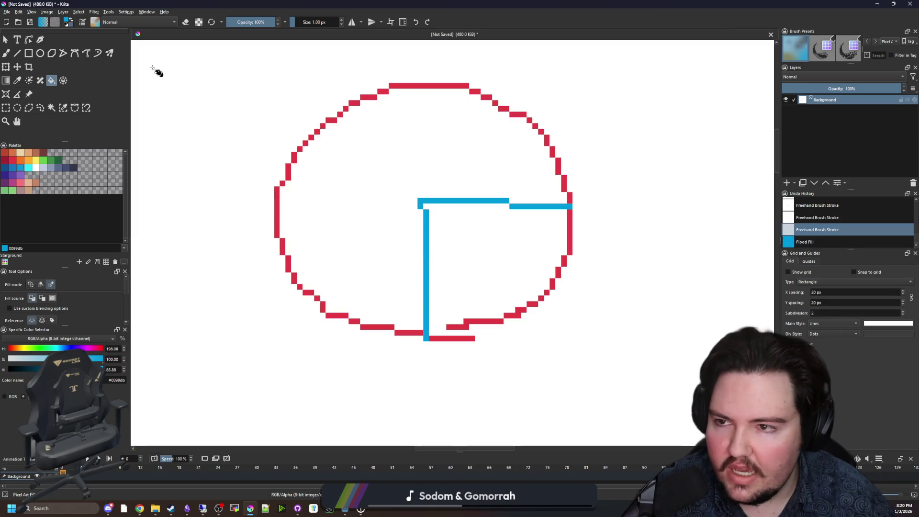
pyautogui.click(376, 195)
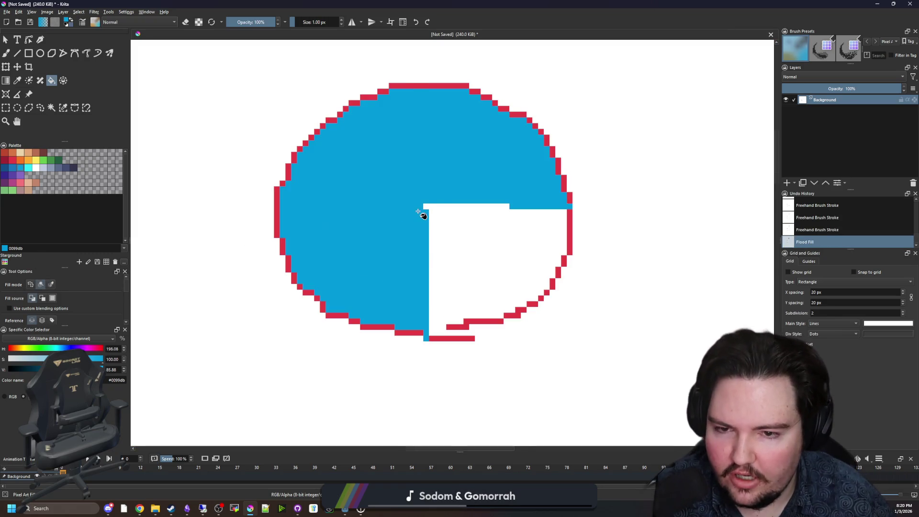
pyautogui.scroll(-1, 422, 211)
# Step: Draw a second red circle to the right of the first
pyautogui.press('b')
pyautogui.keyDown('ctrl'); pyautogui.click(519, 222); pyautogui.keyUp('ctrl')
pyautogui.moveTo(532, 182)
pyautogui.mouseDown()
pyautogui.moveTo(405, 222)
pyautogui.moveTo(383, 205)
pyautogui.mouseUp()
pyautogui.moveTo(419, 326)
pyautogui.mouseDown()
pyautogui.moveTo(468, 174)
pyautogui.moveTo(425, 329)
pyautogui.moveTo(415, 326)
pyautogui.mouseUp()
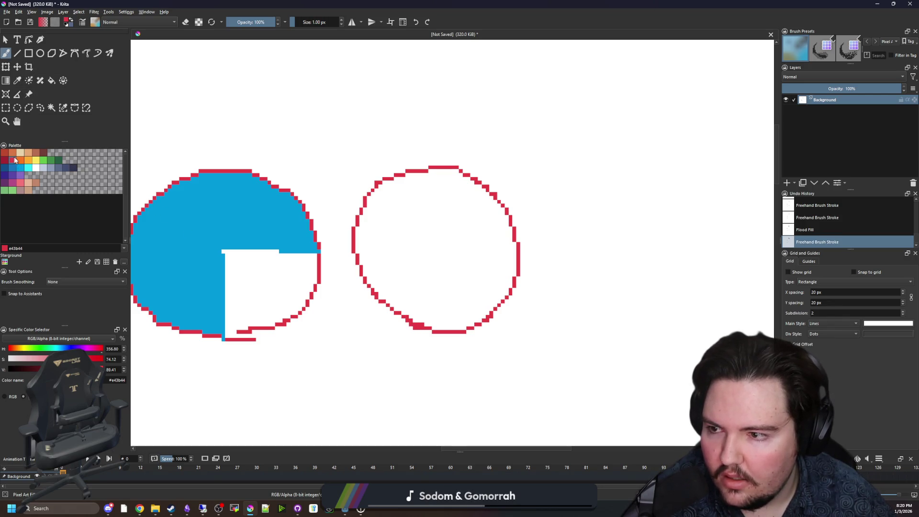
# Step: Draw a blue L-shaped divider in the right circle and fill its upper-right quarter blue
pyautogui.click(13, 166)
pyautogui.moveTo(518, 250)
pyautogui.mouseDown()
pyautogui.moveTo(439, 251)
pyautogui.moveTo(438, 168)
pyautogui.mouseUp()
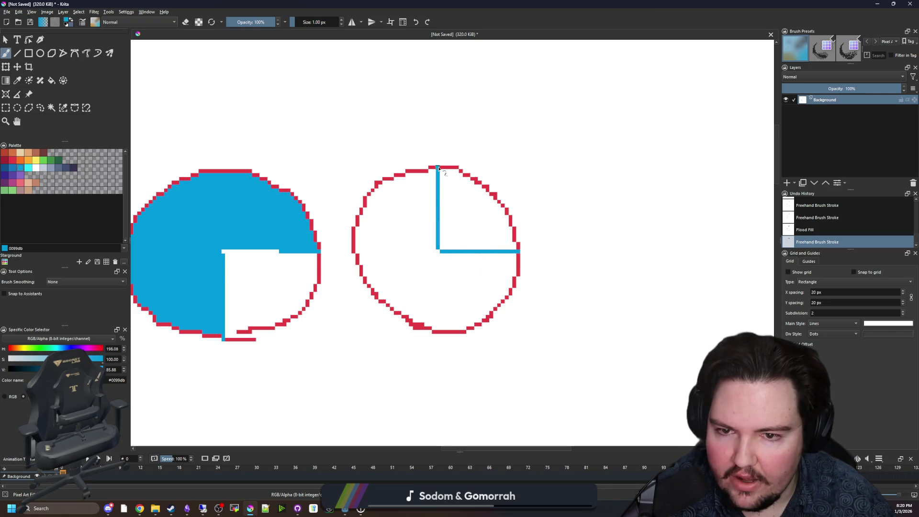
pyautogui.click(51, 80)
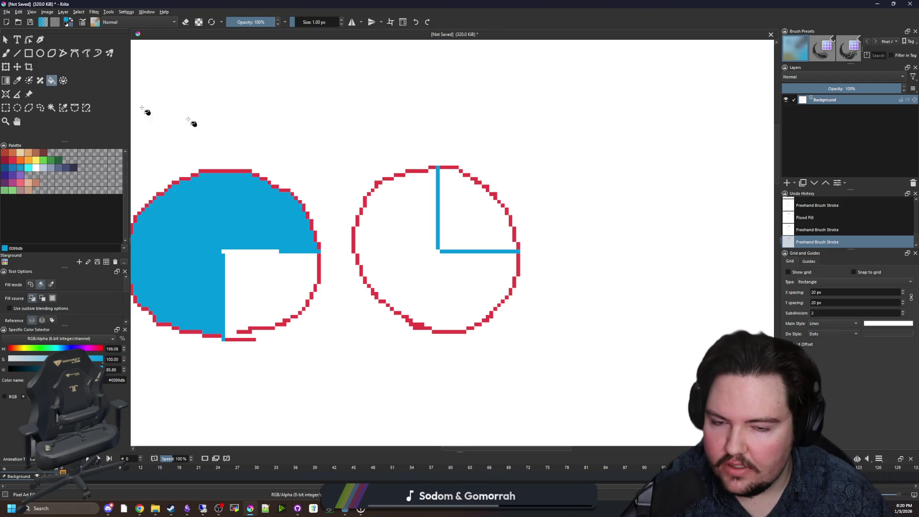
pyautogui.click(482, 193)
pyautogui.moveTo(380, 239)
pyautogui.mouseDown()
pyautogui.moveTo(433, 239)
pyautogui.moveTo(476, 199)
pyautogui.mouseUp()
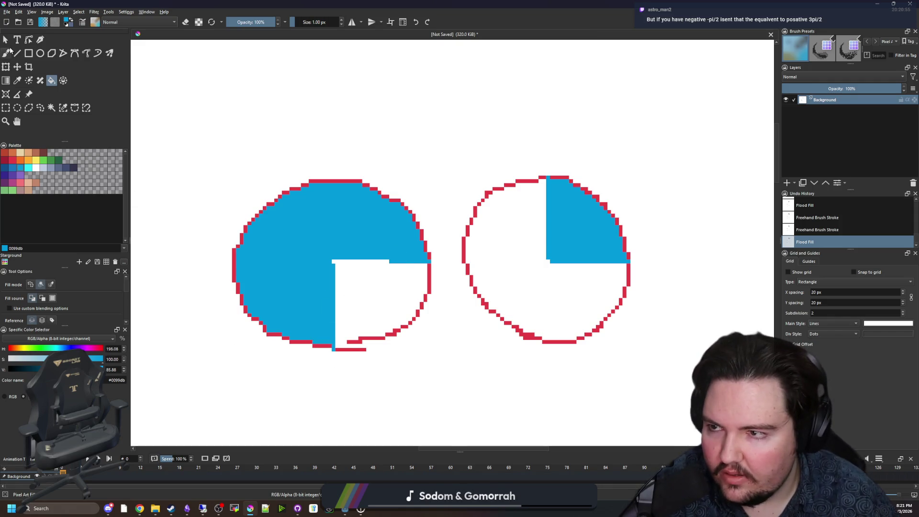
# Step: Draw a third empty red circle below the first two
pyautogui.click(8, 52)
pyautogui.hscroll(2, 389, 258)
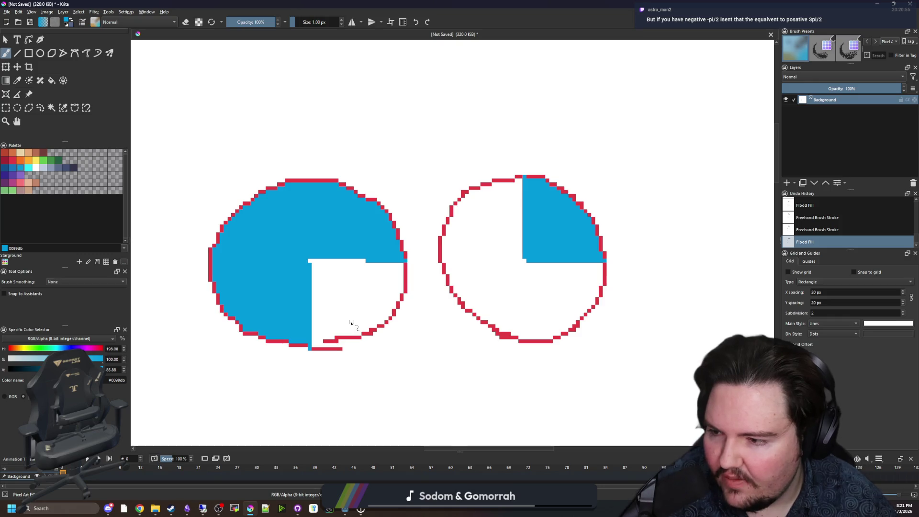
pyautogui.moveTo(371, 343)
pyautogui.mouseDown()
pyautogui.moveTo(310, 301)
pyautogui.moveTo(312, 271)
pyautogui.mouseUp()
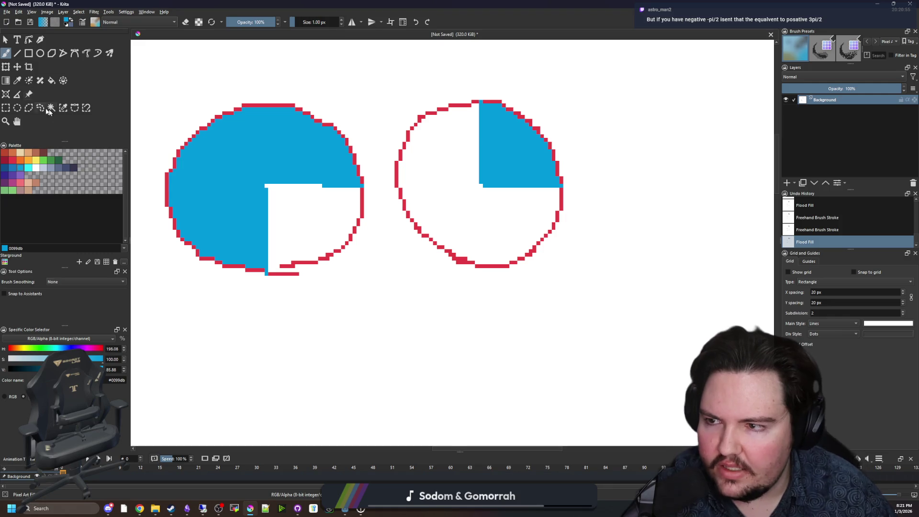
pyautogui.click(13, 160)
pyautogui.moveTo(370, 312); pyautogui.dragTo(376, 263)
pyautogui.moveTo(428, 226)
pyautogui.mouseDown()
pyautogui.moveTo(404, 353)
pyautogui.moveTo(450, 245)
pyautogui.moveTo(421, 224)
pyautogui.mouseUp()
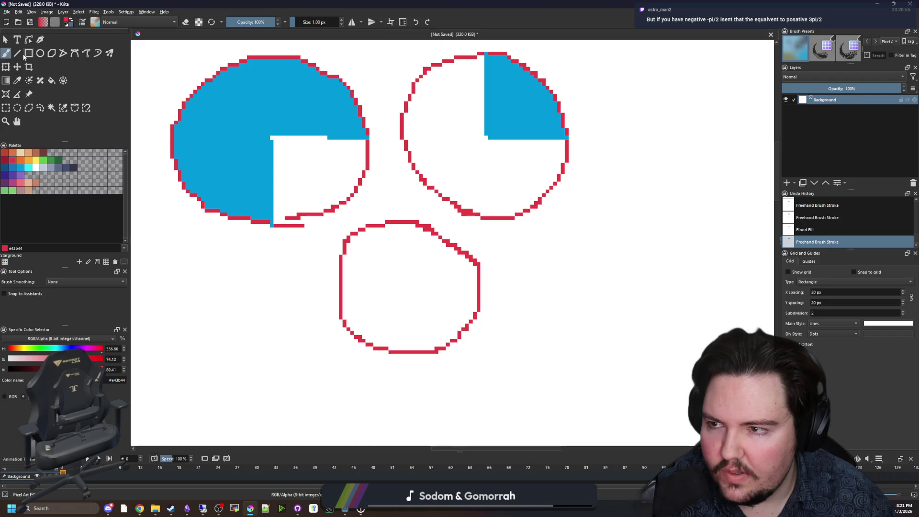
# Step: Flood-fill the lower circle's bottom-right quarter blue and zoom to check the three circles
pyautogui.click(20, 167)
pyautogui.moveTo(477, 293)
pyautogui.mouseDown()
pyautogui.moveTo(386, 288)
pyautogui.moveTo(424, 289)
pyautogui.moveTo(407, 291)
pyautogui.moveTo(410, 352)
pyautogui.mouseUp()
pyautogui.hotkey('ctrl', 'z')
pyautogui.press('f')
pyautogui.click(443, 328)
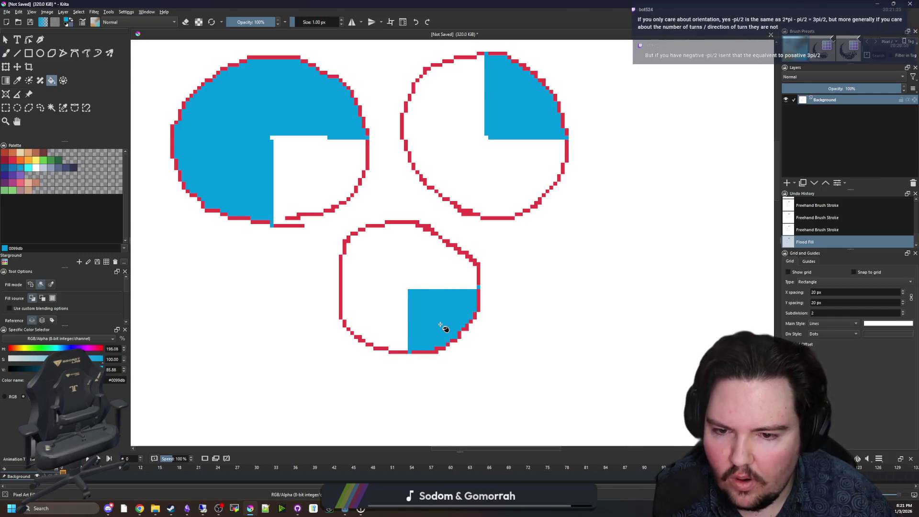
pyautogui.scroll(-1, 438, 323)
pyautogui.scroll(1, 434, 308)
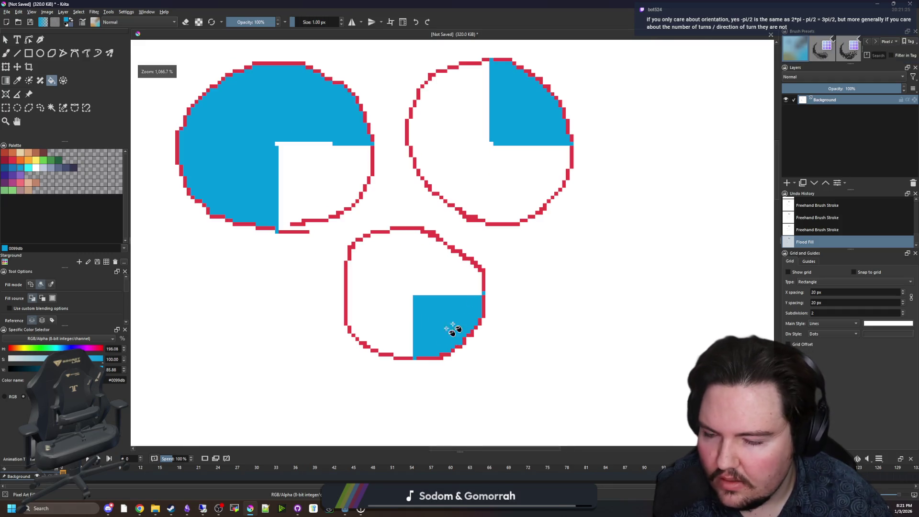
pyautogui.scroll(-1, 421, 311)
pyautogui.scroll(1, 425, 308)
pyautogui.scroll(-1, 424, 306)
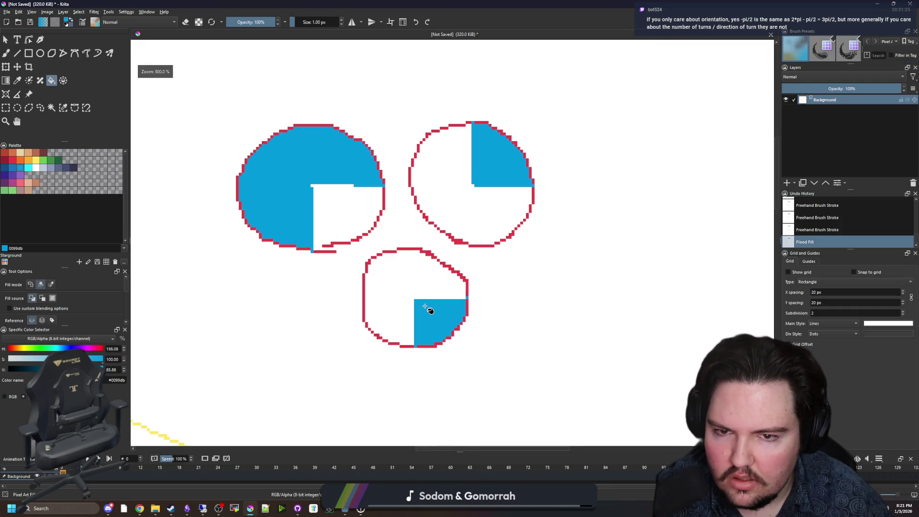
pyautogui.scroll(2, 465, 299)
pyautogui.scroll(-2, 464, 297)
pyautogui.scroll(-1, 457, 299)
pyautogui.scroll(1, 448, 301)
pyautogui.press('b')
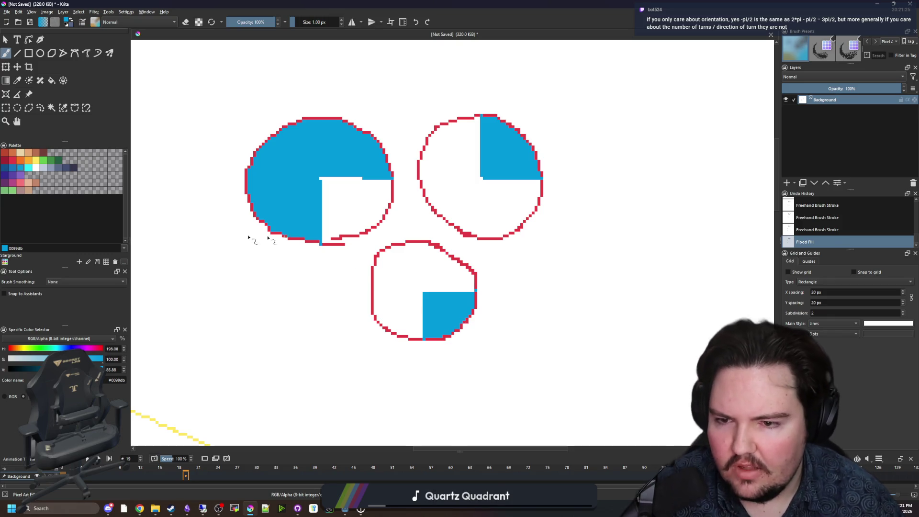
# Step: Write 3π/2 in yellow beneath the left circle
pyautogui.click(14, 176)
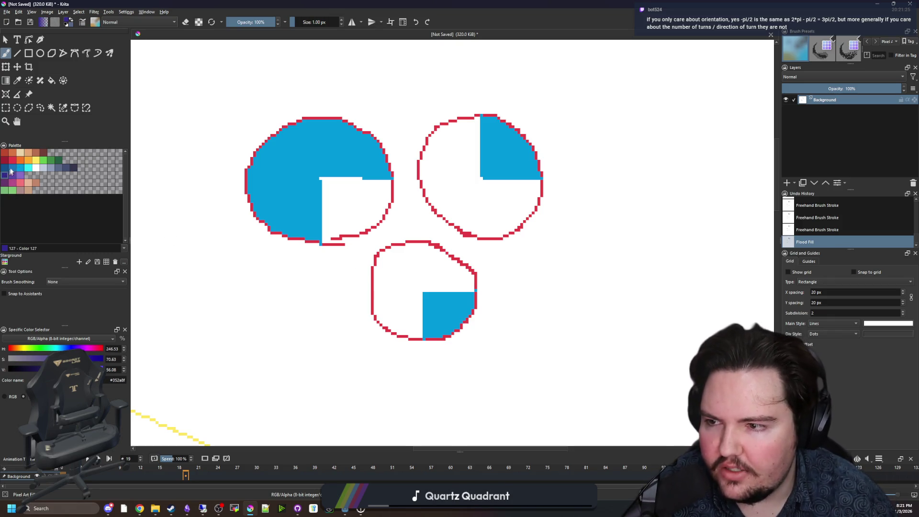
pyautogui.click(36, 160)
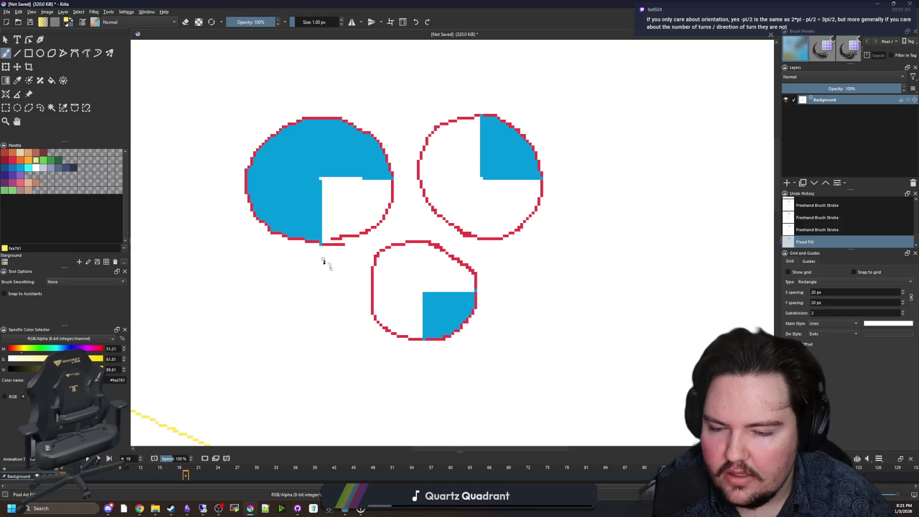
pyautogui.moveTo(312, 247)
pyautogui.mouseDown()
pyautogui.moveTo(301, 272)
pyautogui.moveTo(345, 259)
pyautogui.mouseUp()
pyautogui.moveTo(331, 259); pyautogui.dragTo(334, 282)
pyautogui.moveTo(305, 288); pyautogui.dragTo(323, 305)
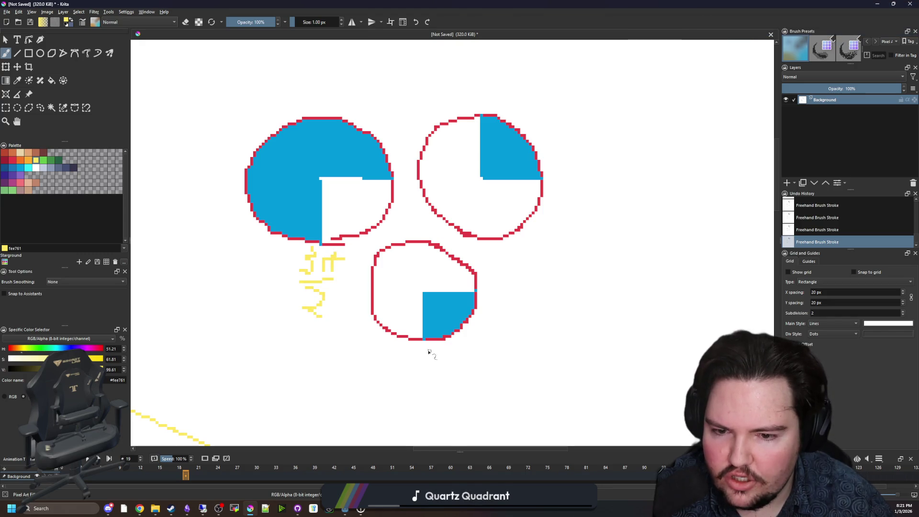
# Step: Write -π/2 in yellow beneath the lower circle
pyautogui.moveTo(398, 358)
pyautogui.mouseDown()
pyautogui.moveTo(440, 366)
pyautogui.moveTo(436, 393)
pyautogui.mouseUp()
pyautogui.scroll(1, 433, 375)
pyautogui.scroll(-1, 433, 374)
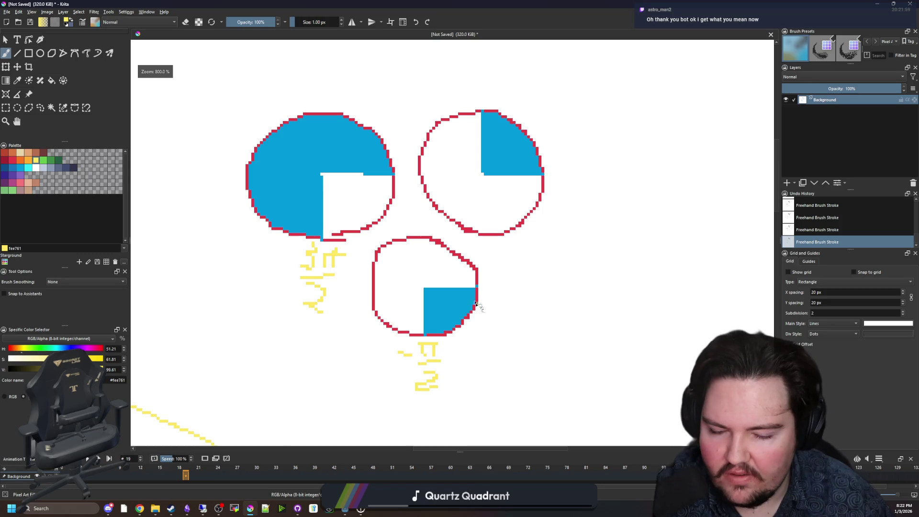
pyautogui.scroll(1, 434, 332)
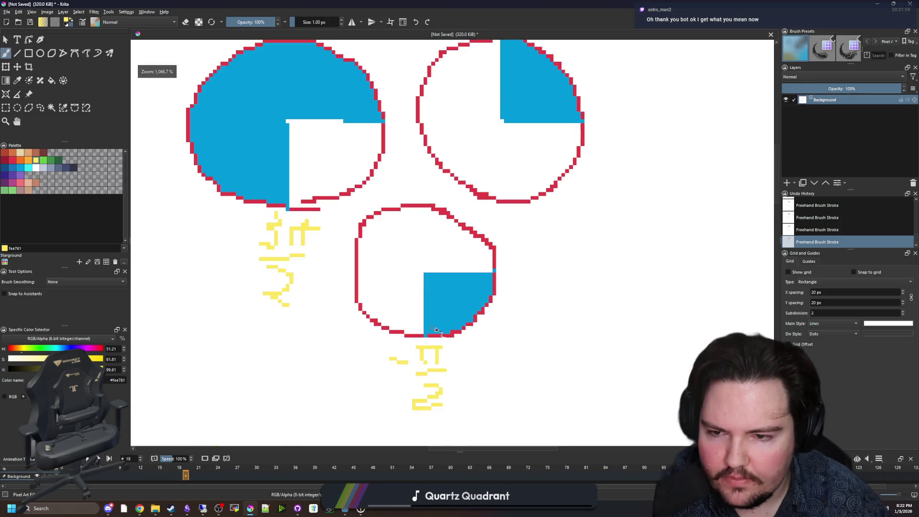
pyautogui.scroll(-1, 405, 314)
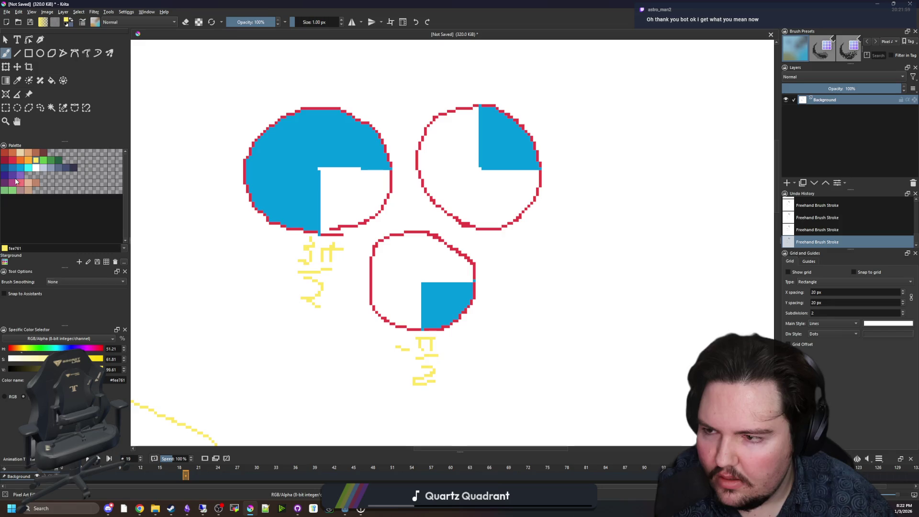
pyautogui.click(43, 160)
pyautogui.scroll(1, 318, 269)
pyautogui.scroll(-1, 318, 269)
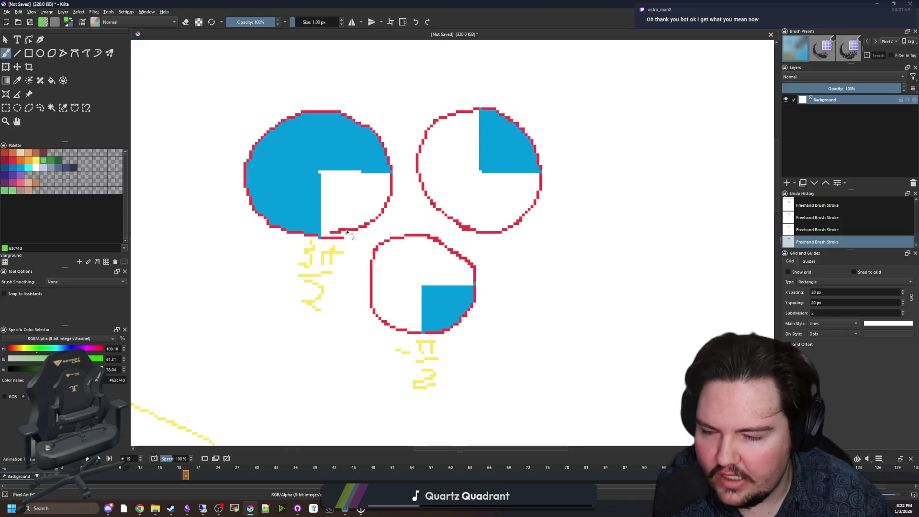
pyautogui.moveTo(368, 175); pyautogui.dragTo(400, 175)
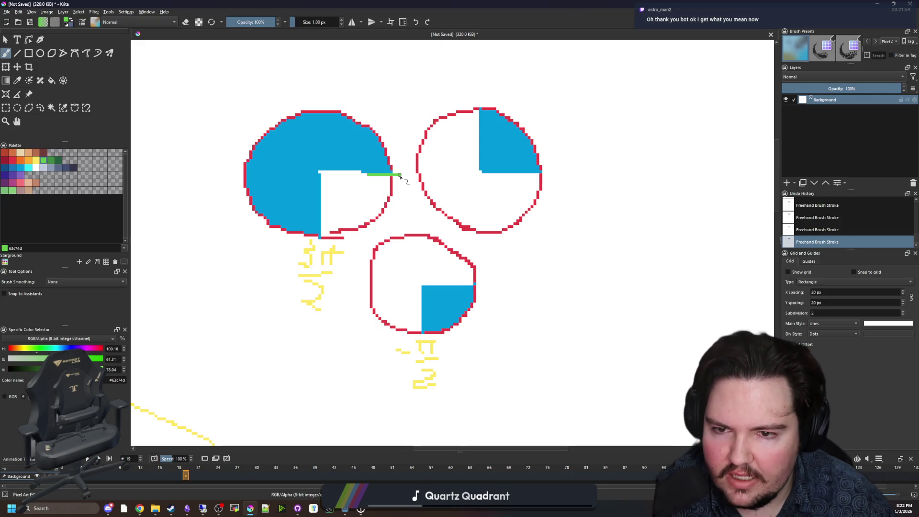
pyautogui.moveTo(396, 143)
pyautogui.mouseDown()
pyautogui.moveTo(368, 98)
pyautogui.moveTo(234, 101)
pyautogui.moveTo(225, 245)
pyautogui.moveTo(290, 245)
pyautogui.moveTo(283, 263)
pyautogui.mouseUp()
pyautogui.scroll(1, 489, 369)
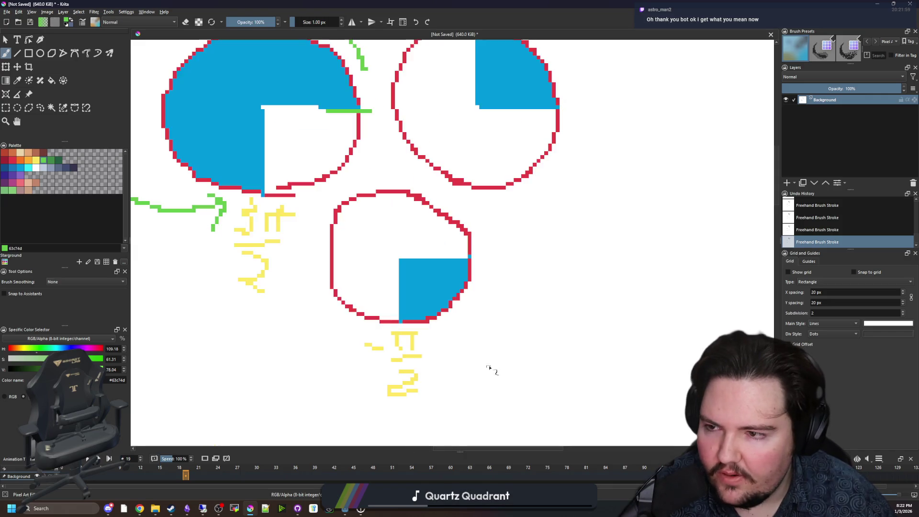
pyautogui.click(37, 164)
pyautogui.scroll(-1, 431, 353)
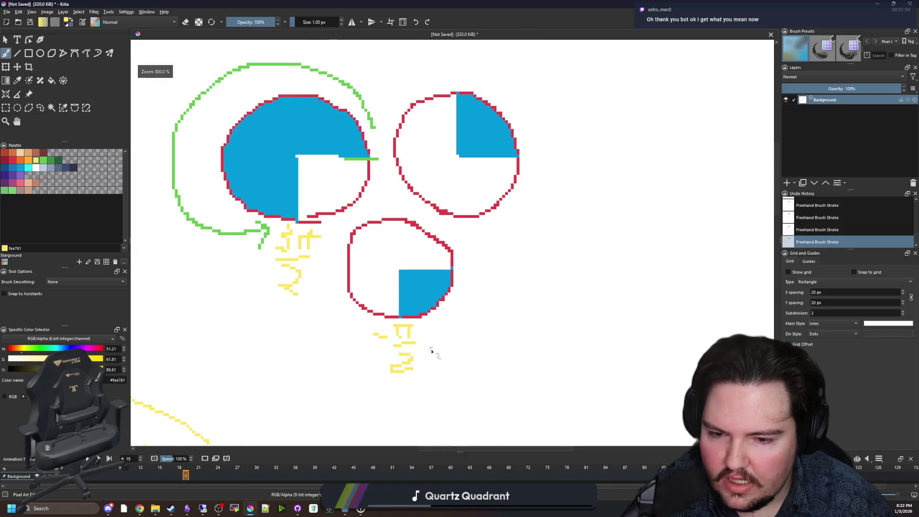
pyautogui.scroll(1, 473, 313)
pyautogui.moveTo(497, 223)
pyautogui.mouseDown()
pyautogui.moveTo(481, 290)
pyautogui.moveTo(456, 301)
pyautogui.moveTo(467, 313)
pyautogui.mouseUp()
pyautogui.scroll(-2, 462, 318)
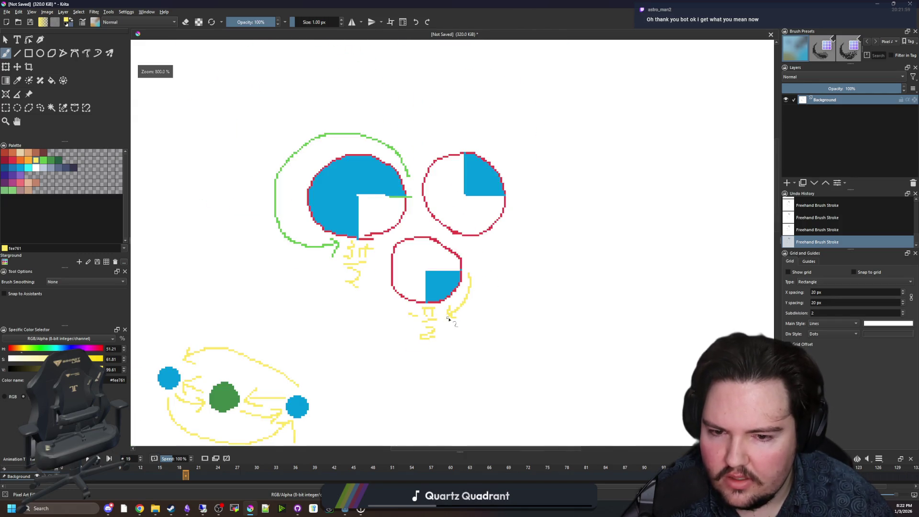
pyautogui.scroll(2, 455, 315)
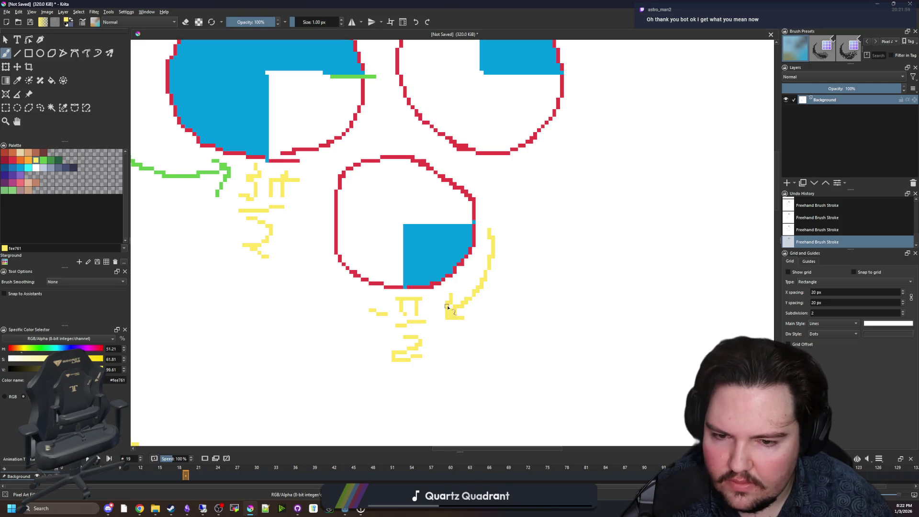
pyautogui.scroll(-2, 410, 317)
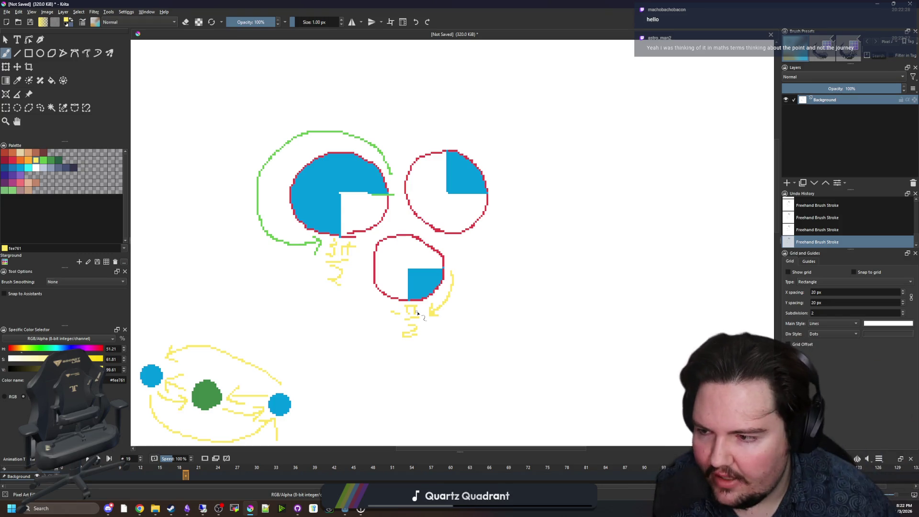
pyautogui.scroll(2, 384, 308)
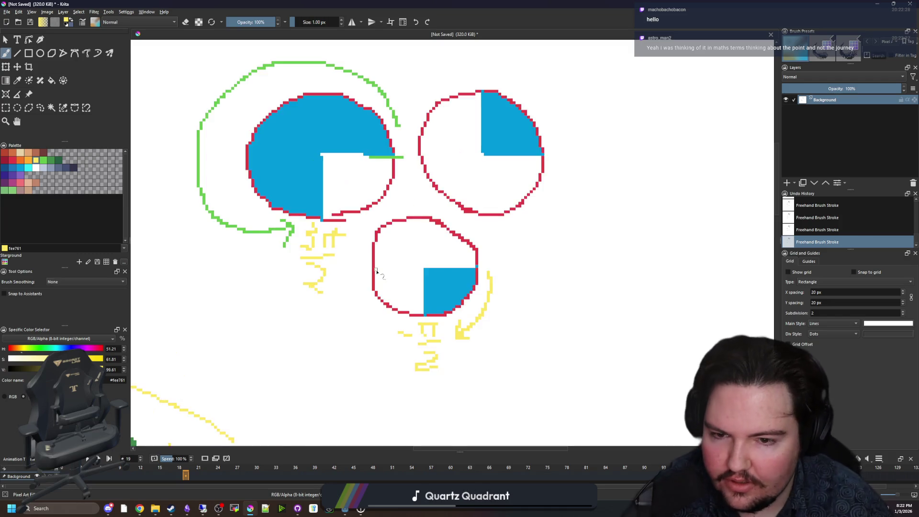
pyautogui.scroll(-2, 371, 284)
pyautogui.scroll(2, 371, 284)
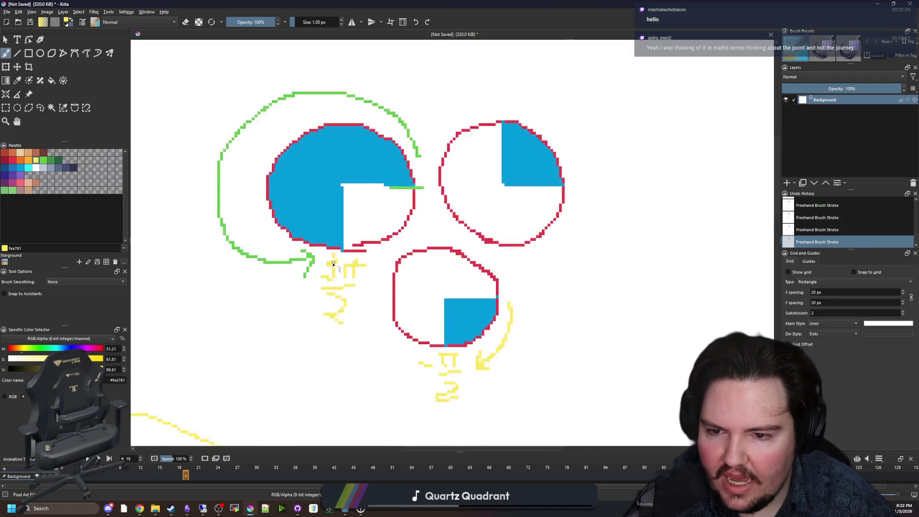
pyautogui.scroll(3, 383, 306)
pyautogui.scroll(-2, 398, 335)
pyautogui.scroll(-1, 409, 354)
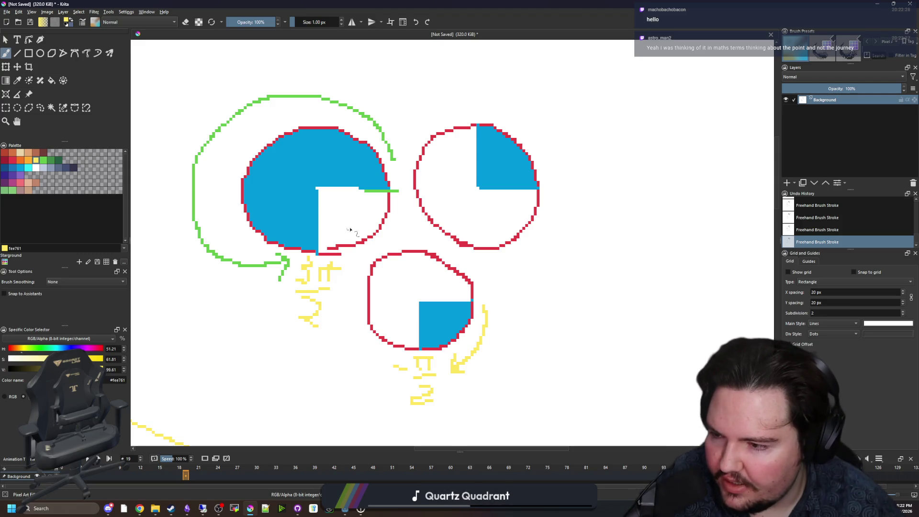
pyautogui.scroll(-2, 407, 259)
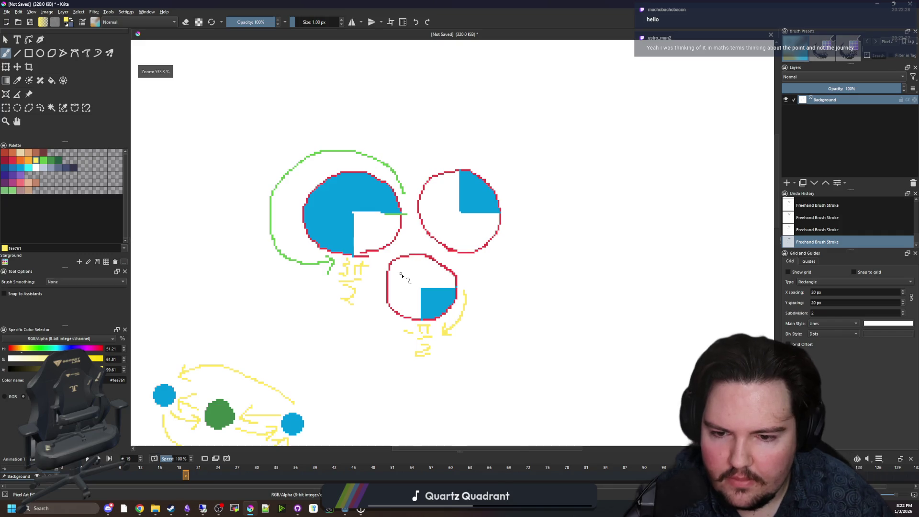
pyautogui.scroll(2, 402, 266)
# Step: Zoom in and draw a thin yellow vertical line along the cut-out quarter's edge
pyautogui.moveTo(446, 291); pyautogui.dragTo(354, 264)
pyautogui.moveTo(239, 219); pyautogui.dragTo(293, 243)
pyautogui.scroll(-1, 294, 243)
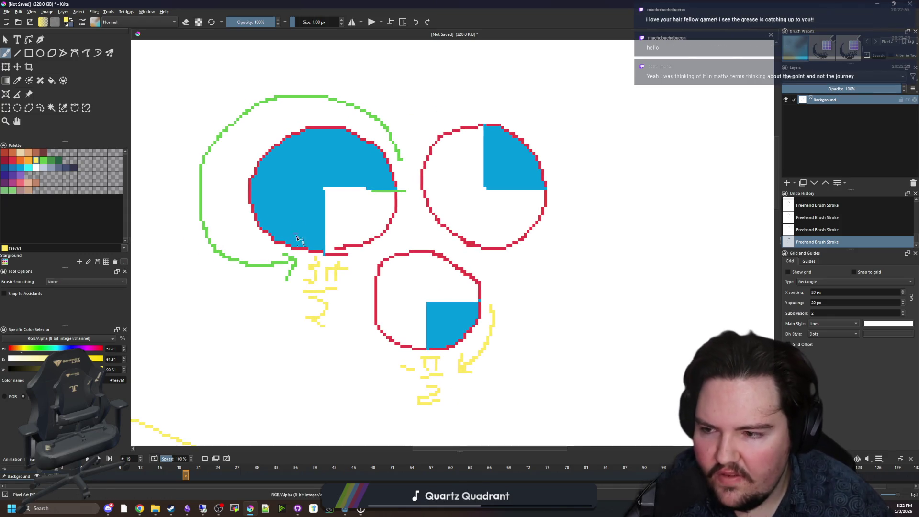
pyautogui.scroll(4, 308, 257)
pyautogui.scroll(-1, 335, 289)
pyautogui.scroll(-1, 334, 289)
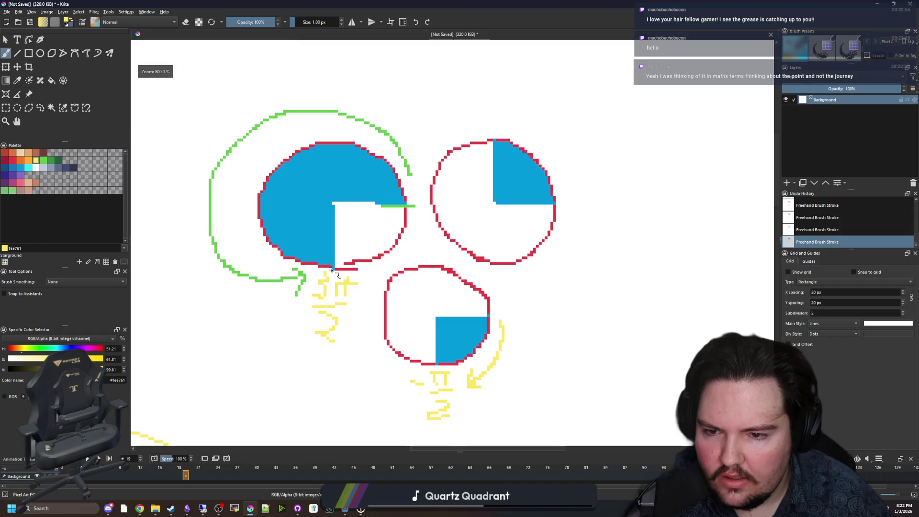
pyautogui.scroll(2, 334, 264)
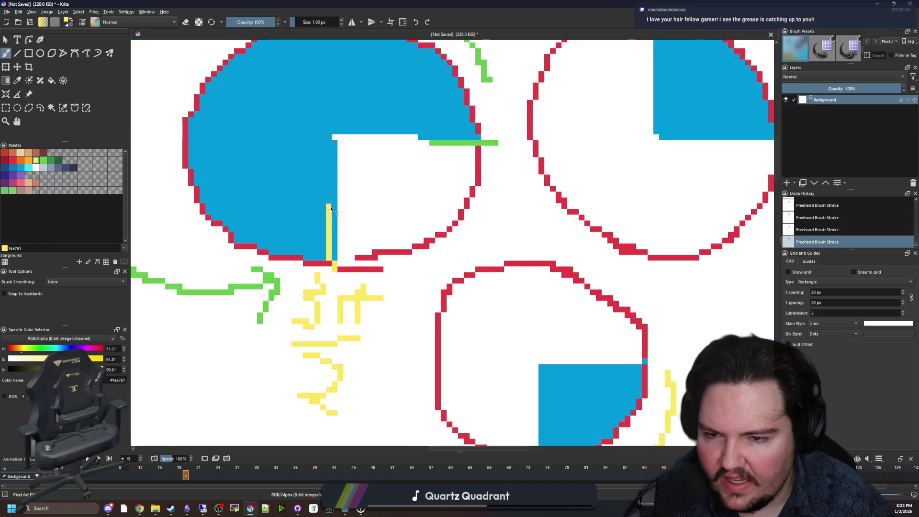
pyautogui.moveTo(334, 135); pyautogui.dragTo(336, 263)
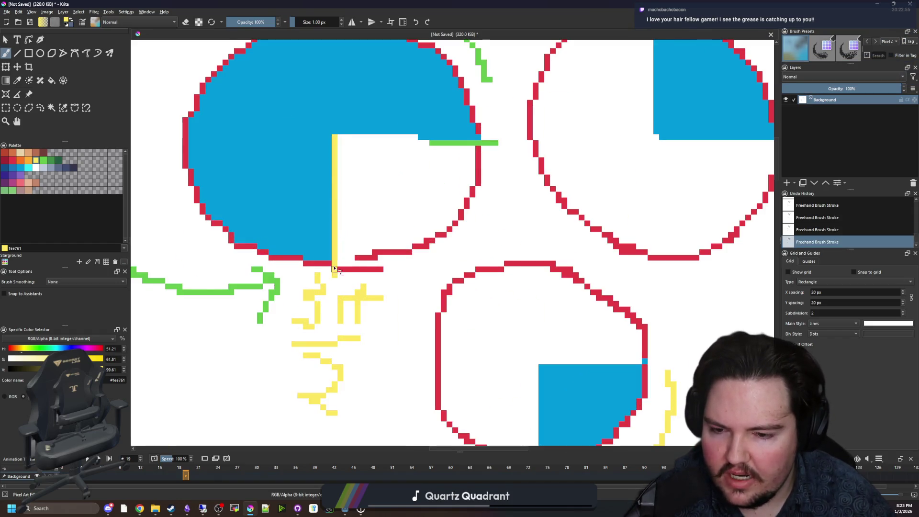
# Step: Pan and zoom to recentre the circles and review the marked edge
pyautogui.scroll(-2, 334, 269)
pyautogui.scroll(1, 263, 245)
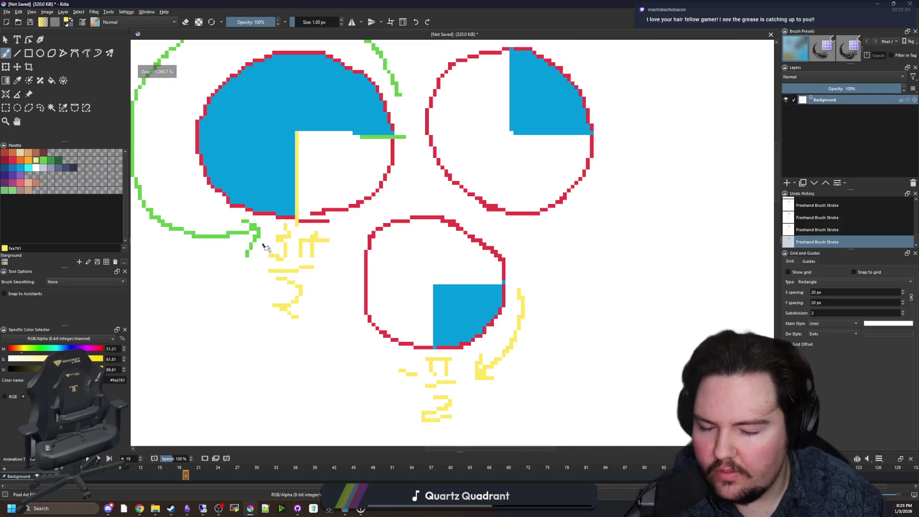
pyautogui.moveTo(447, 384); pyautogui.dragTo(424, 347)
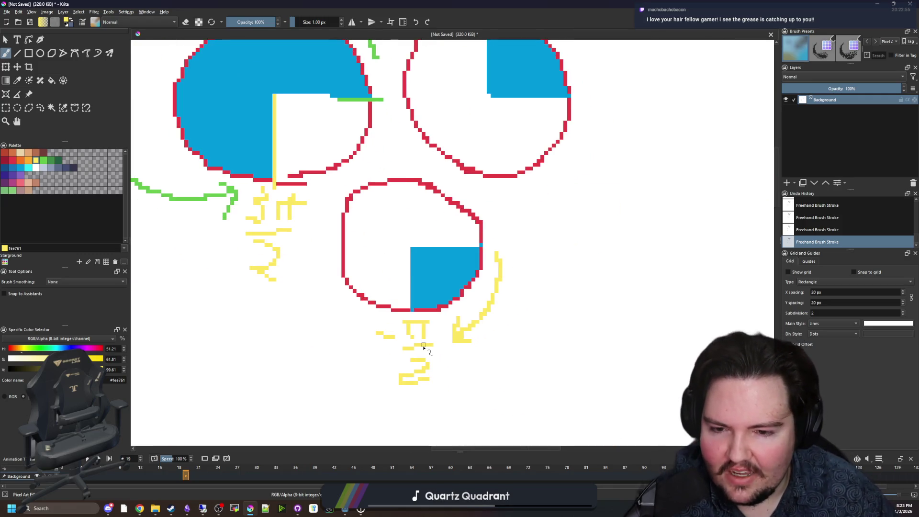
pyautogui.scroll(-2, 424, 347)
pyautogui.scroll(1, 331, 243)
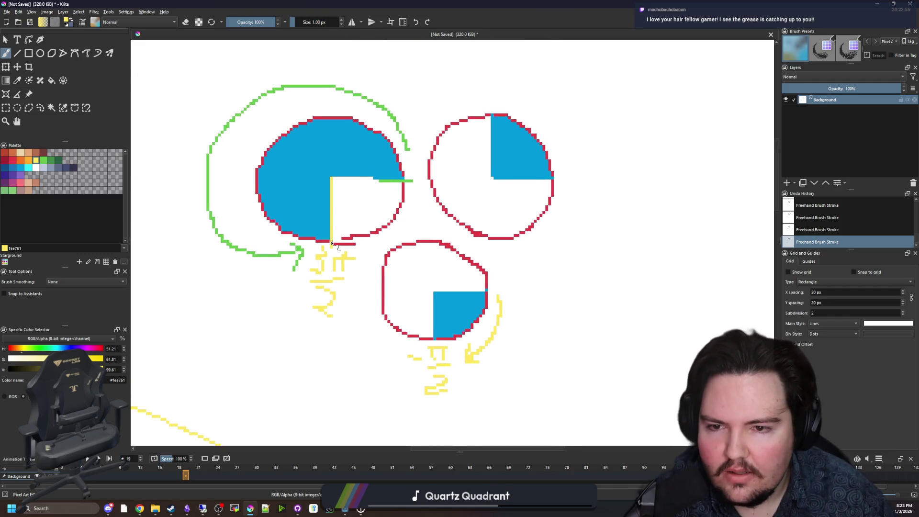
pyautogui.scroll(3, 429, 269)
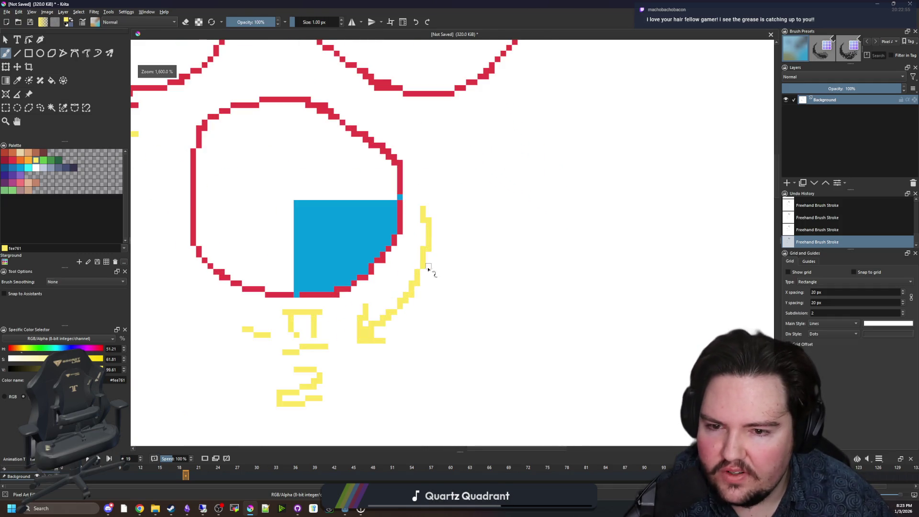
pyautogui.scroll(-1, 364, 249)
pyautogui.scroll(1, 307, 230)
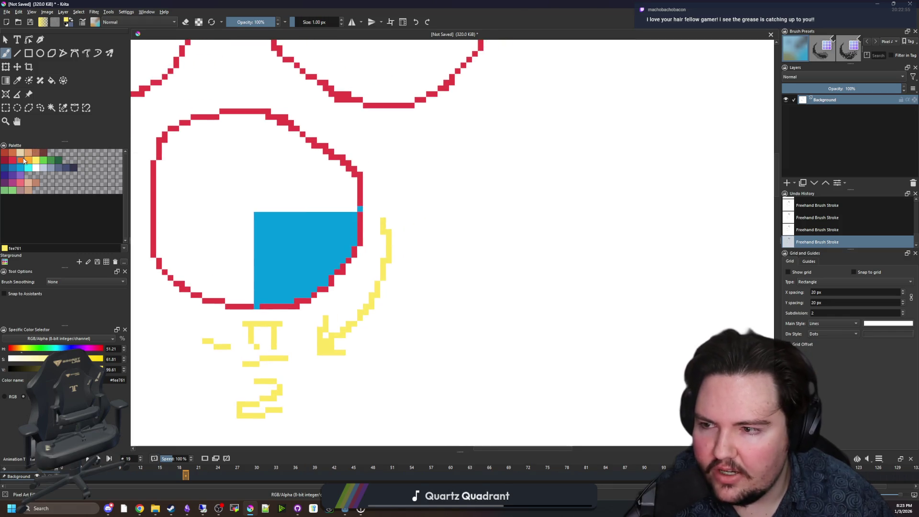
# Step: Sketch an orange speech-bubble outline beside the lower circle
pyautogui.click(24, 161)
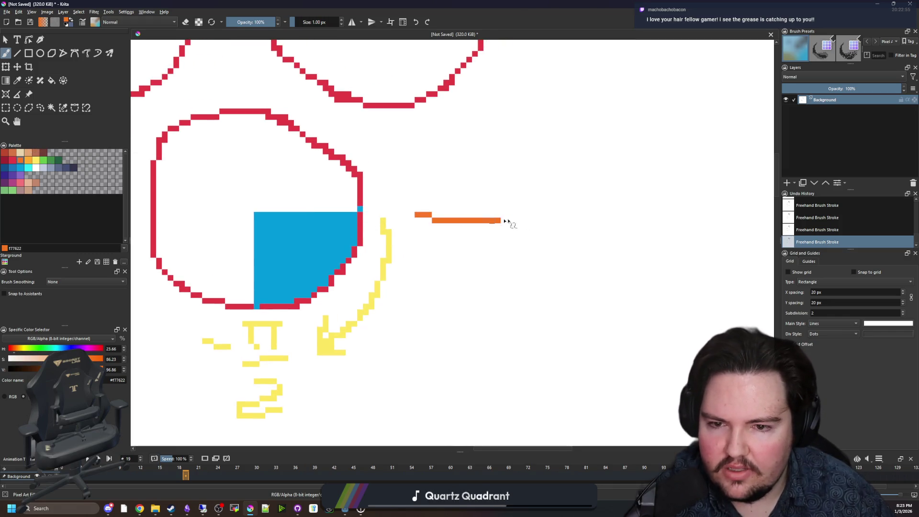
pyautogui.moveTo(507, 437); pyautogui.dragTo(443, 445)
pyautogui.scroll(-2, 488, 367)
pyautogui.moveTo(440, 198); pyautogui.dragTo(437, 350)
pyautogui.scroll(-1, 439, 286)
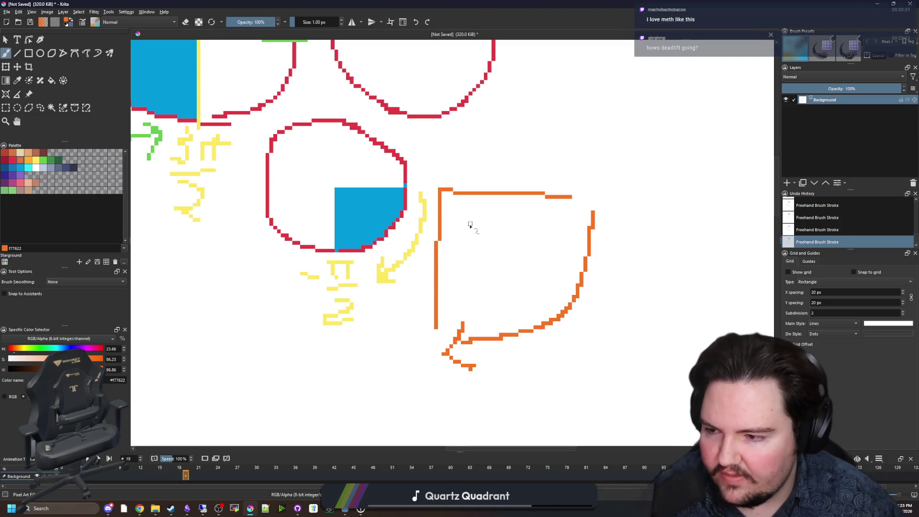
pyautogui.scroll(-3, 474, 294)
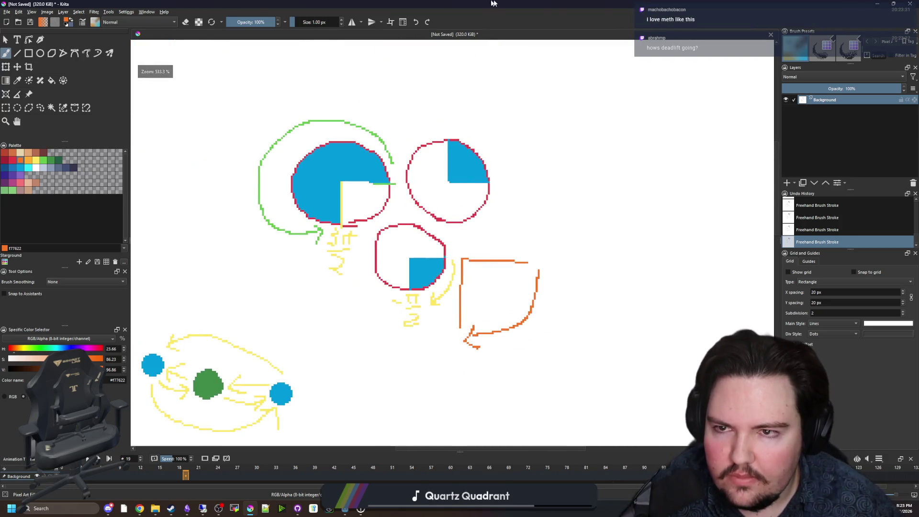
# Step: Close the Desmos calculator page, leaving the unsaved graph
pyautogui.hotkey('alt', 'Tab')
pyautogui.hotkey('ctrl', 'w')
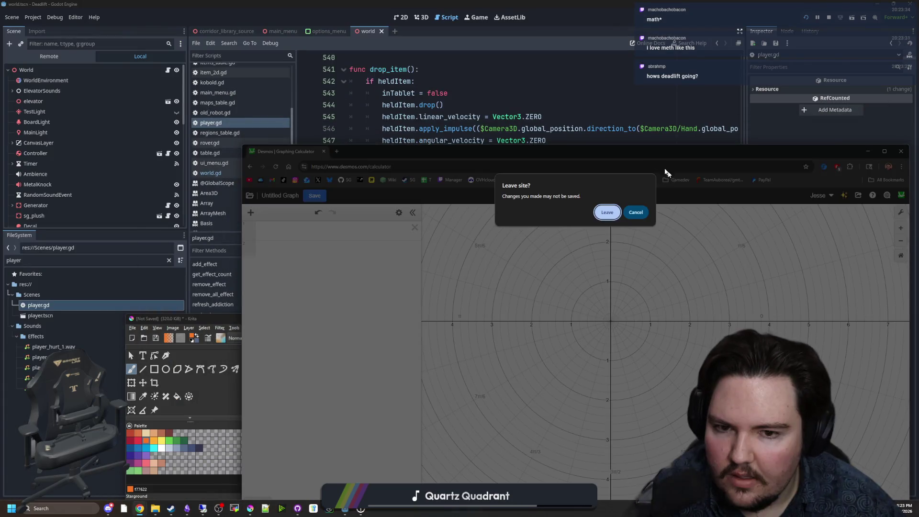
pyautogui.click(607, 212)
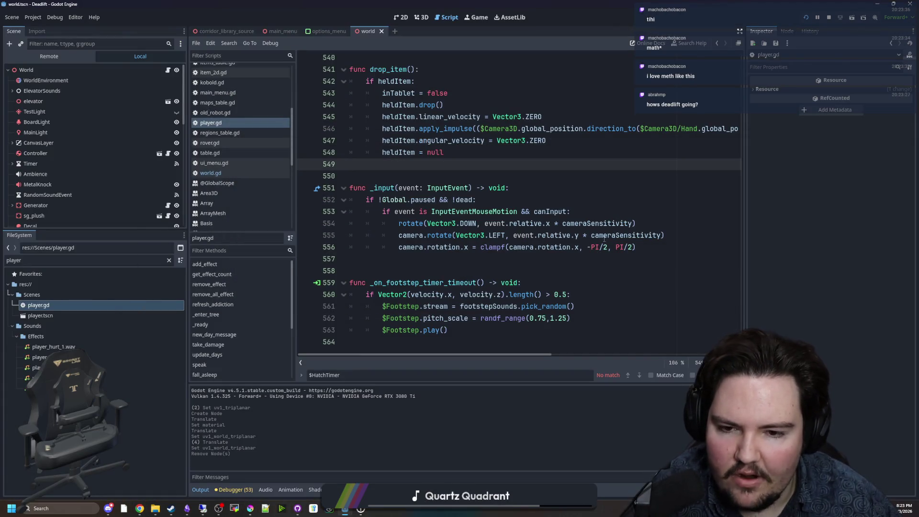
# Step: Click into empty line 557 of player.gd and restore the Godot window to full screen
pyautogui.click(596, 262)
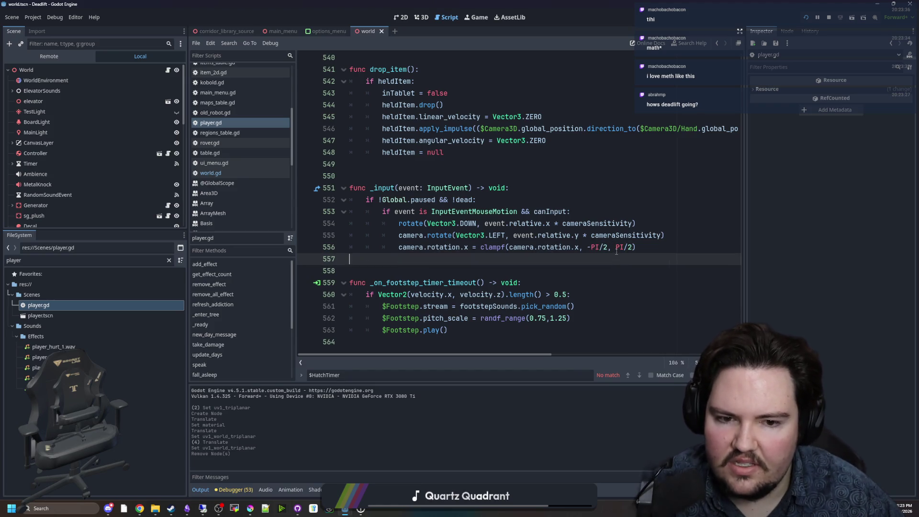
pyautogui.moveTo(430, 3)
pyautogui.mouseDown()
pyautogui.moveTo(444, 87)
pyautogui.moveTo(517, 290)
pyautogui.moveTo(537, 438)
pyautogui.moveTo(602, 128)
pyautogui.mouseUp()
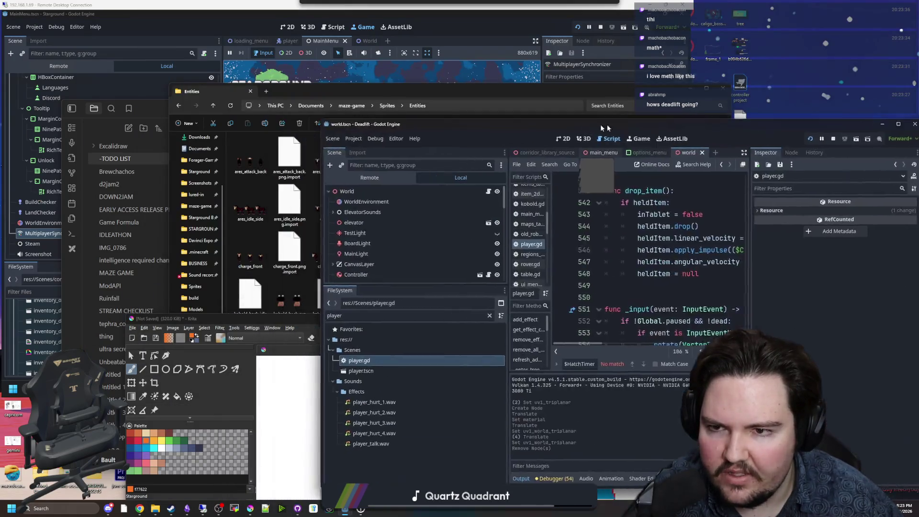
pyautogui.doubleClick(602, 128)
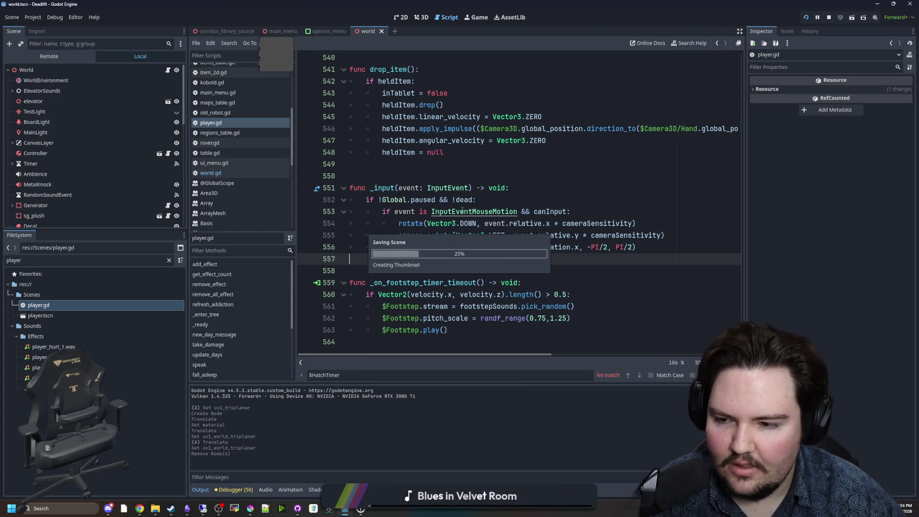
# Step: Play the 3D scene in the Game view and press E to change the hatch stage
pyautogui.scroll(-10, 119, 170)
pyautogui.scroll(-5, 118, 168)
pyautogui.scroll(-5, 239, 108)
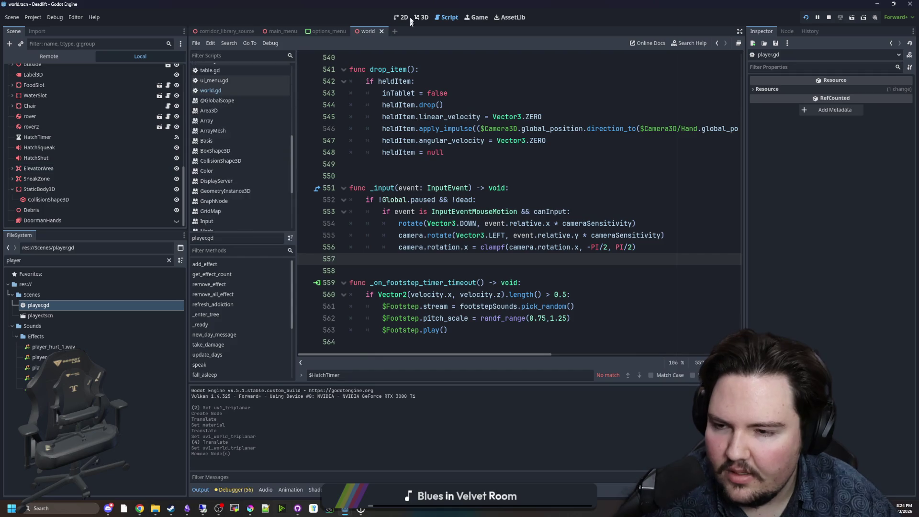
pyautogui.click(419, 19)
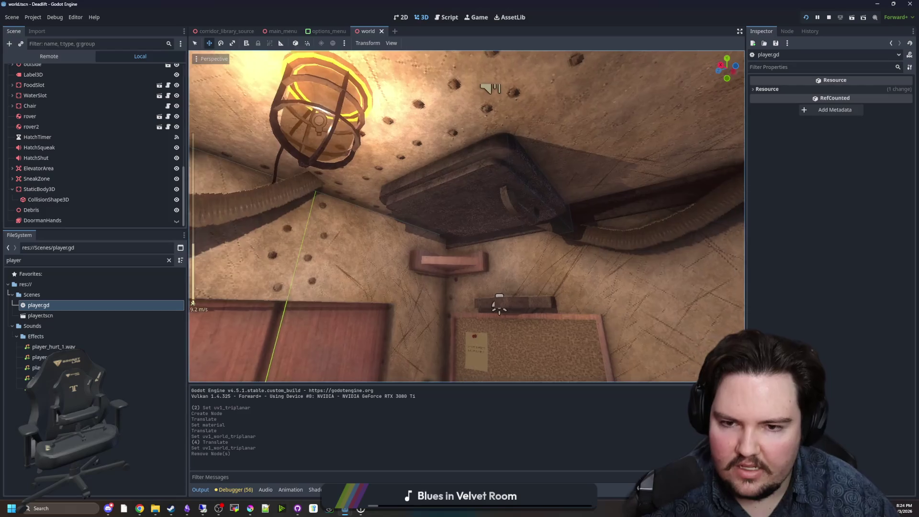
pyautogui.scroll(2, 467, 216)
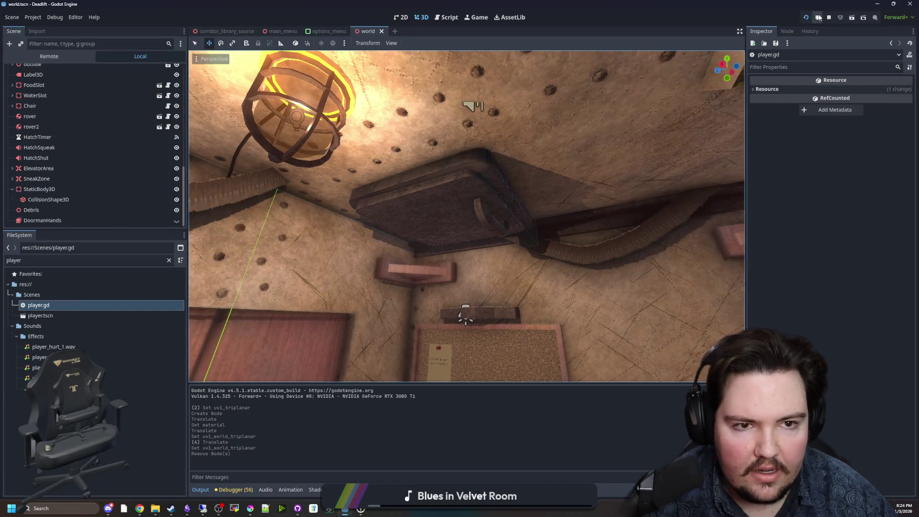
pyautogui.click(477, 17)
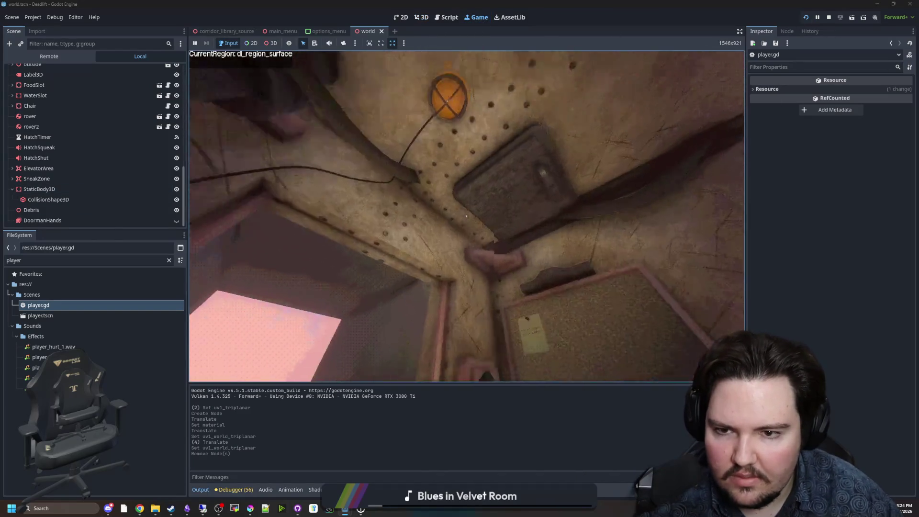
pyautogui.press('e')
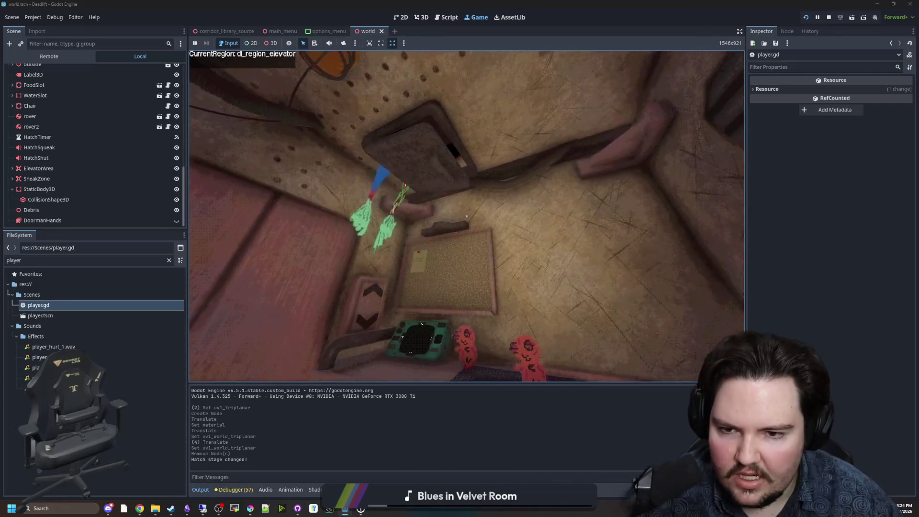
# Step: Pause the game and open the World node's script, world.gd
pyautogui.press('super')
pyautogui.scroll(10, 123, 156)
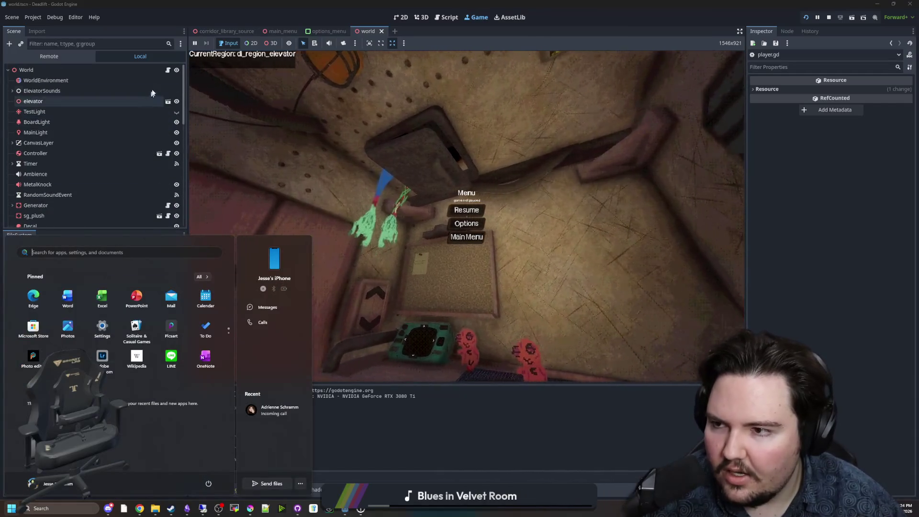
pyautogui.click(167, 71)
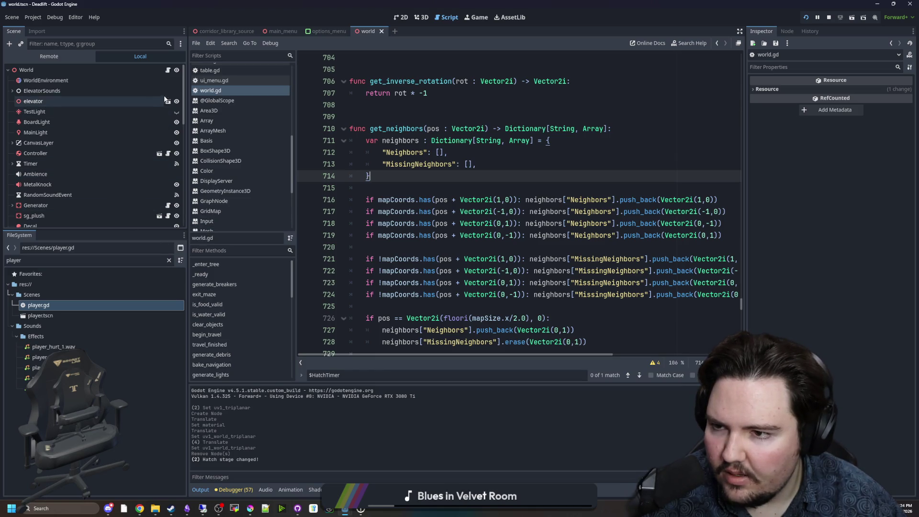
# Step: Search world.gd for 'hatch_s' and jump to the set_hatch_stage function definition
pyautogui.scroll(-5, 514, 242)
pyautogui.hotkey('ctrl', 'f')
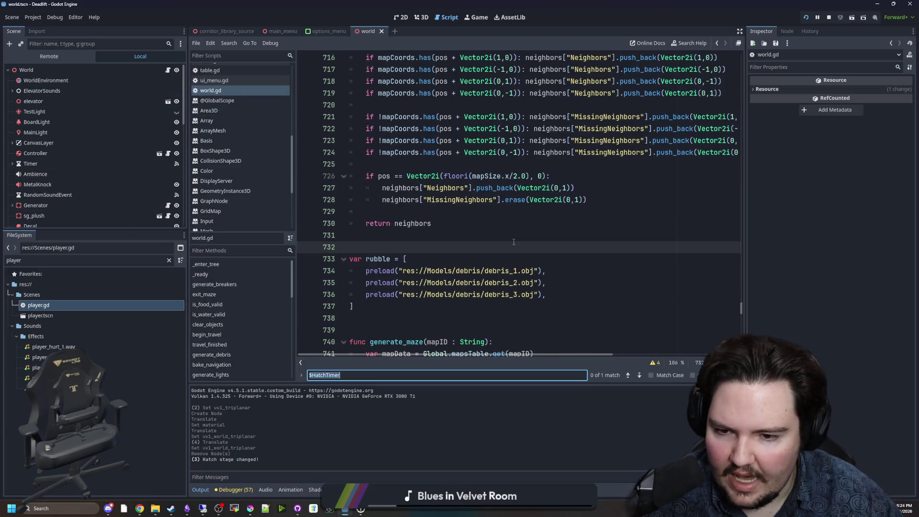
pyautogui.write('hatch_s')
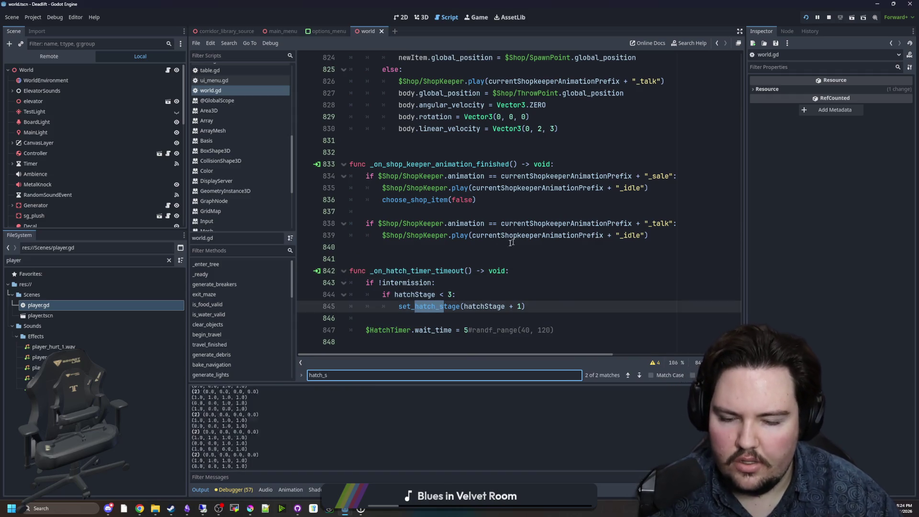
pyautogui.click(466, 294)
pyautogui.moveTo(419, 283)
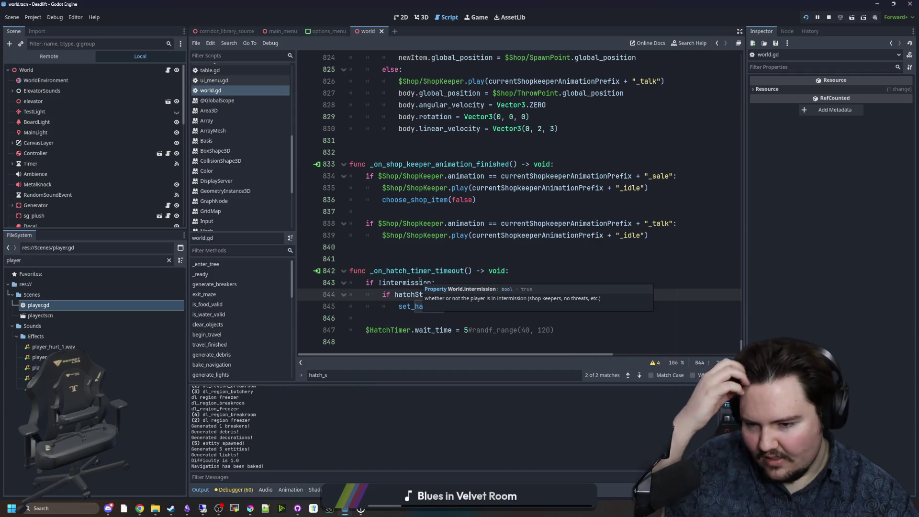
pyautogui.click(417, 252)
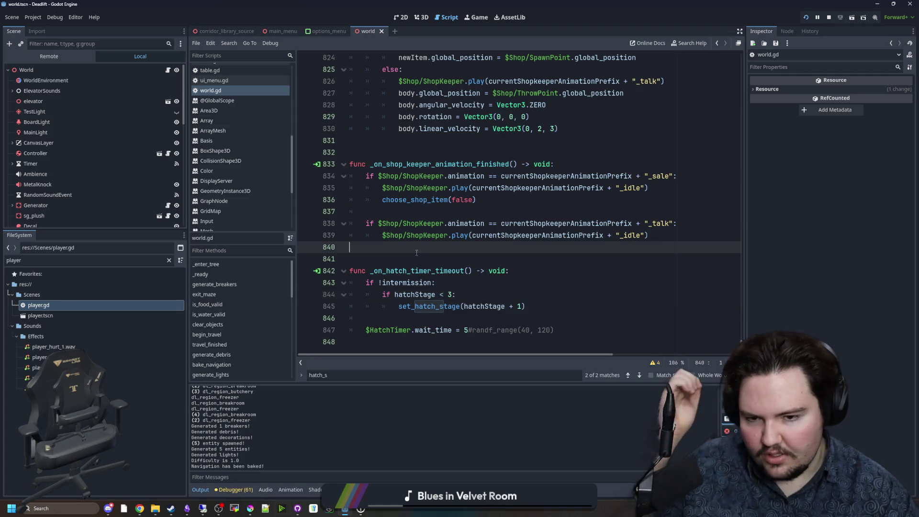
pyautogui.click(482, 296)
pyautogui.click(491, 286)
pyautogui.click(462, 297)
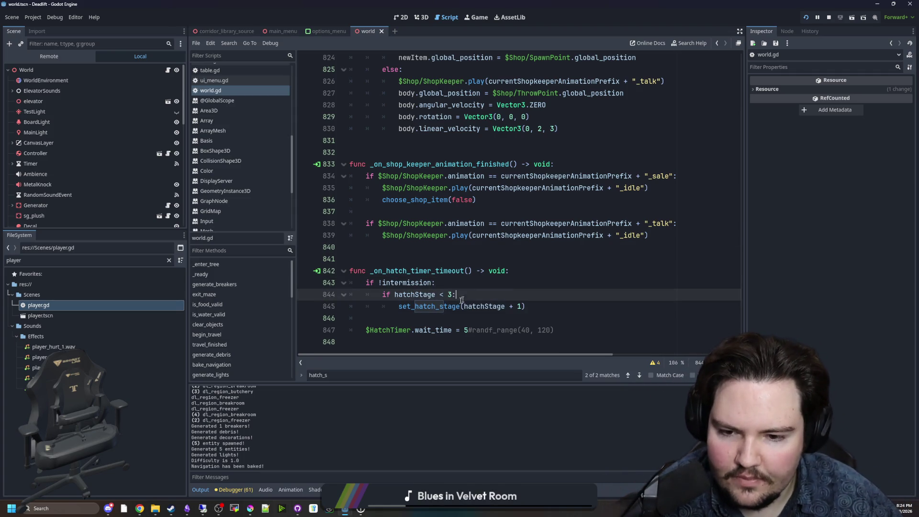
pyautogui.keyDown('ctrl'); pyautogui.click(421, 306); pyautogui.keyUp('ctrl')
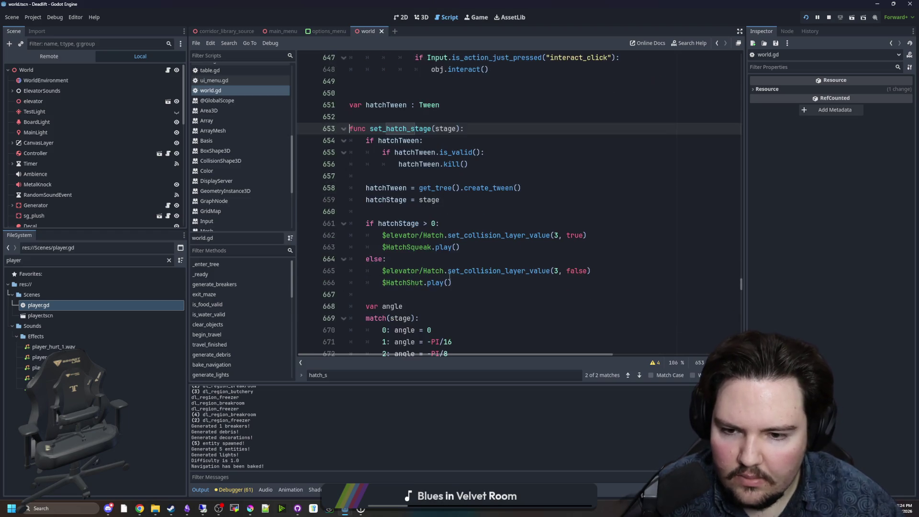
# Step: Negate angle in the DoormanHands rotation on line 676, save, and test it in the game
pyautogui.scroll(-5, 443, 271)
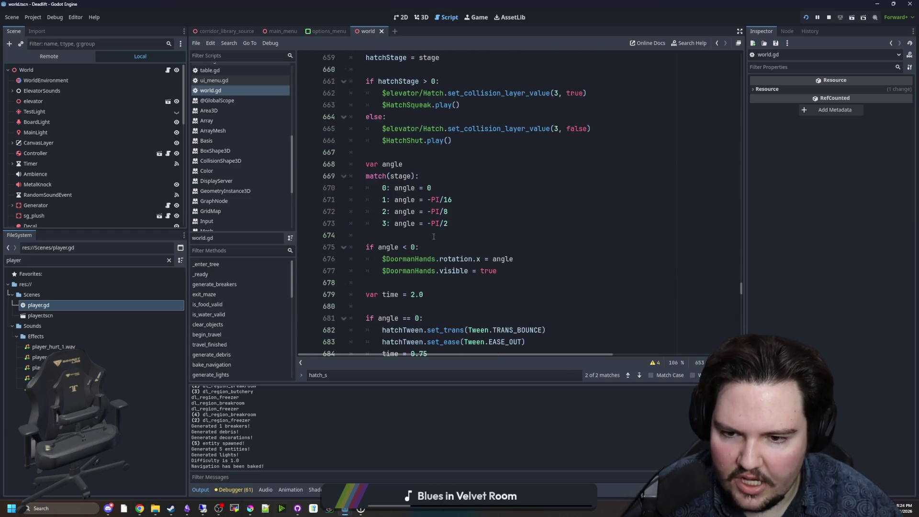
pyautogui.click(443, 223)
pyautogui.click(494, 188)
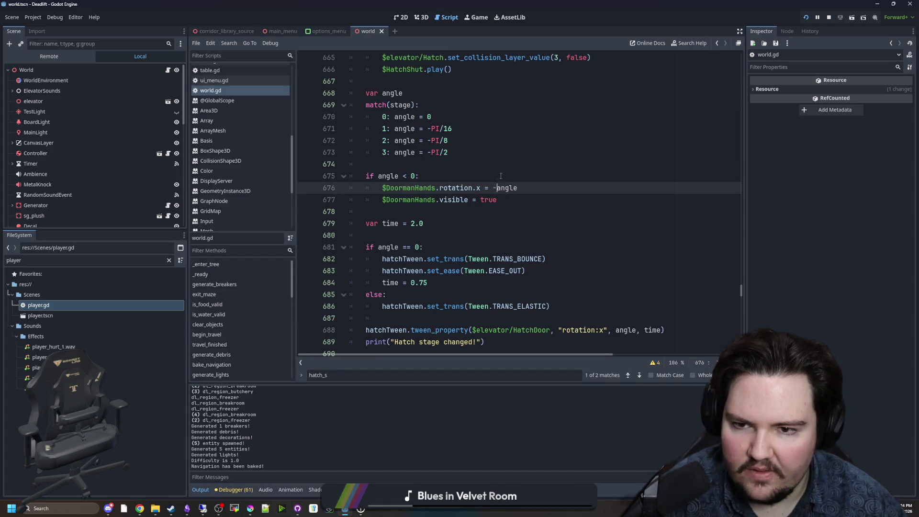
pyautogui.click(501, 176)
pyautogui.hotkey('ctrl', 's')
pyautogui.click(482, 22)
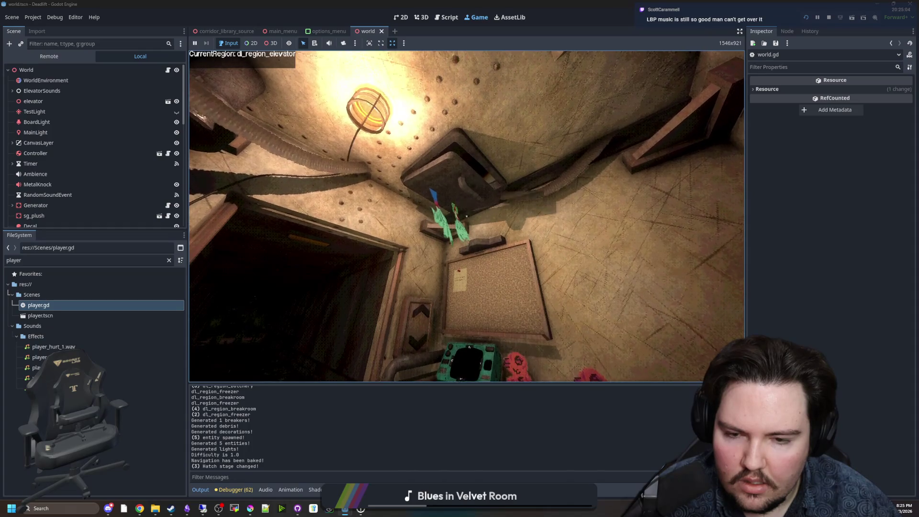
pyautogui.press('super')
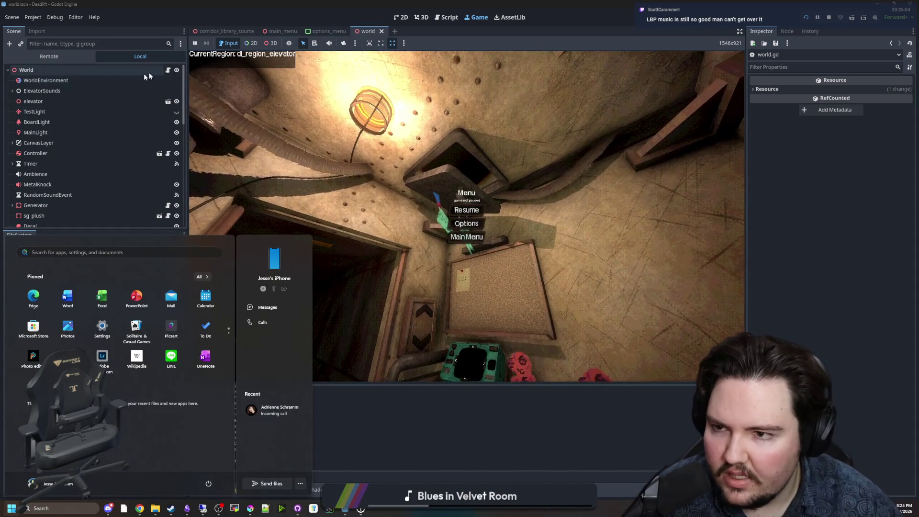
# Step: Change the DoormanHands rotation in world.gd from -angle to angle + PI/2 and save
pyautogui.press('Escape')
pyautogui.doubleClick(40, 305)
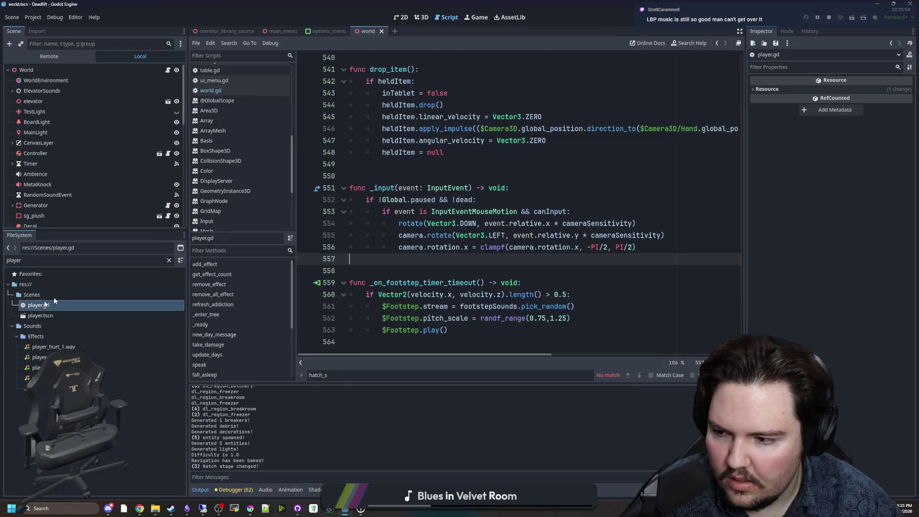
pyautogui.click(432, 179)
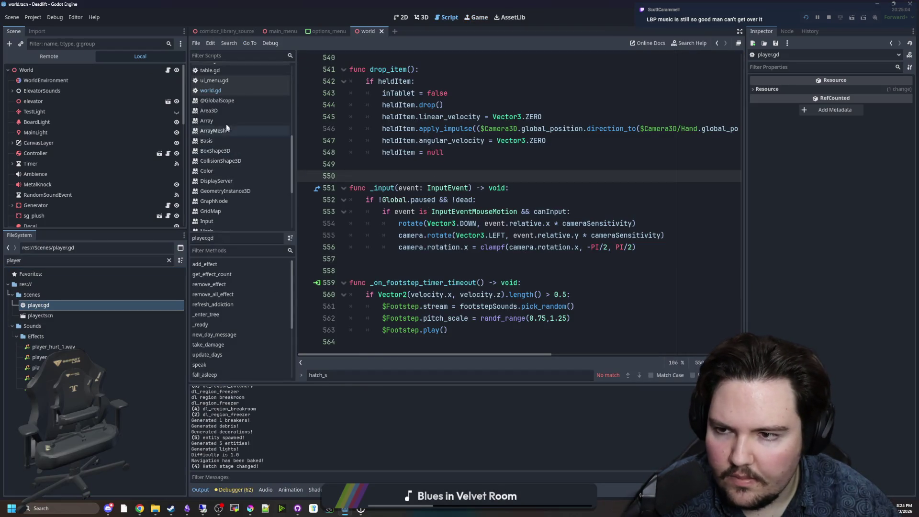
pyautogui.click(230, 92)
pyautogui.press('BackSpace')
pyautogui.click(510, 168)
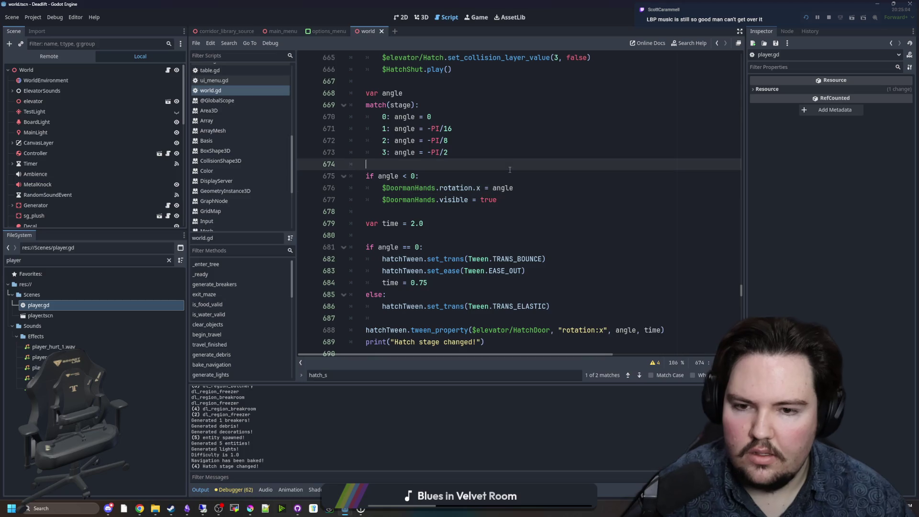
pyautogui.click(520, 188)
pyautogui.write('+ PI/2')
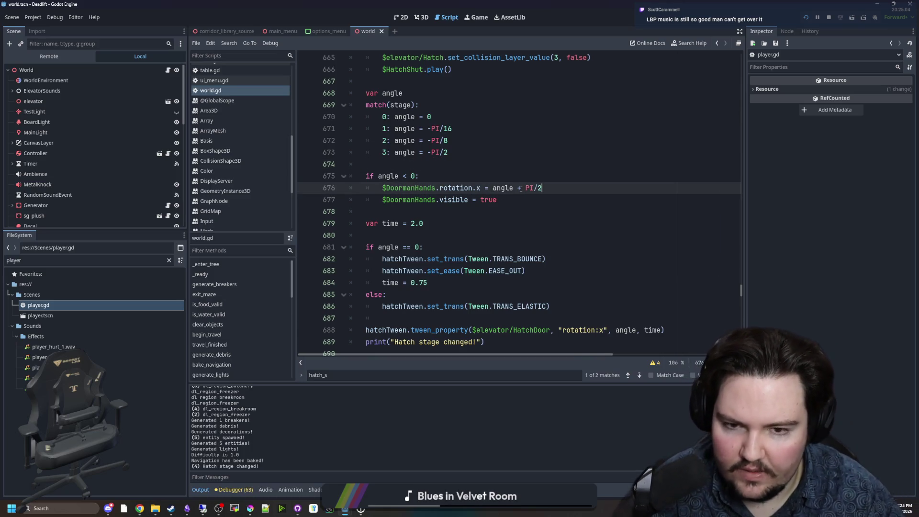
pyautogui.click(578, 149)
pyautogui.hotkey('ctrl', 's')
# Step: Advance the hatch through three stages with E in the running game, then reopen player.gd
pyautogui.click(484, 20)
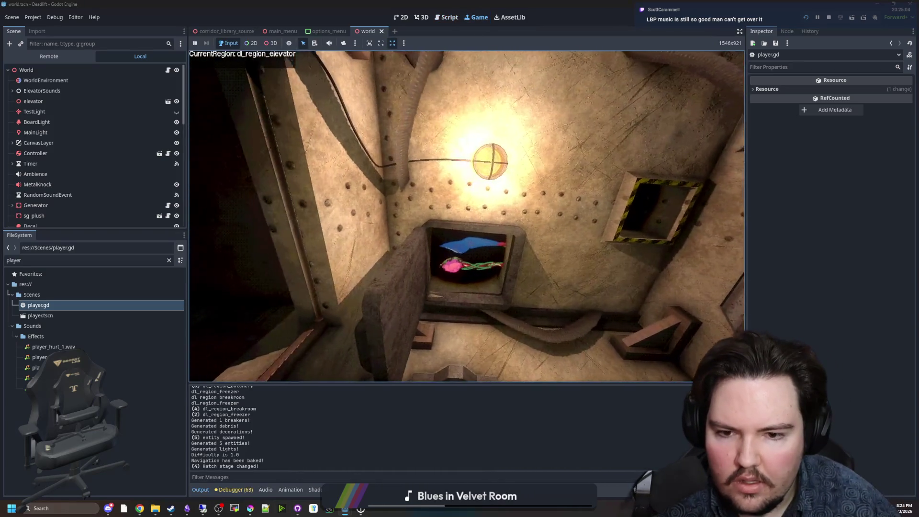
pyautogui.press('e')
pyautogui.press('e')
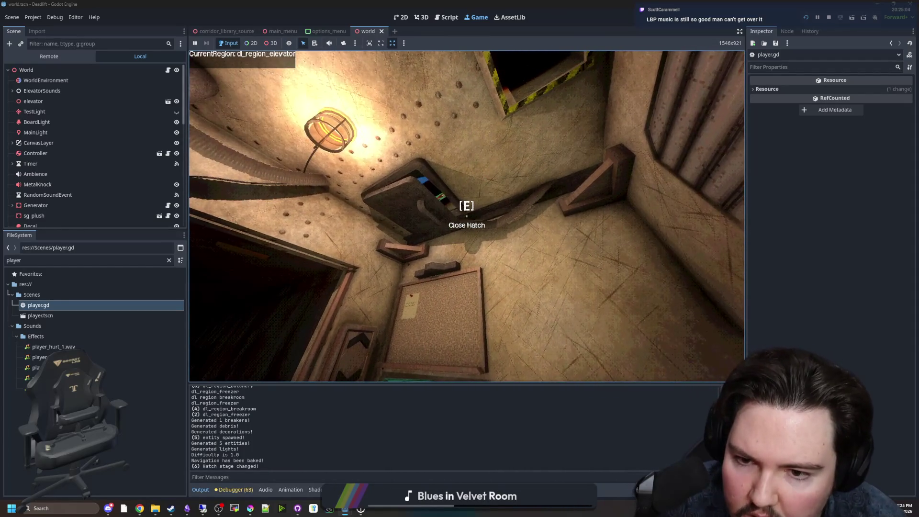
pyautogui.press('e')
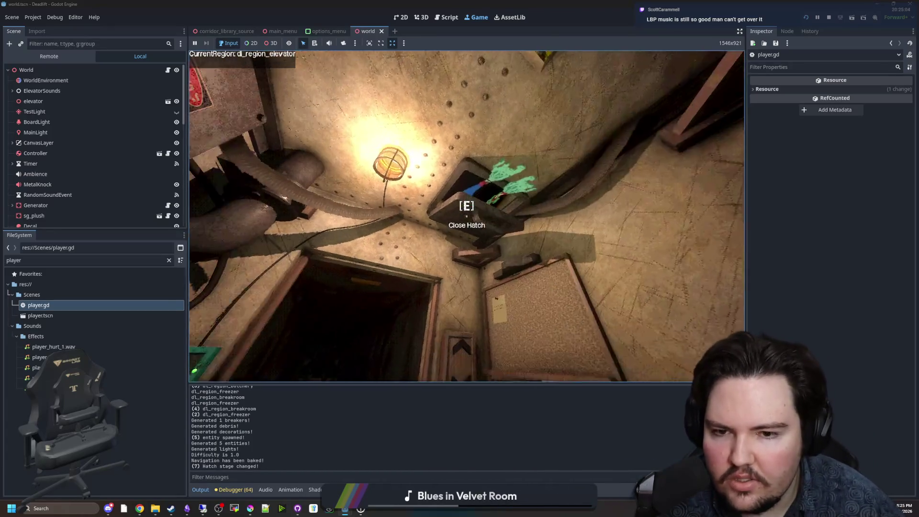
pyautogui.press('e')
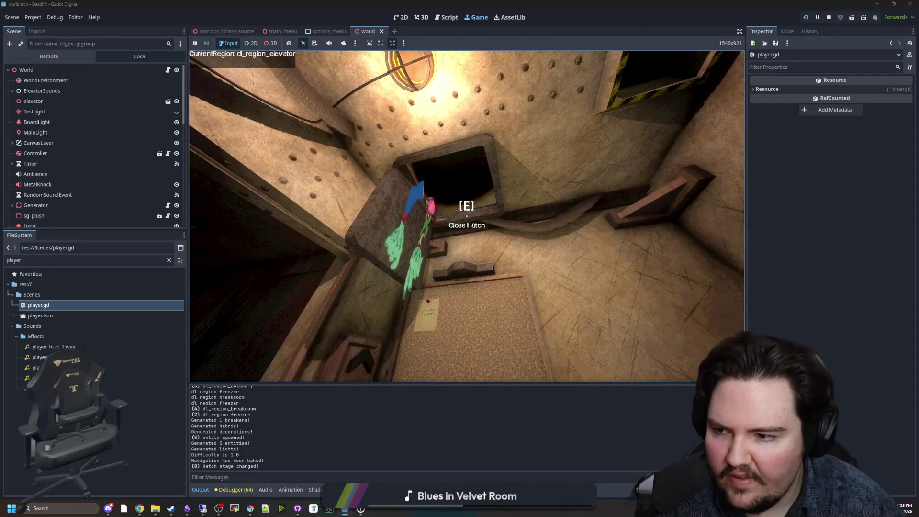
pyautogui.press('super')
pyautogui.press('Escape')
pyautogui.doubleClick(89, 307)
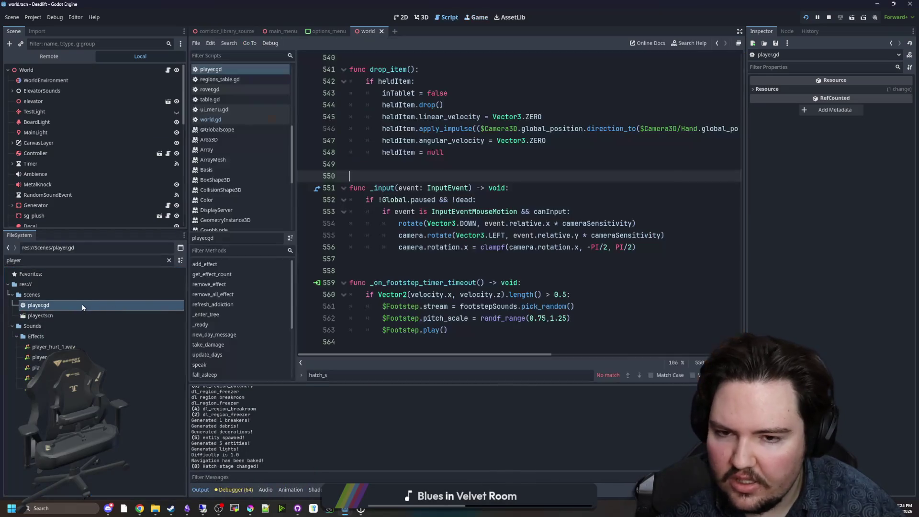
# Step: Trim the DoormanHands rotation line in world.gd, save, and preview it in the game
pyautogui.click(222, 120)
pyautogui.scroll(1, 442, 211)
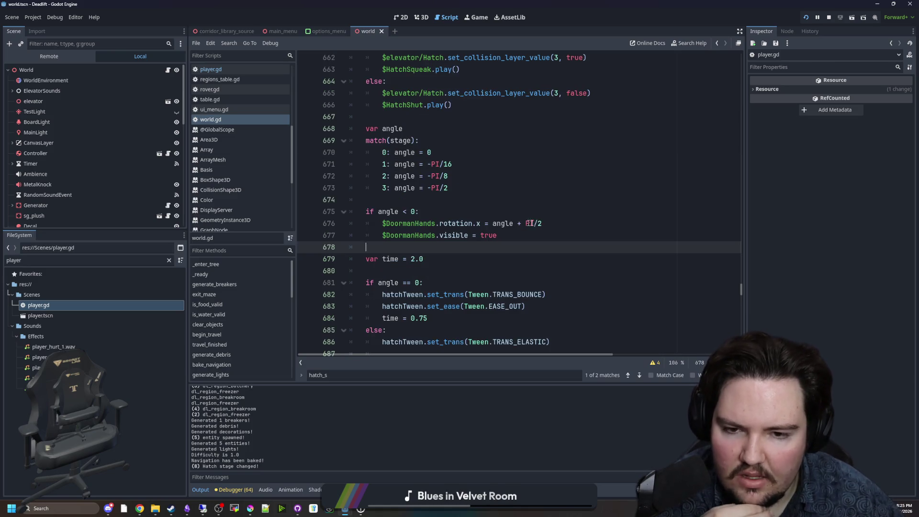
pyautogui.moveTo(542, 224); pyautogui.dragTo(516, 223)
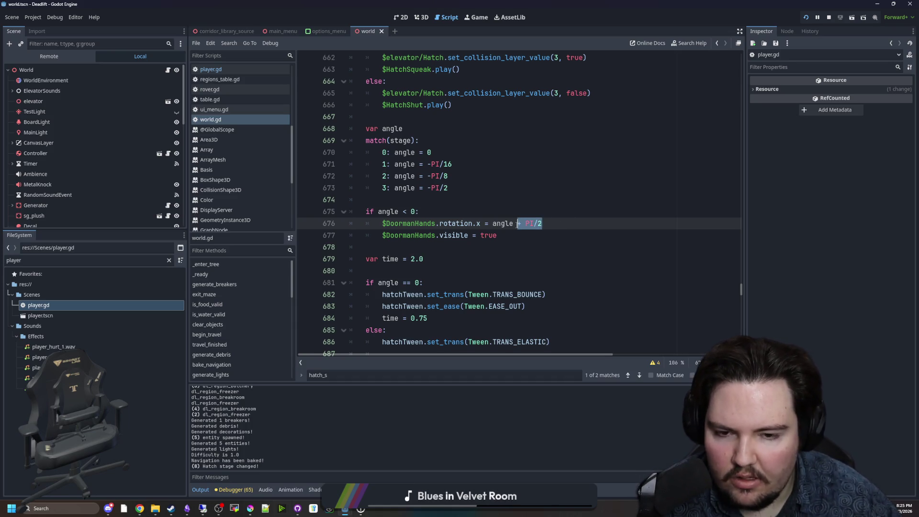
pyautogui.click(505, 212)
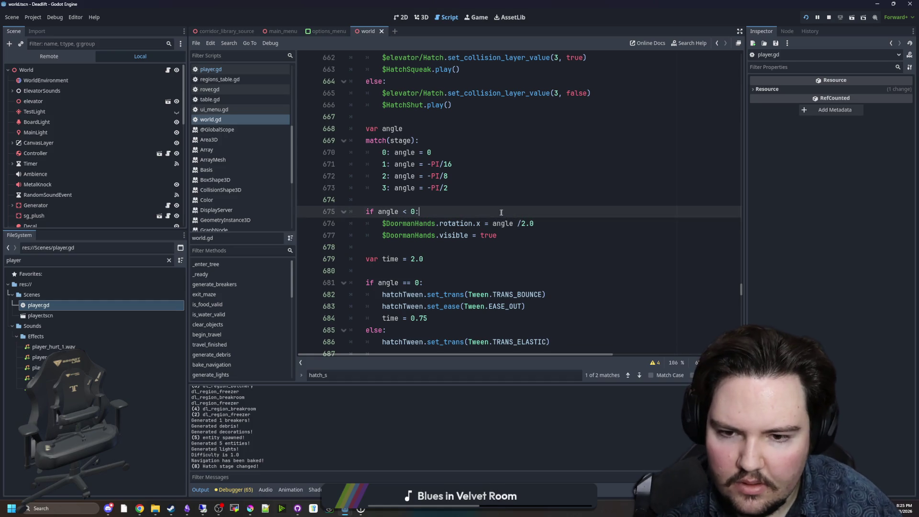
pyautogui.hotkey('ctrl', 's')
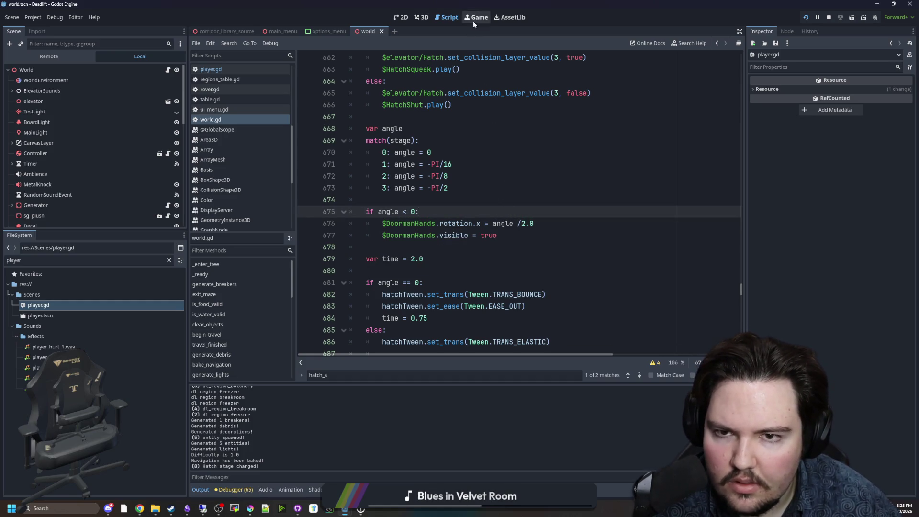
pyautogui.click(473, 21)
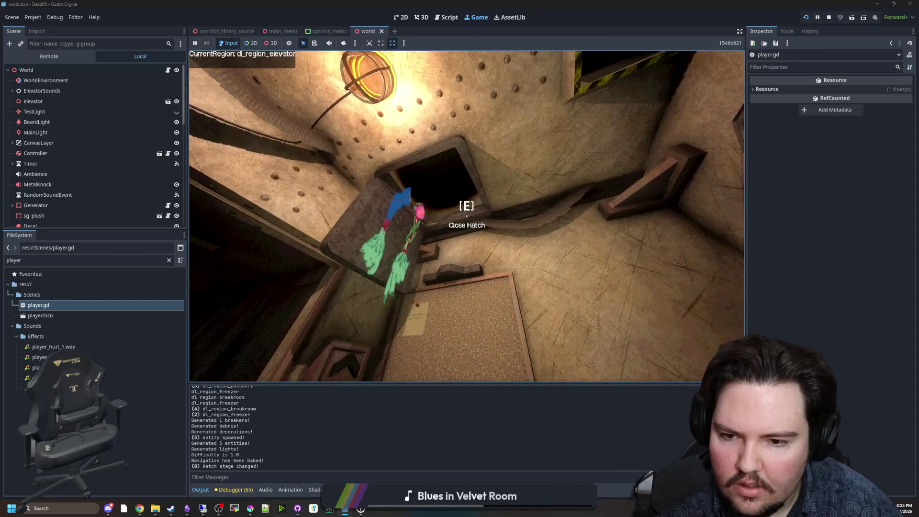
pyautogui.press('Escape')
pyautogui.press('super')
# Step: Rewrite the DoormanHands rotation as (angle + PI/2)/2.0 and return to the game to test
pyautogui.click(446, 17)
pyautogui.click(543, 223)
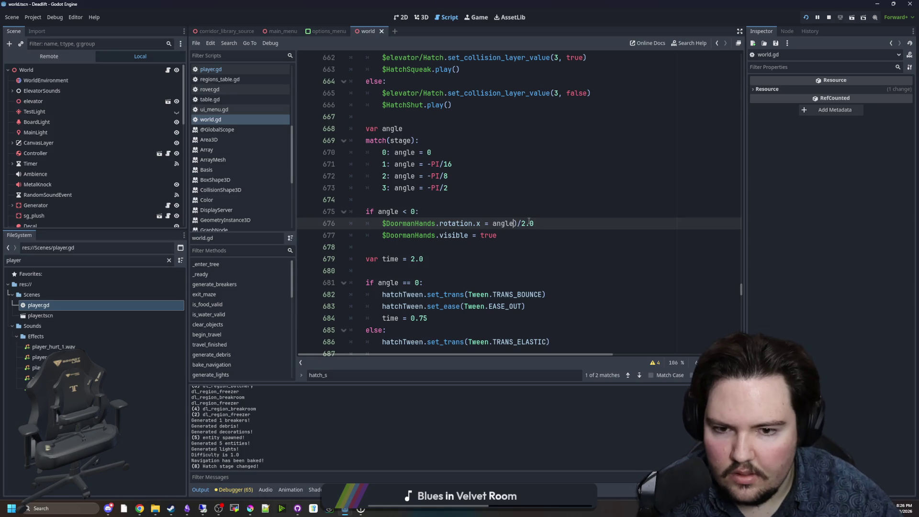
pyautogui.hotkey('ctrl', 'Delete')
pyautogui.write('(angle + PI/2')
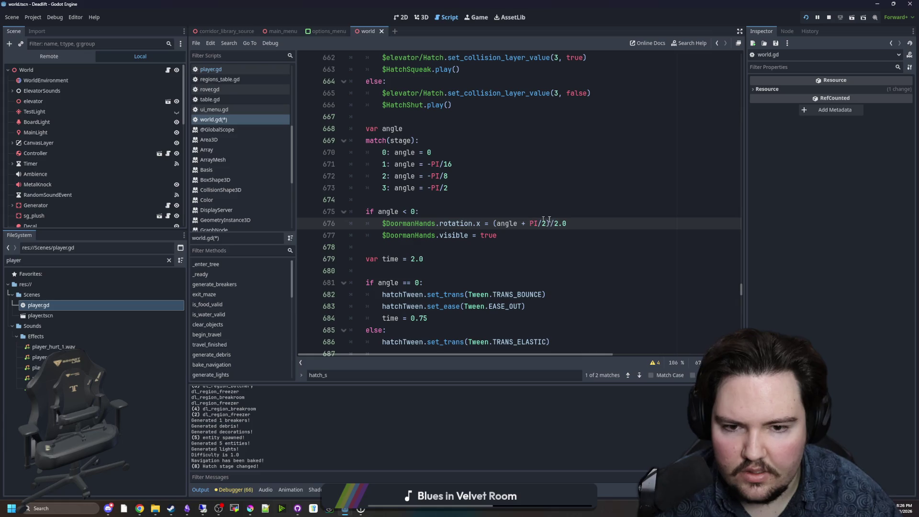
pyautogui.click(558, 213)
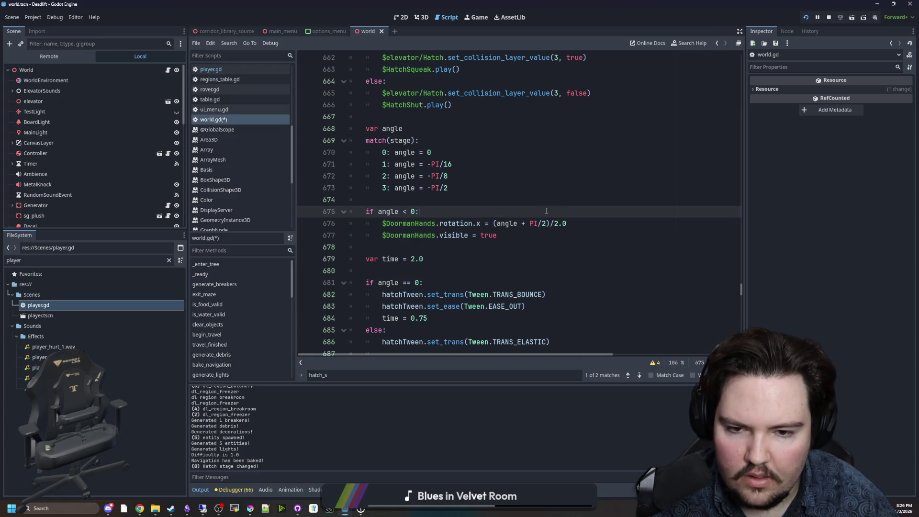
pyautogui.click(475, 15)
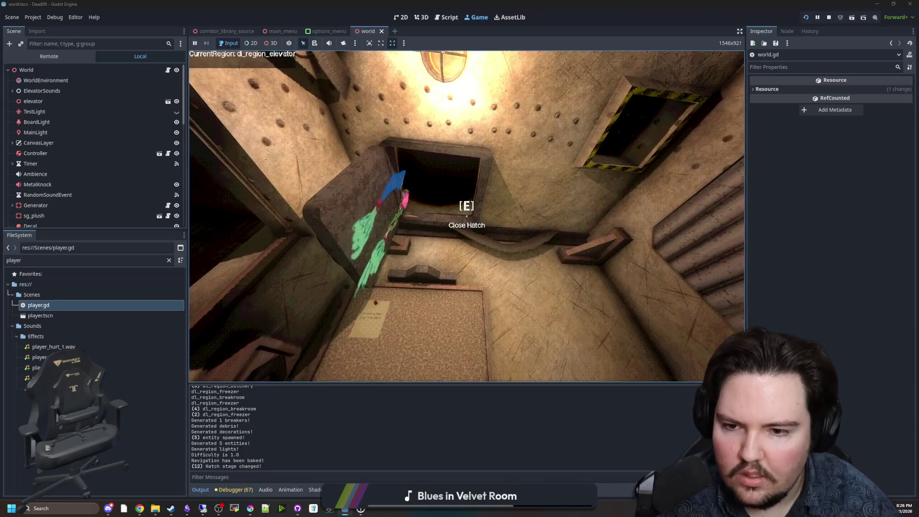
# Step: Return to world.gd, adjust the rotation formula, and resume the running game
pyautogui.press('super')
pyautogui.press('Escape')
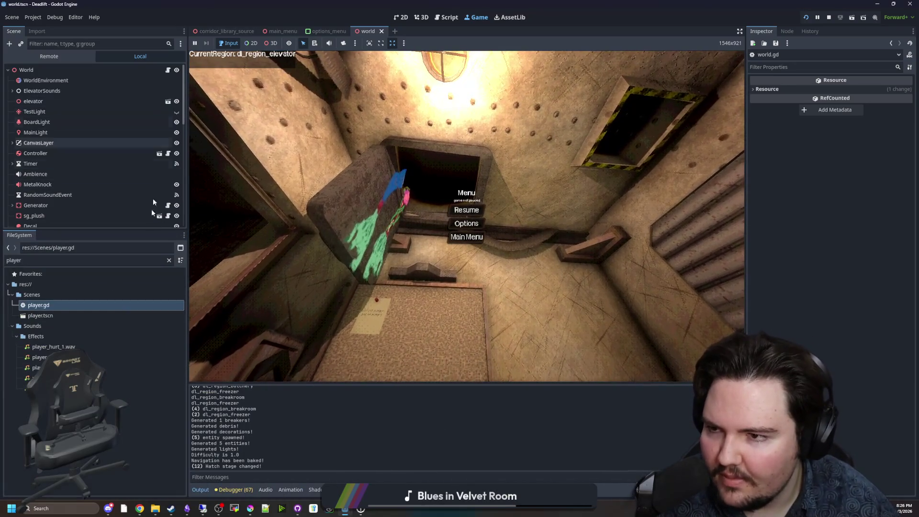
pyautogui.hotkey('ctrl', 'F3')
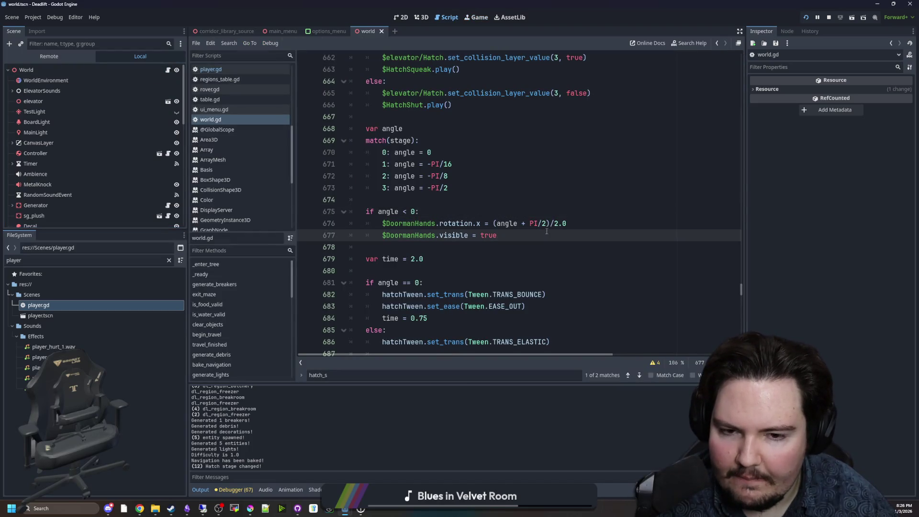
pyautogui.click(547, 223)
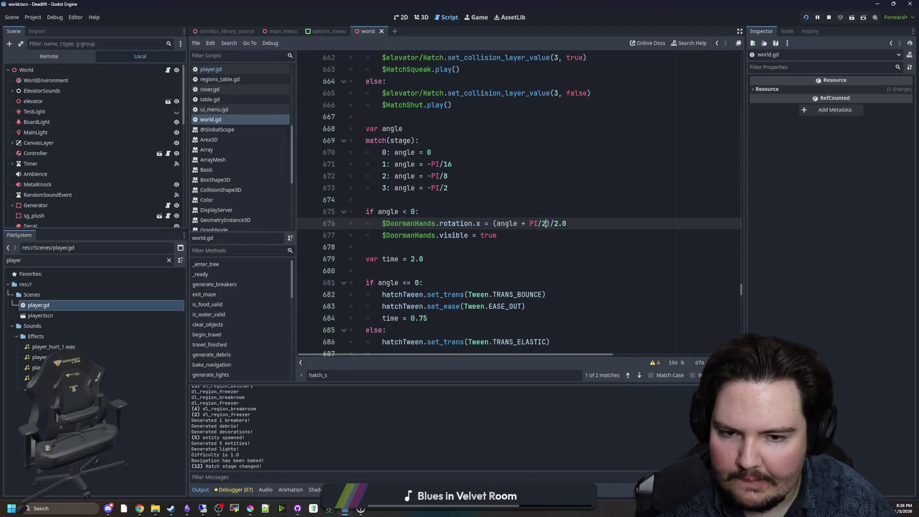
pyautogui.click(527, 214)
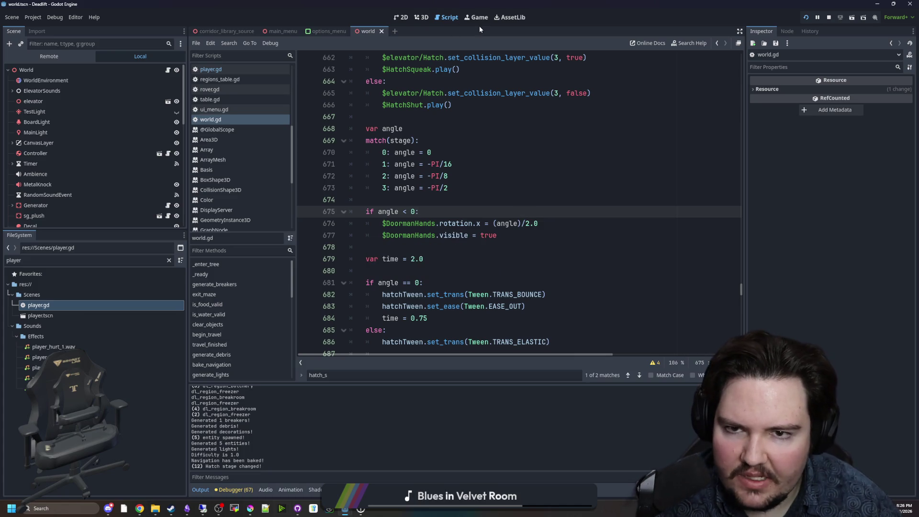
pyautogui.click(477, 24)
pyautogui.press('Escape')
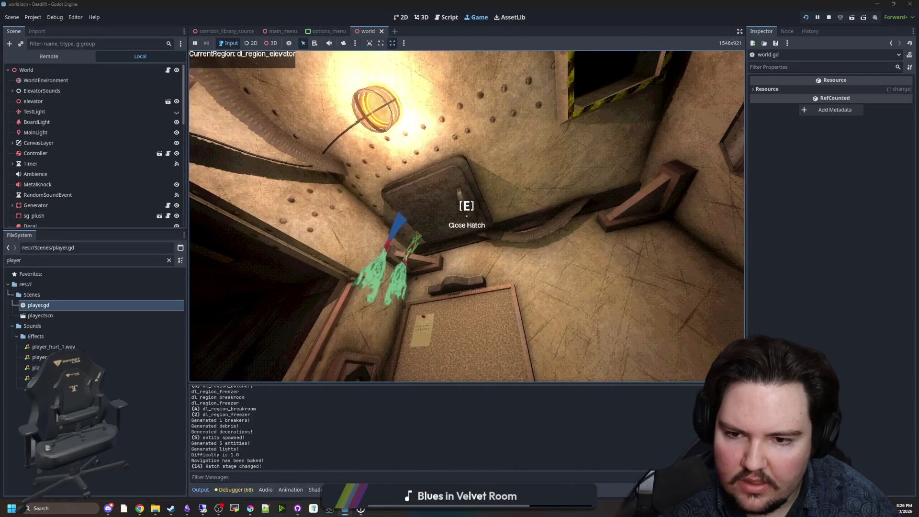
# Step: Finish the DoormanHands rotation as ((angle)/2.0) - PI/2 in world.gd and save it
pyautogui.press('super')
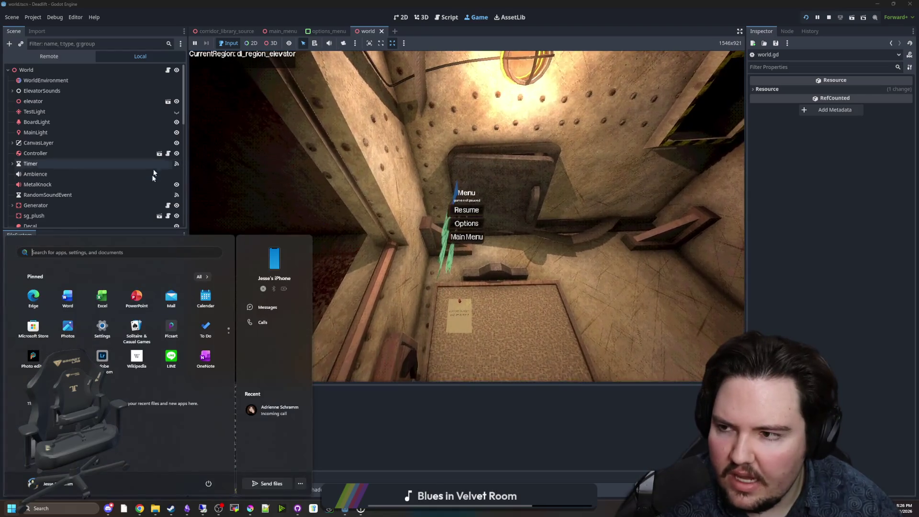
pyautogui.click(55, 308)
pyautogui.doubleClick(53, 308)
pyautogui.click(210, 119)
pyautogui.click(498, 205)
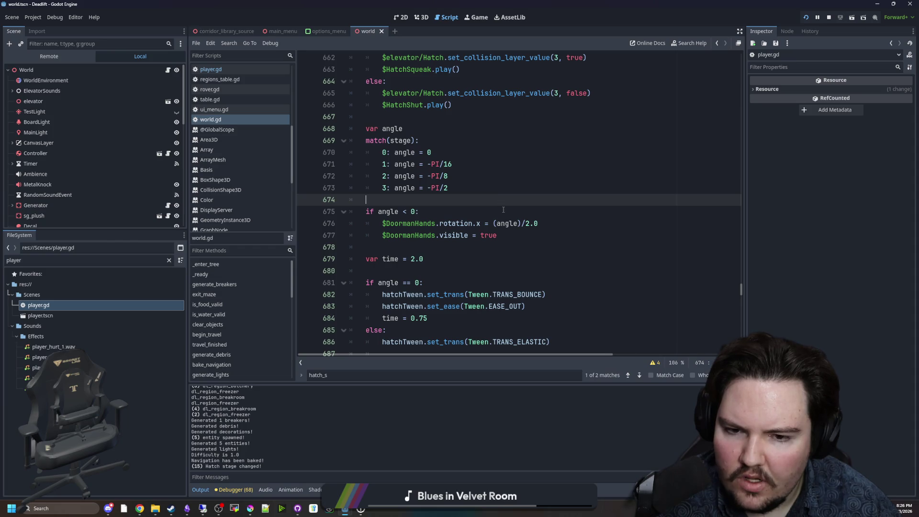
pyautogui.click(503, 209)
pyautogui.click(558, 228)
pyautogui.write(') - PI/2')
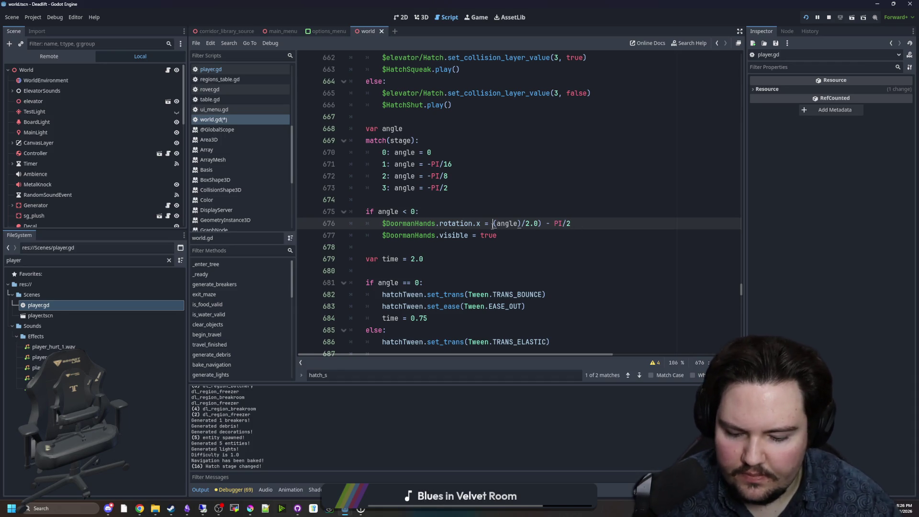
pyautogui.write('(')
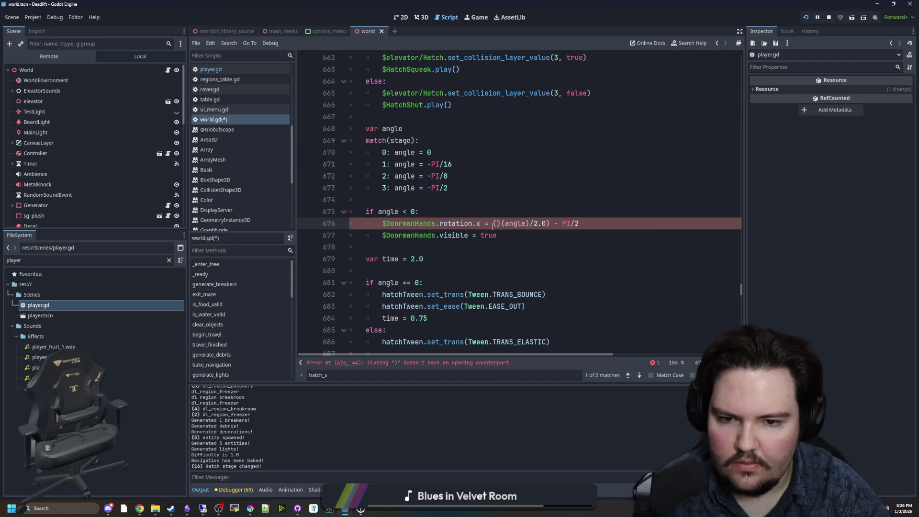
pyautogui.click(504, 209)
pyautogui.hotkey('ctrl', 's')
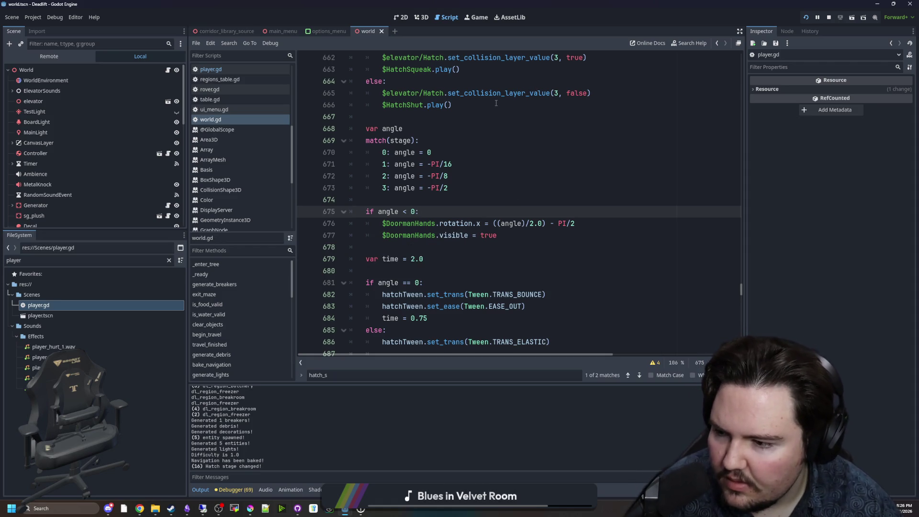
pyautogui.click(487, 20)
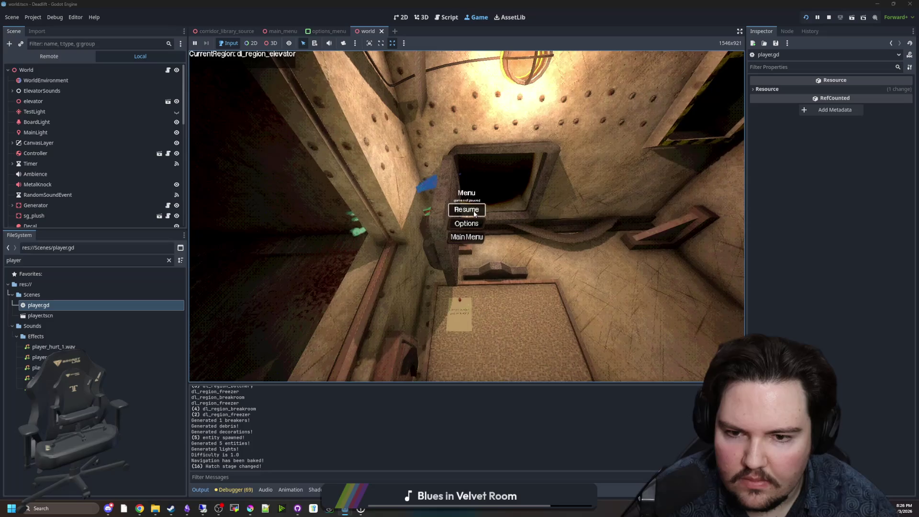
# Step: Resume the game and open the ceiling hatch with E to check the hands
pyautogui.click(466, 209)
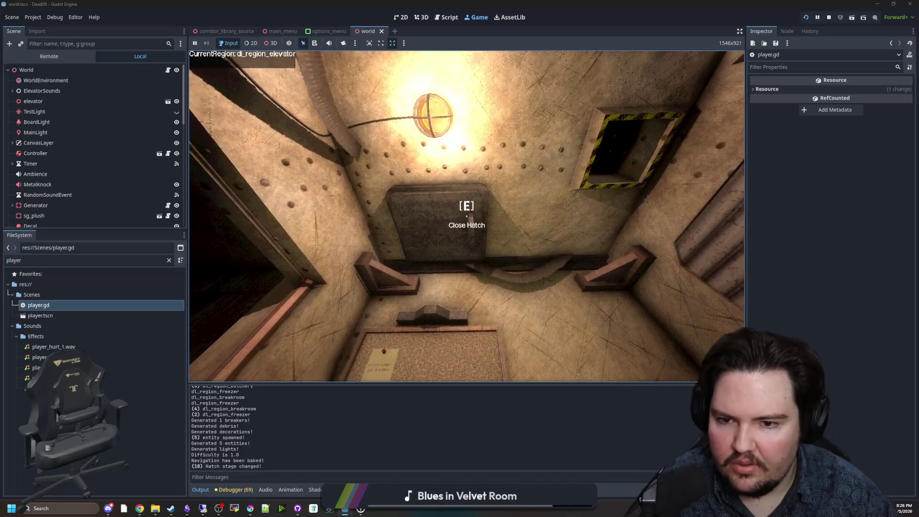
pyautogui.press('e')
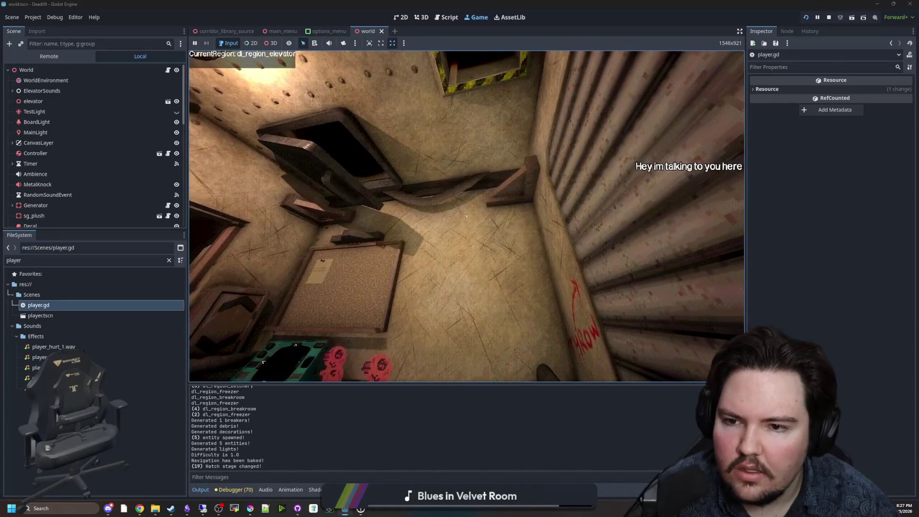
pyautogui.press('Escape')
pyautogui.press('super')
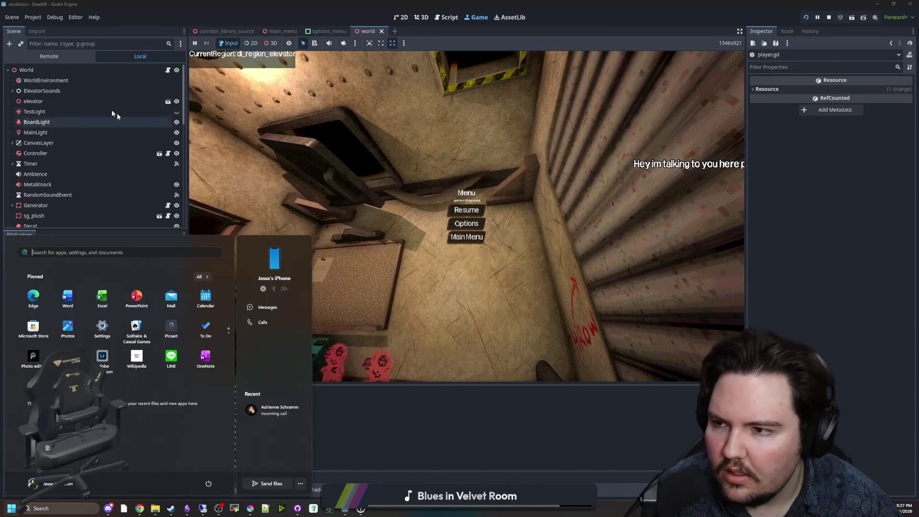
# Step: Change '- PI/2' to '+ PI/2' on line 676, save, retest in-game, then reopen player.gd
pyautogui.hotkey('ctrl', 'F3')
pyautogui.click(552, 225)
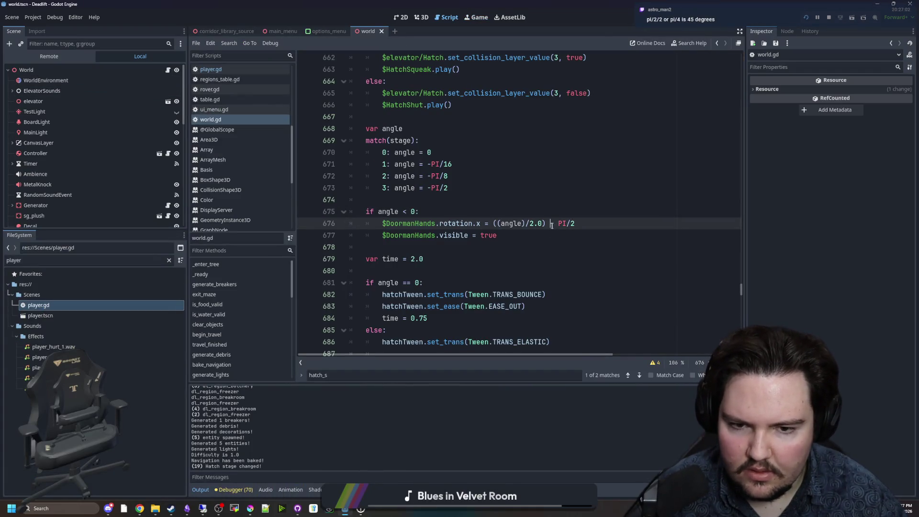
pyautogui.write('+')
pyautogui.click(557, 196)
pyautogui.hotkey('ctrl', 's')
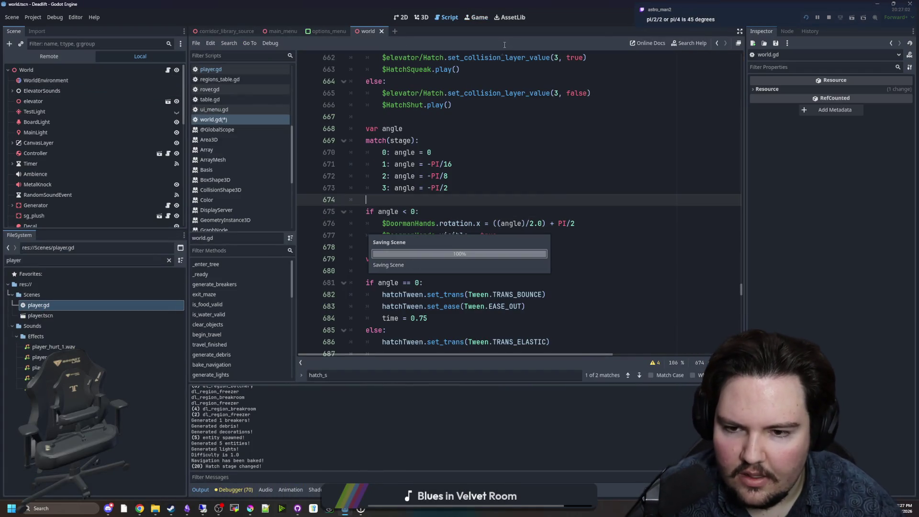
pyautogui.click(482, 20)
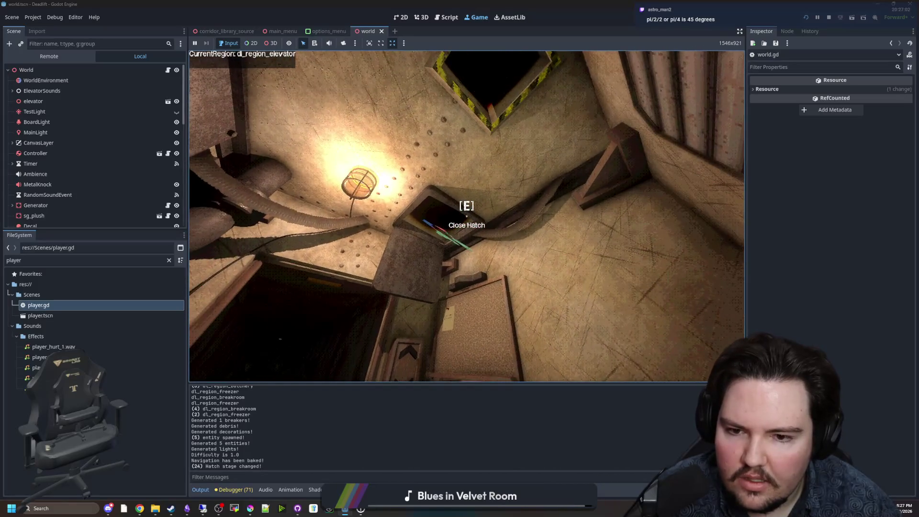
pyautogui.press('super')
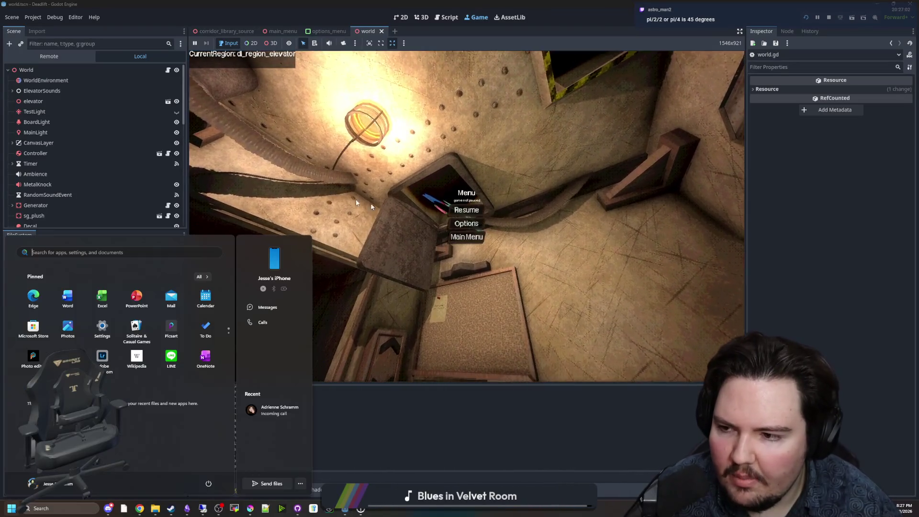
pyautogui.press('Escape')
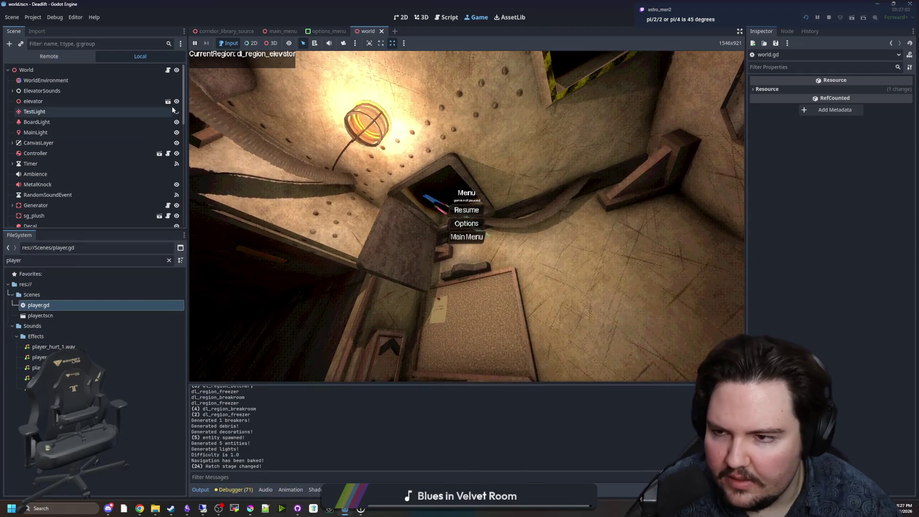
pyautogui.doubleClick(99, 305)
pyautogui.click(490, 268)
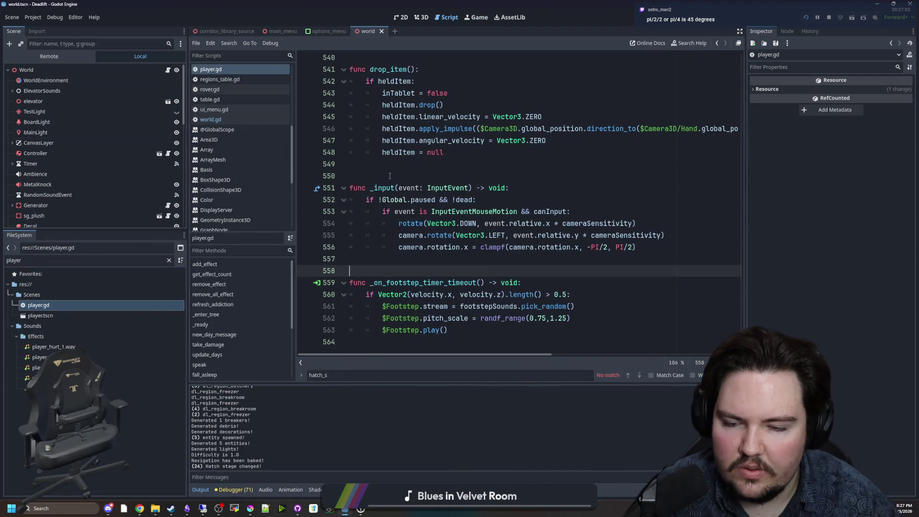
# Step: Delete '/2.0' and the extra parenthesis so line 676 reads (angle) + PI/2, then save
pyautogui.click(393, 175)
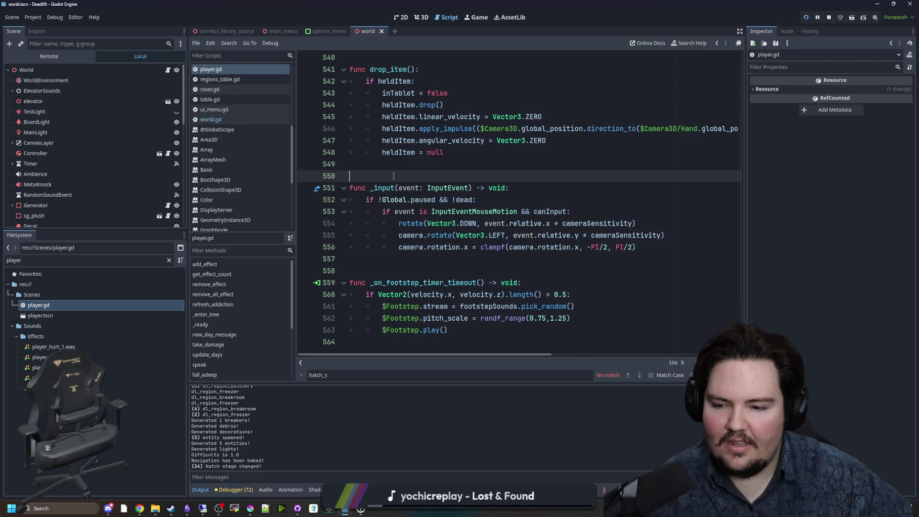
pyautogui.click(424, 266)
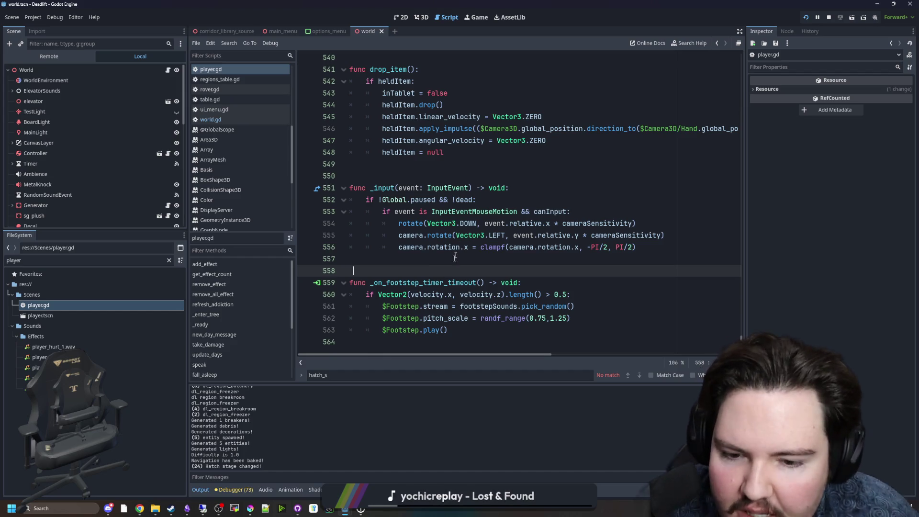
pyautogui.click(206, 120)
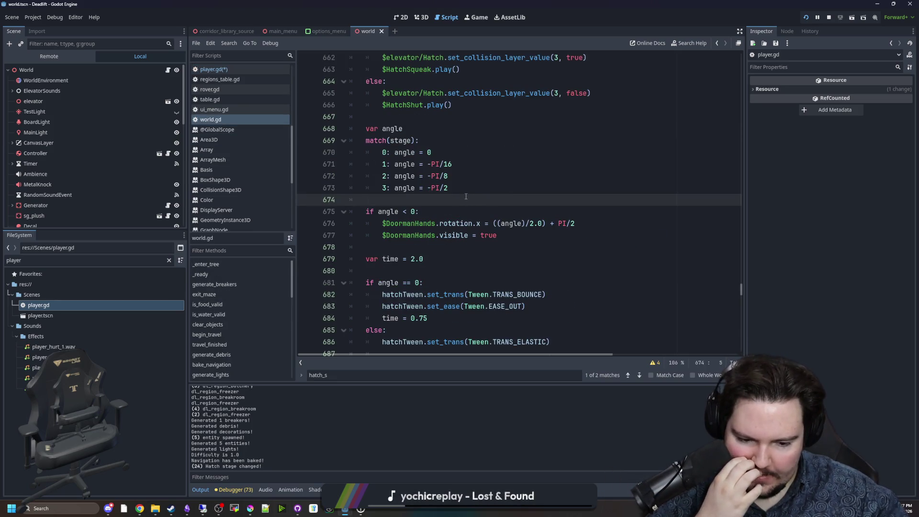
pyautogui.press('Down')
pyautogui.press('Down')
pyautogui.press('Down')
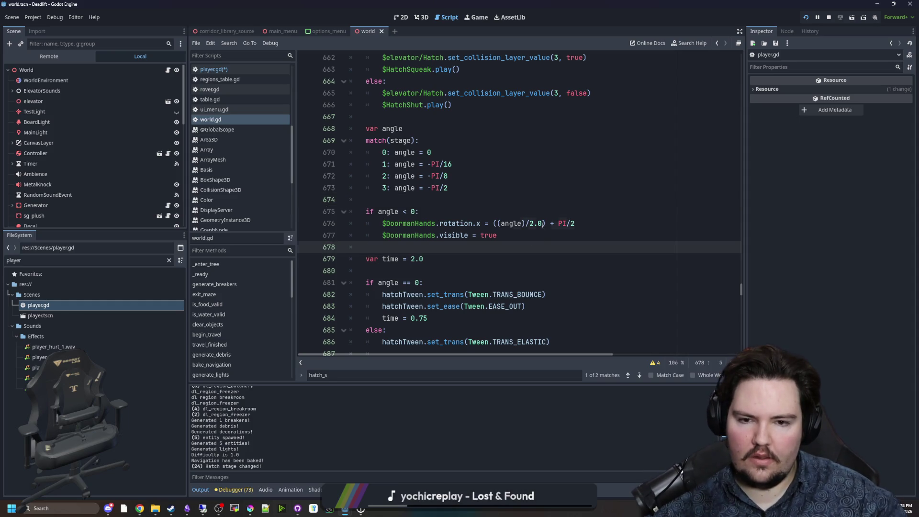
pyautogui.moveTo(542, 223); pyautogui.dragTo(525, 223)
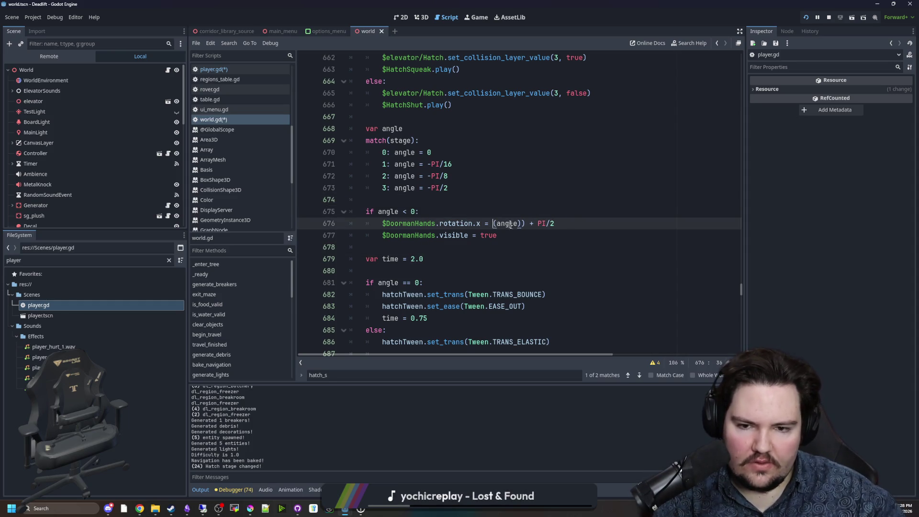
pyautogui.press('BackSpace')
pyautogui.click(527, 206)
pyautogui.hotkey('ctrl', 's')
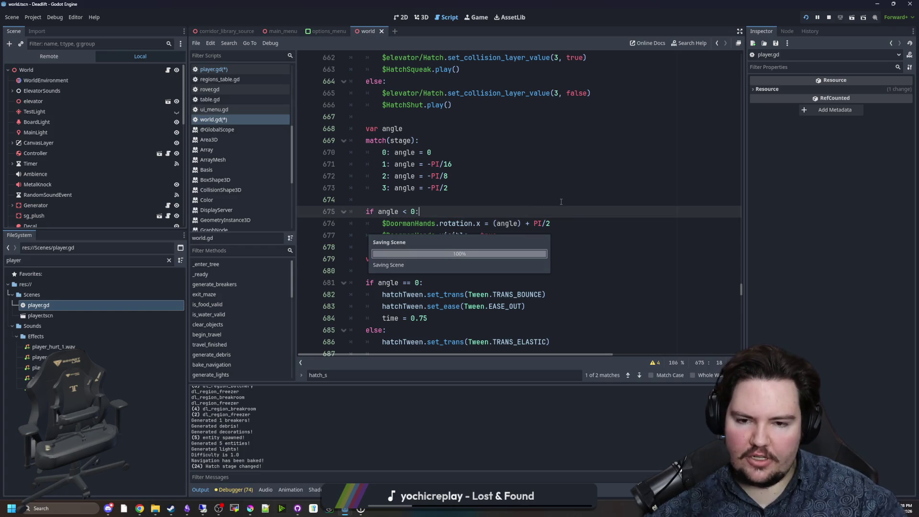
pyautogui.click(477, 21)
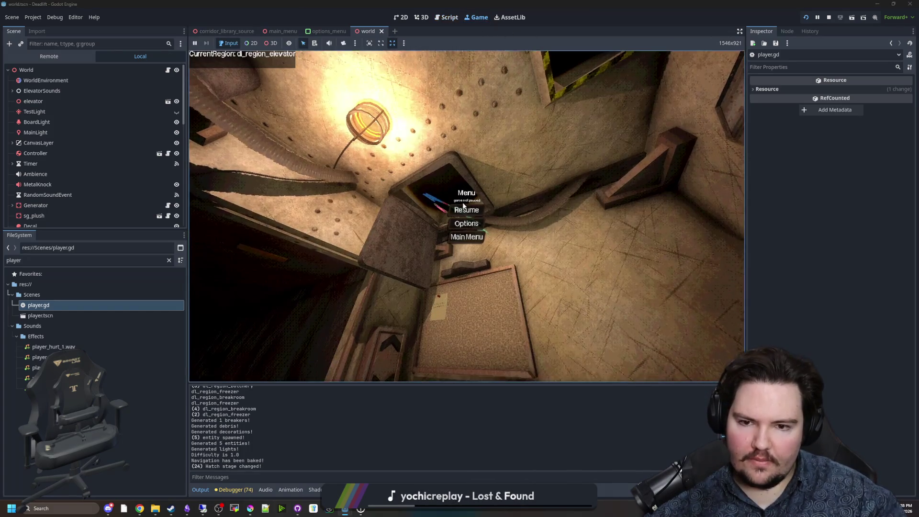
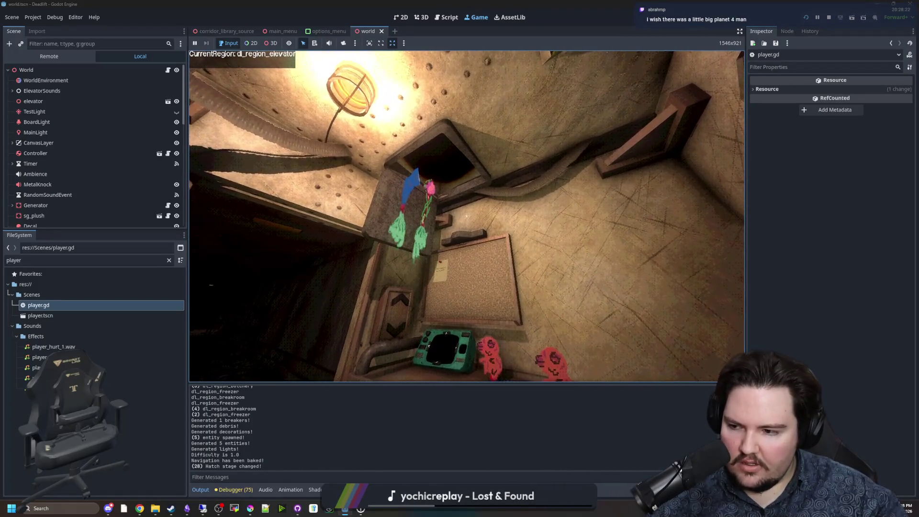
# Step: Pause the running game and open the World scene's world.gd script
pyautogui.press('super')
pyautogui.press('super')
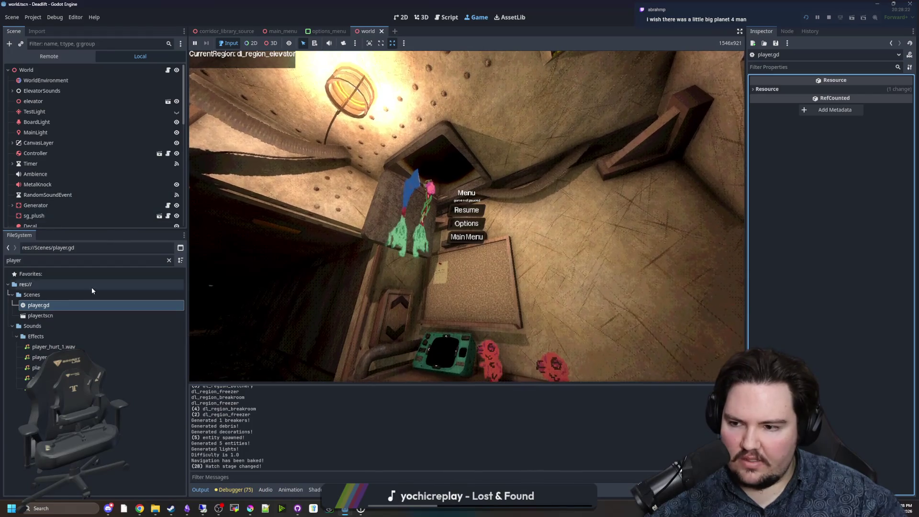
pyautogui.click(169, 71)
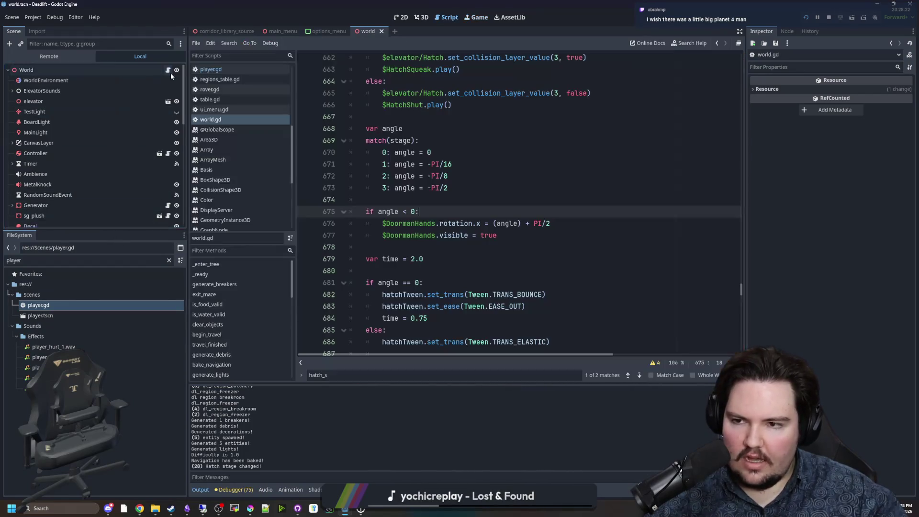
pyautogui.click(462, 203)
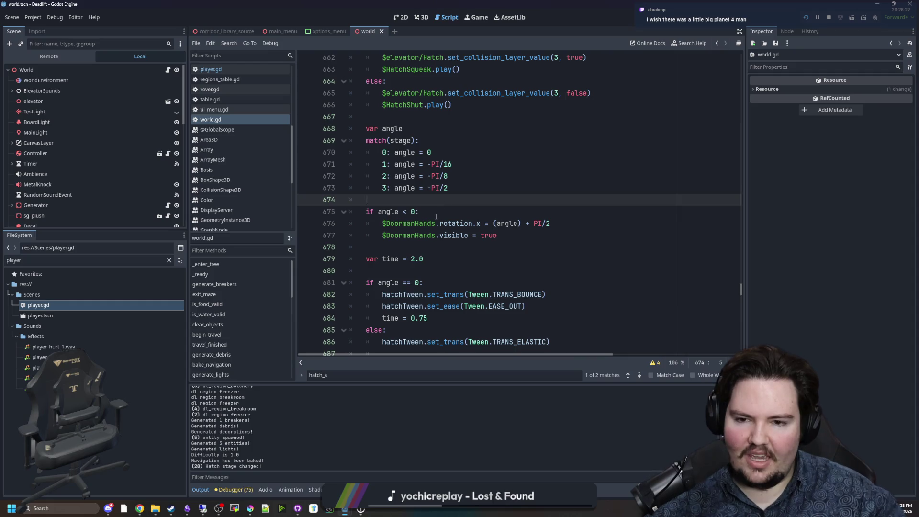
pyautogui.scroll(5, 406, 201)
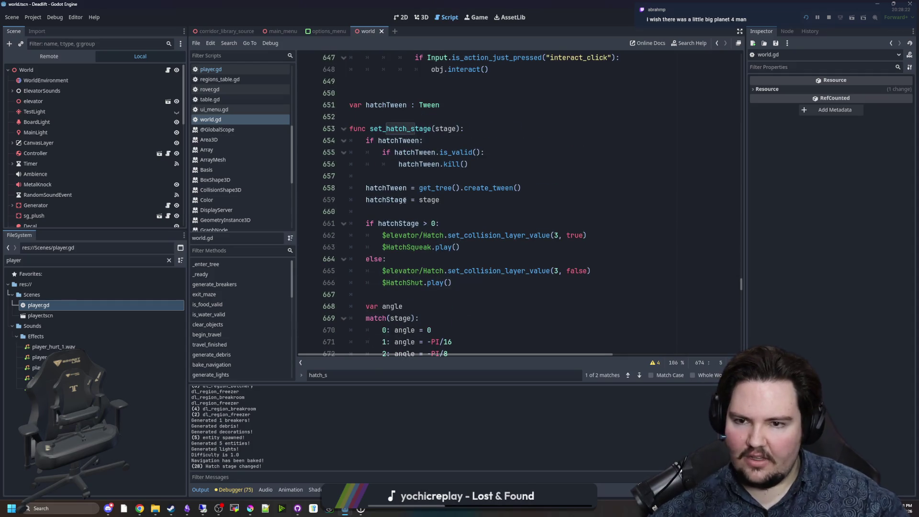
pyautogui.scroll(-3, 406, 200)
pyautogui.scroll(3, 407, 220)
# Step: Declare var armAngles below hatchTween as a multi-line array containing PI/2
pyautogui.click(370, 120)
pyautogui.press('Return')
pyautogui.write('var armAn')
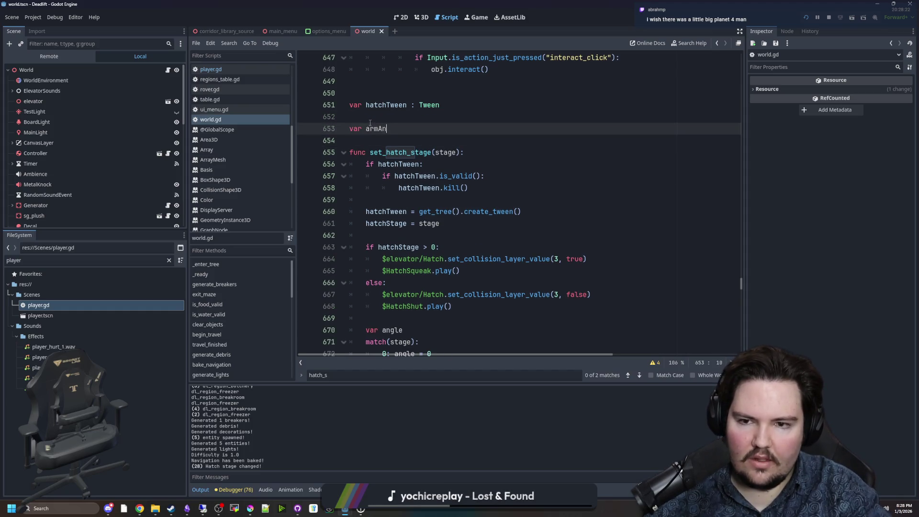
pyautogui.press('BackSpace')
pyautogui.press('BackSpace')
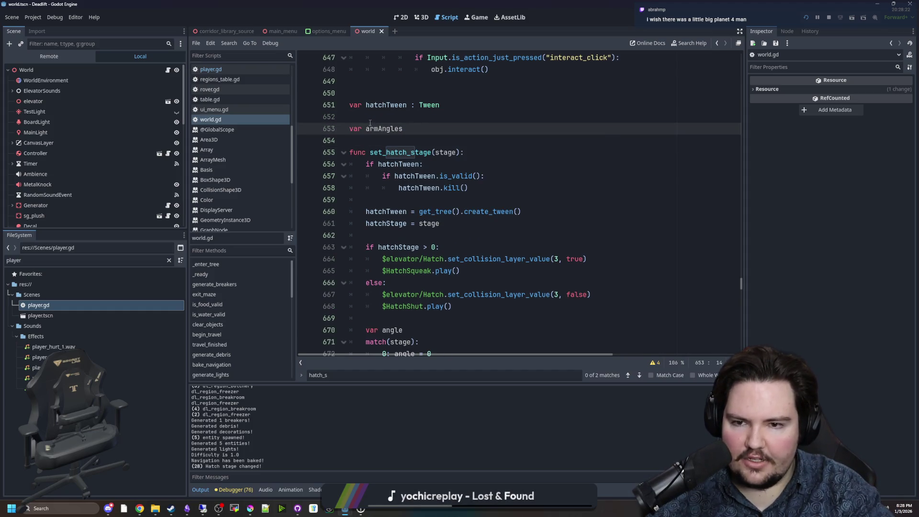
pyautogui.press('Return')
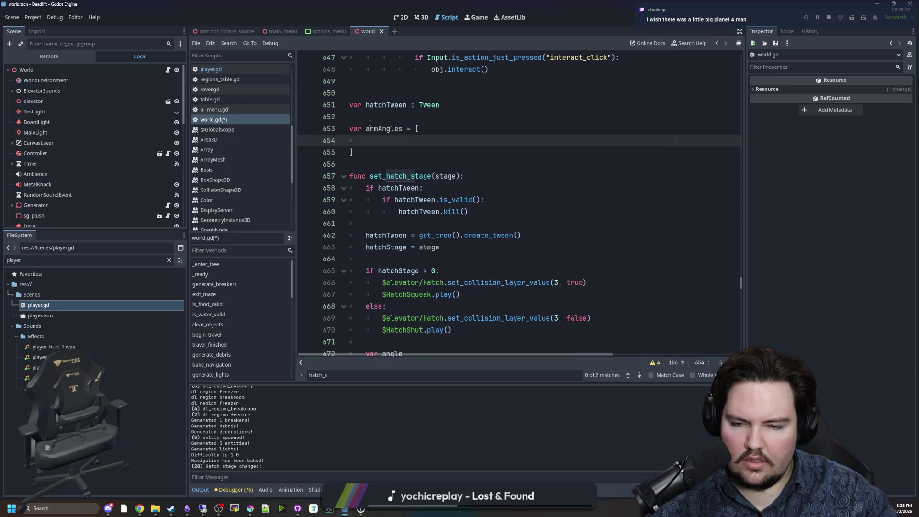
pyautogui.scroll(-4, 370, 123)
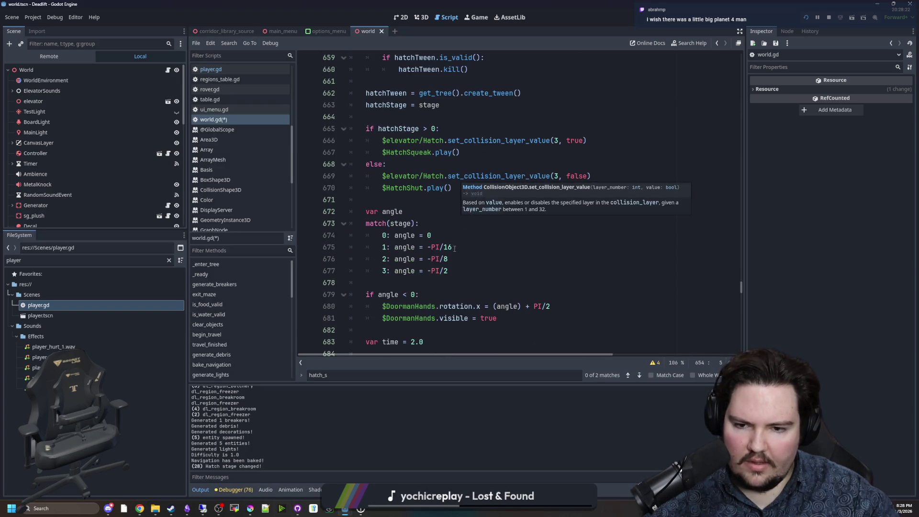
pyautogui.scroll(4, 446, 216)
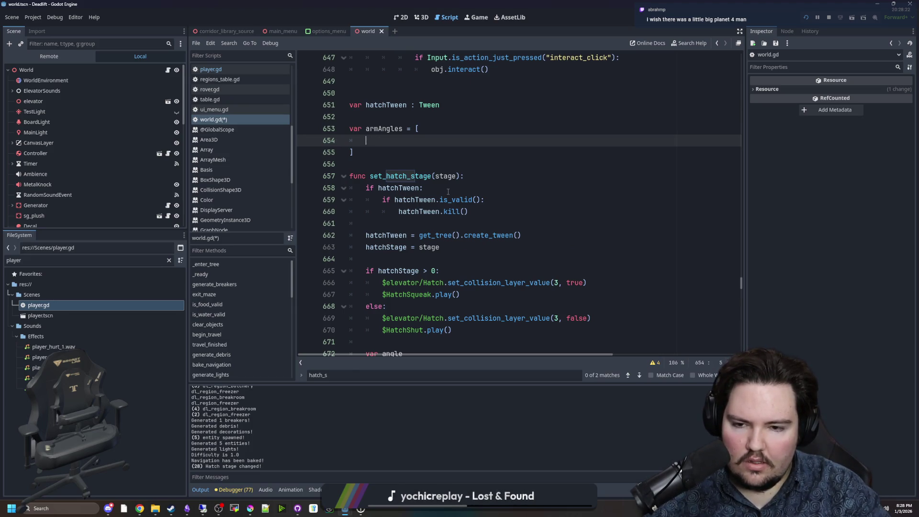
pyautogui.write('PI/2')
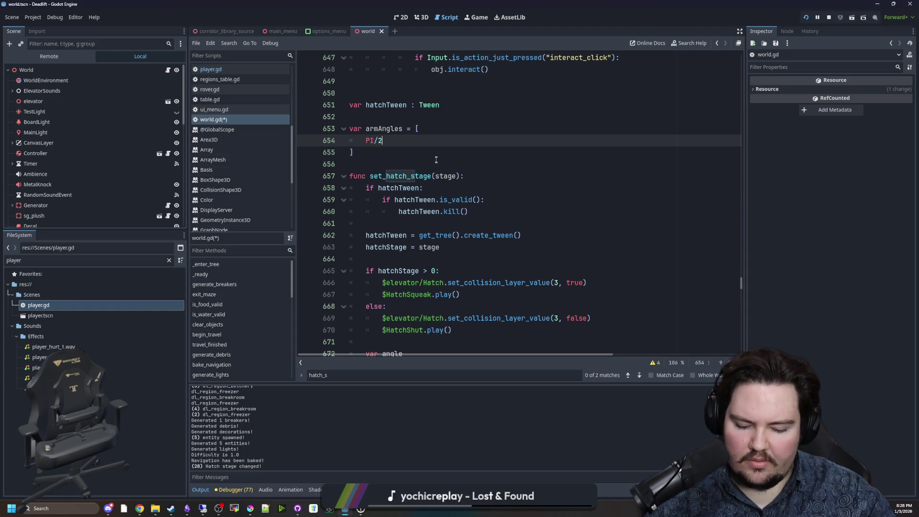
pyautogui.write(',')
# Step: Add 0 as the first armAngles entry, with an extra empty line inside the array
pyautogui.click(448, 126)
pyautogui.press('Return')
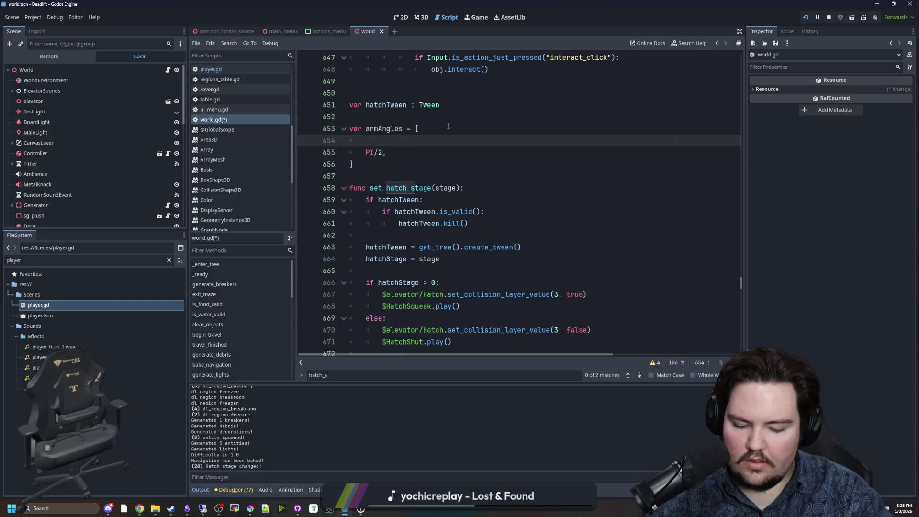
pyautogui.write('0,new(')
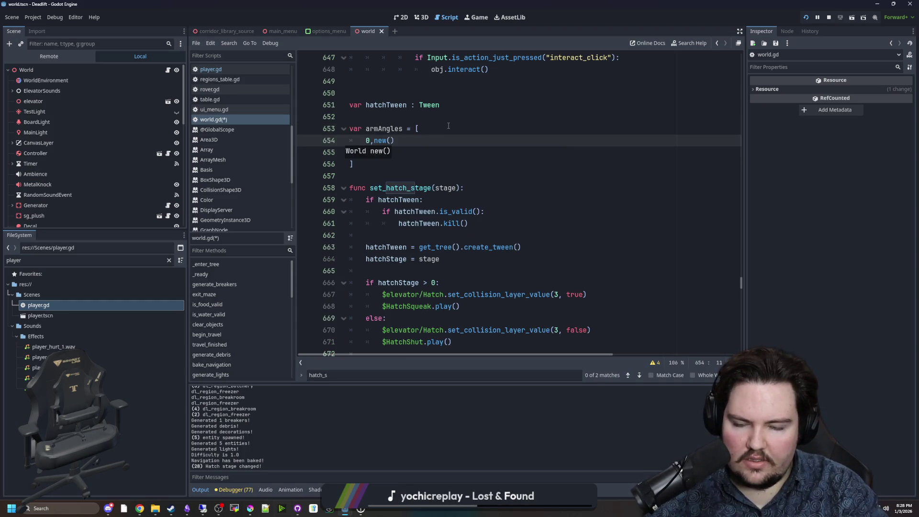
pyautogui.press('BackSpace')
pyautogui.press('BackSpace')
pyautogui.press('Return')
pyautogui.scroll(-5, 445, 191)
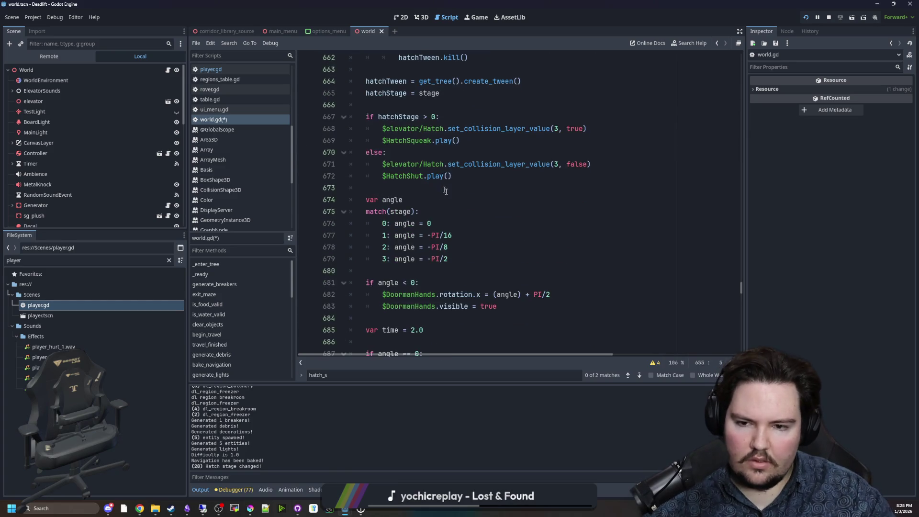
# Step: Move to the if angle < 0 condition inside set_hatch_stage's match block
pyautogui.click(442, 210)
pyautogui.scroll(3, 441, 210)
pyautogui.scroll(-3, 442, 210)
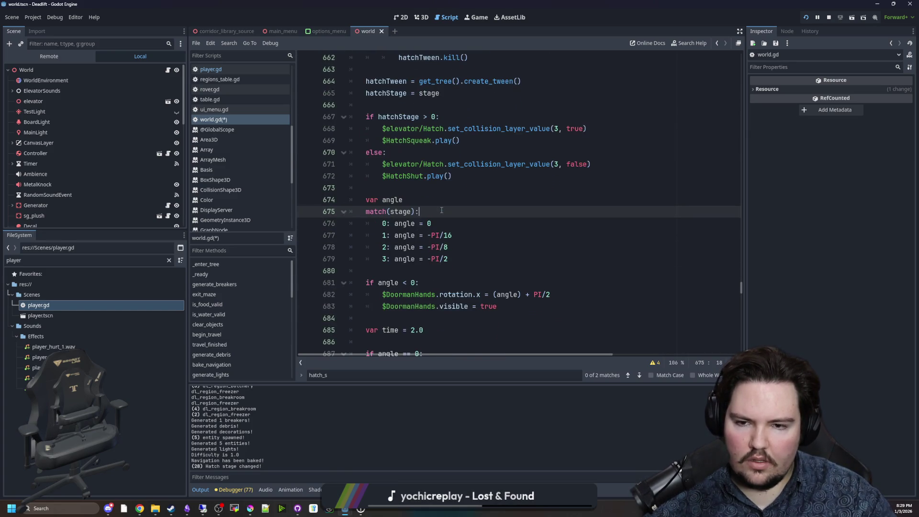
pyautogui.click(418, 286)
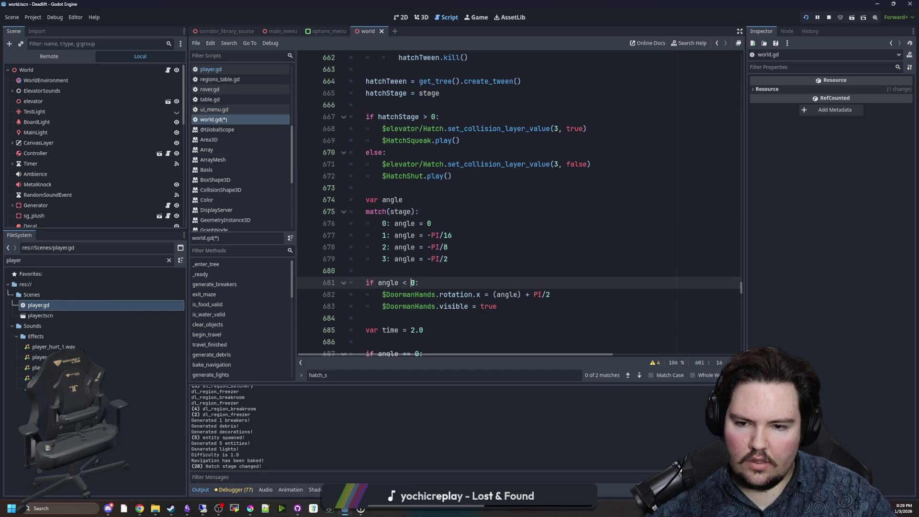
# Step: Delete the 'if angle < 0:' line and dedent the DoormanHands lines out of it
pyautogui.press('BackSpace')
pyautogui.press('Delete')
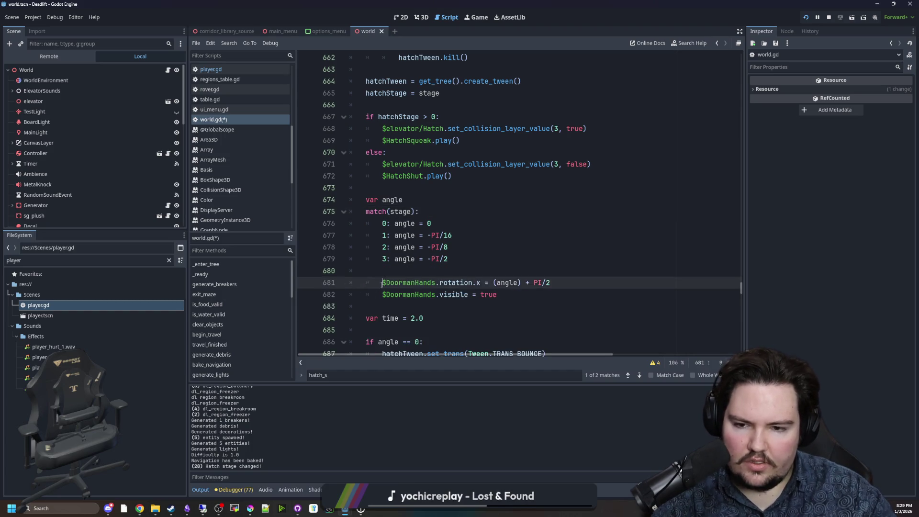
pyautogui.hotkey('shift', 'Tab')
pyautogui.press('Down')
pyautogui.hotkey('shift', 'Tab')
pyautogui.moveTo(540, 281); pyautogui.dragTo(472, 286)
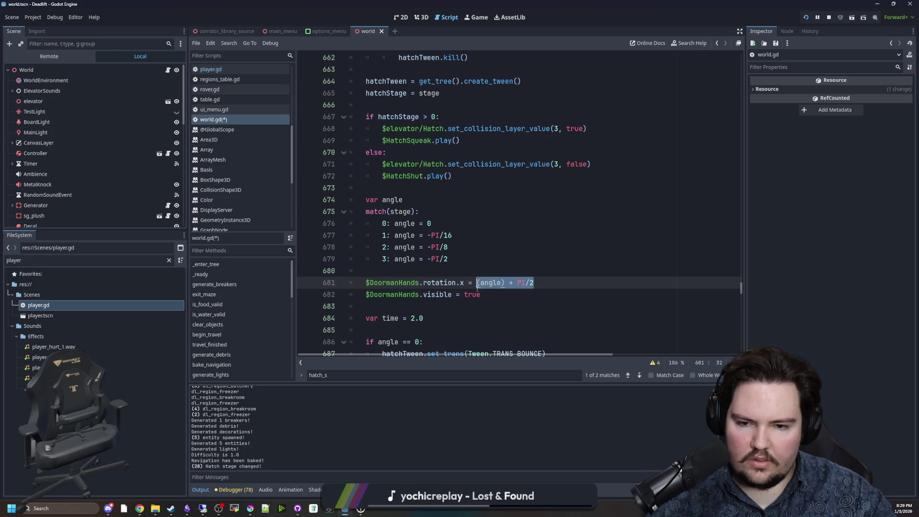
pyautogui.scroll(1, 527, 240)
pyautogui.scroll(-2, 537, 246)
# Step: Add an 'if stage < 0:' condition below the rotation line
pyautogui.click(544, 247)
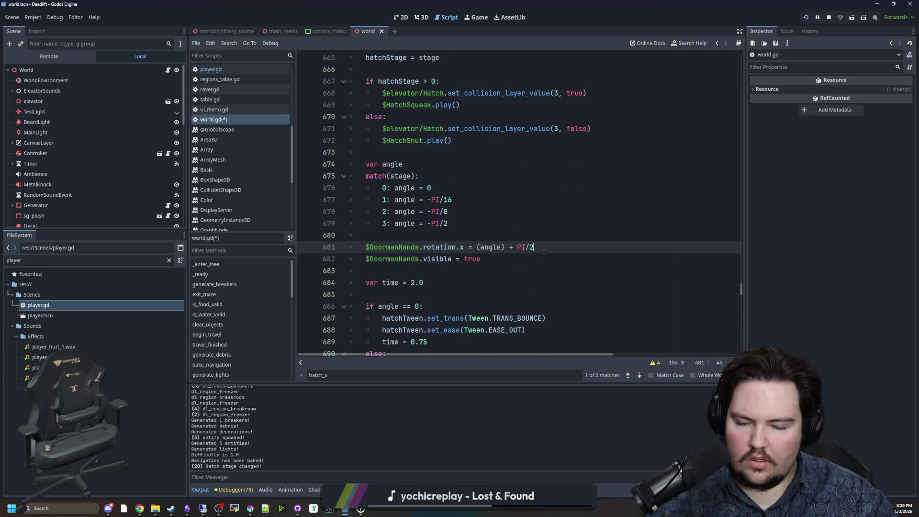
pyautogui.press('Return')
pyautogui.write('IF')
pyautogui.press('BackSpace')
pyautogui.press('BackSpace')
pyautogui.press('BackSpace')
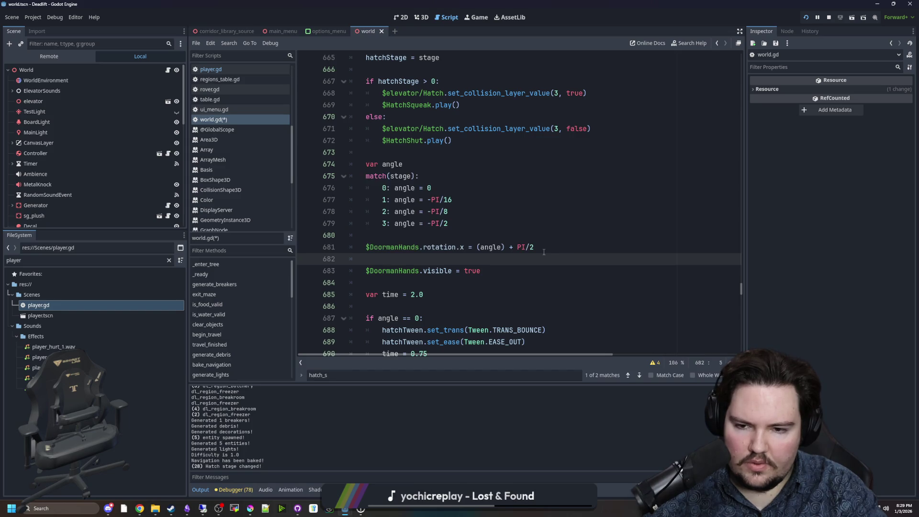
pyautogui.write('if state')
pyautogui.scroll(1, 544, 239)
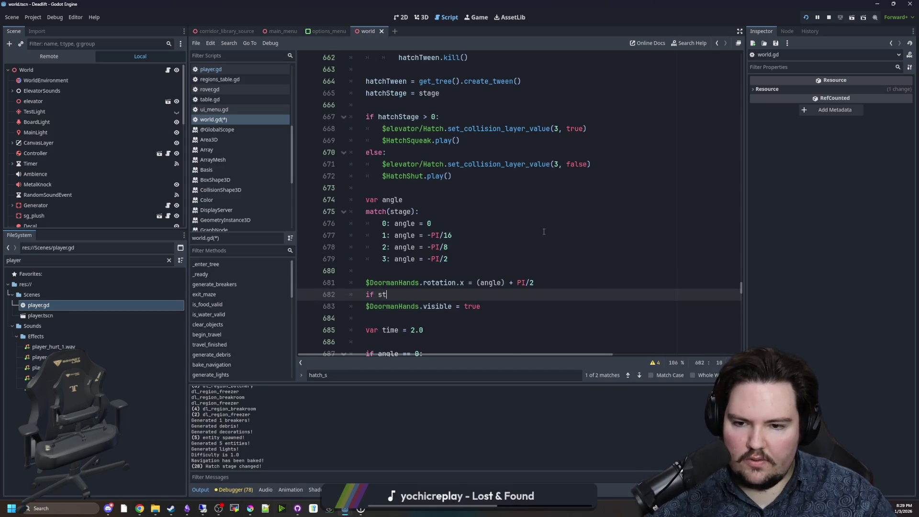
pyautogui.press('BackSpace')
pyautogui.press('BackSpace')
pyautogui.write('ge < 0:')
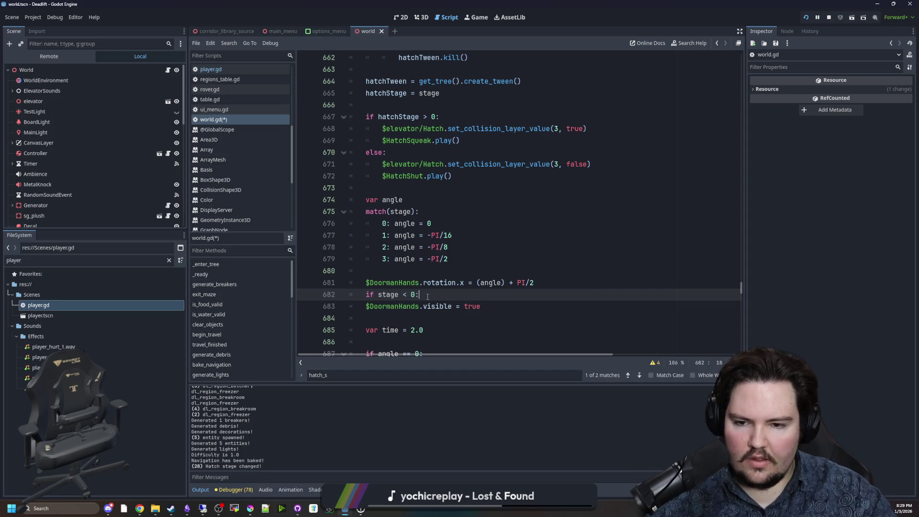
# Step: Indent the DoormanHands visibility line under the condition and add an else: branch
pyautogui.moveTo(365, 307); pyautogui.dragTo(514, 304)
pyautogui.press('Tab')
pyautogui.click(515, 303)
pyautogui.press('Return')
pyautogui.press('BackSpace')
pyautogui.write('else:')
pyautogui.press('Return')
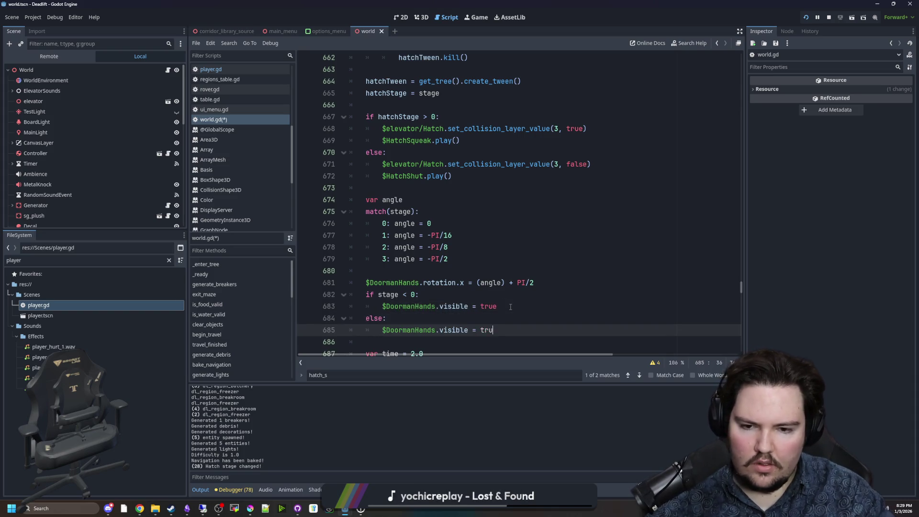
pyautogui.moveTo(535, 283); pyautogui.dragTo(498, 283)
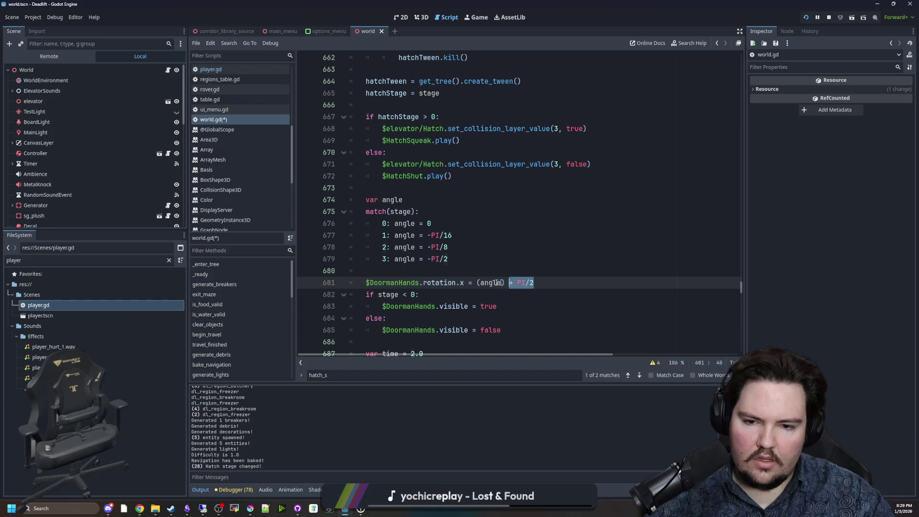
pyautogui.scroll(3, 494, 274)
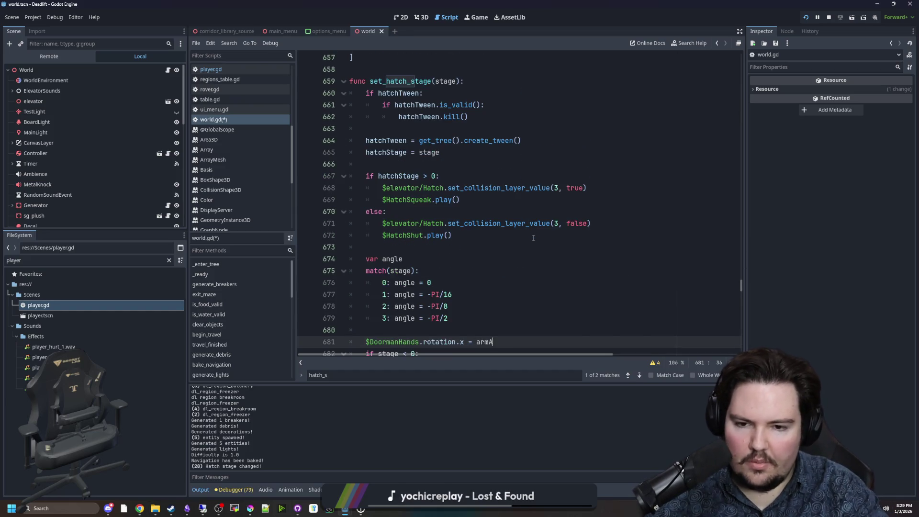
# Step: Finish the armAngles-based rotation line and start a PI/ entry in the array
pyautogui.write('ge')
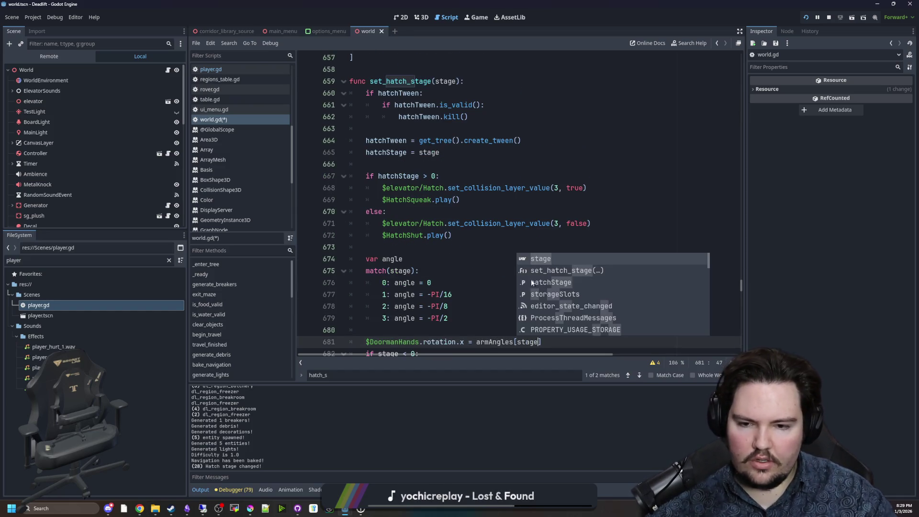
pyautogui.click(459, 235)
pyautogui.scroll(2, 459, 235)
pyautogui.scroll(2, 403, 181)
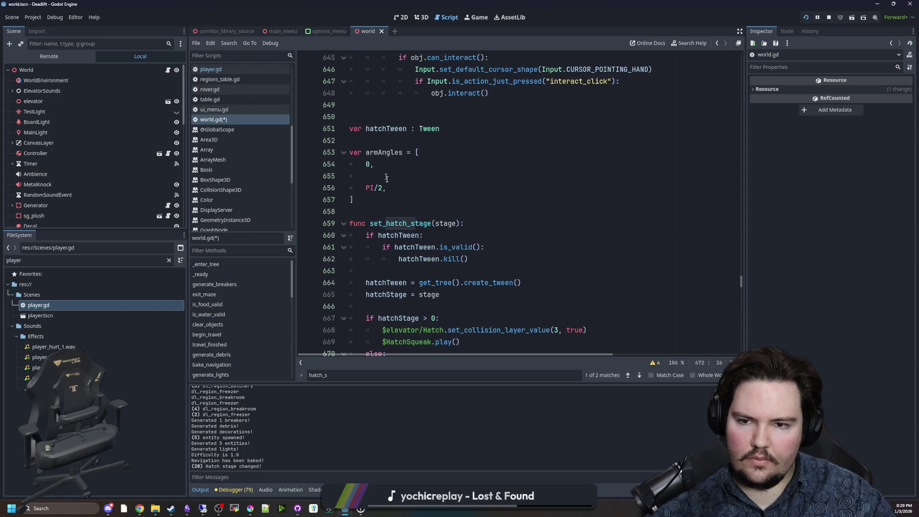
pyautogui.click(386, 175)
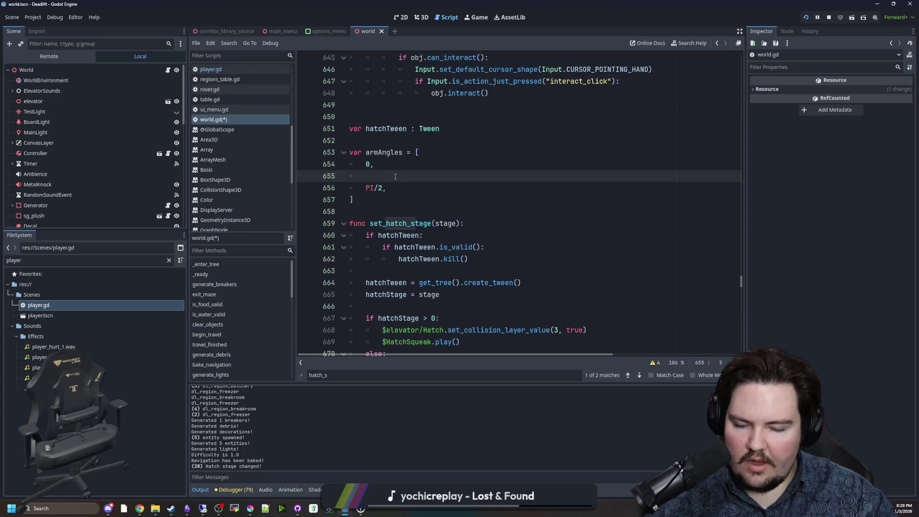
pyautogui.write('PI/')
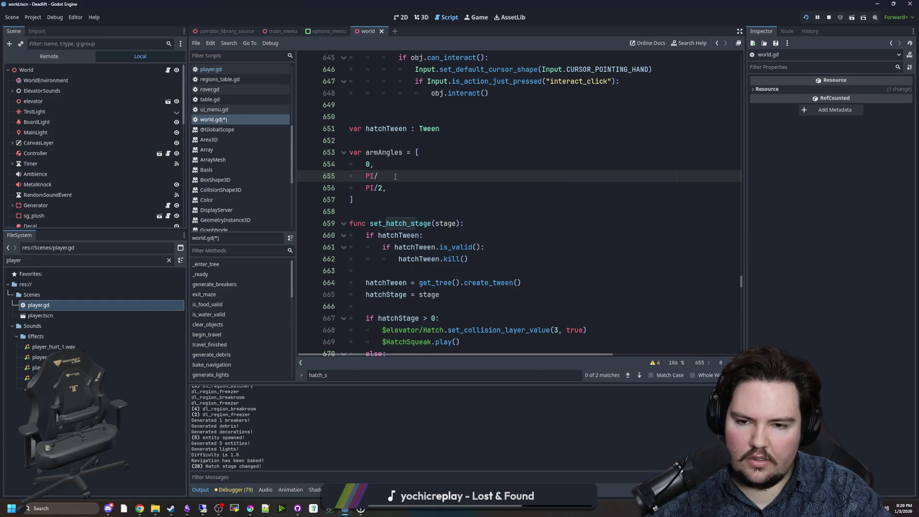
# Step: Move the armAngles array into set_hatch_stage and indent its entries
pyautogui.moveTo(375, 200); pyautogui.dragTo(348, 153)
pyautogui.press('BackSpace')
pyautogui.press('BackSpace')
pyautogui.press('BackSpace')
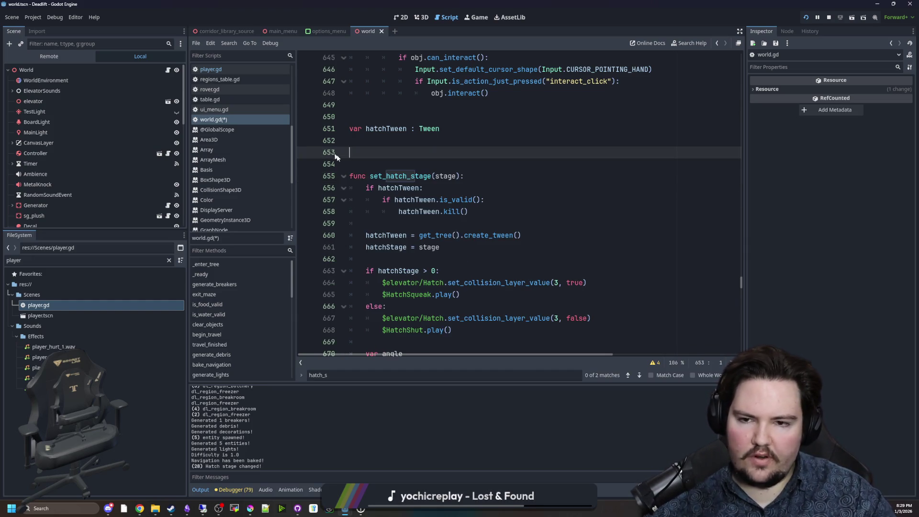
pyautogui.scroll(-1, 391, 177)
pyautogui.click(467, 121)
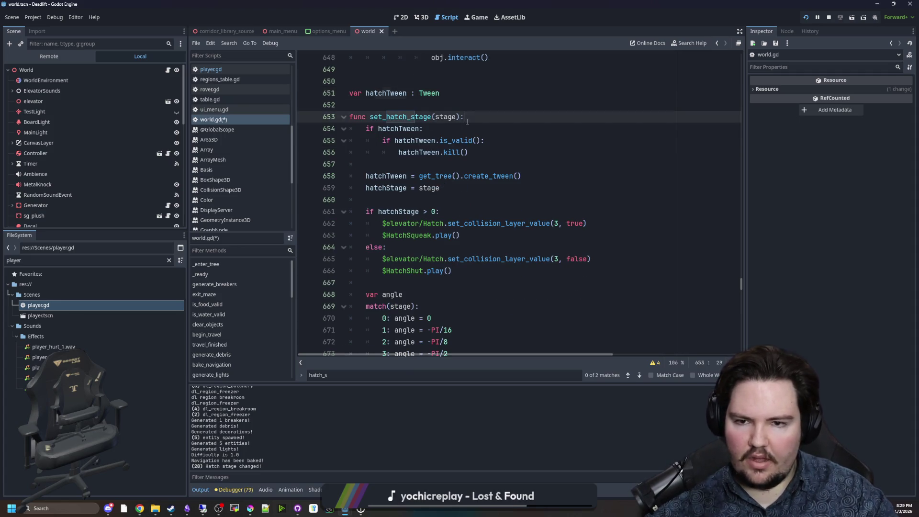
pyautogui.press('Return')
pyautogui.write('var armAngles = [ \t0, \tPI/ \tPI/2, ]')
pyautogui.moveTo(356, 177); pyautogui.dragTo(436, 129)
pyautogui.press('Tab')
# Step: Complete the array as 0, PI/4, PI/2 and PI/1.5, separated by commas
pyautogui.click(403, 143)
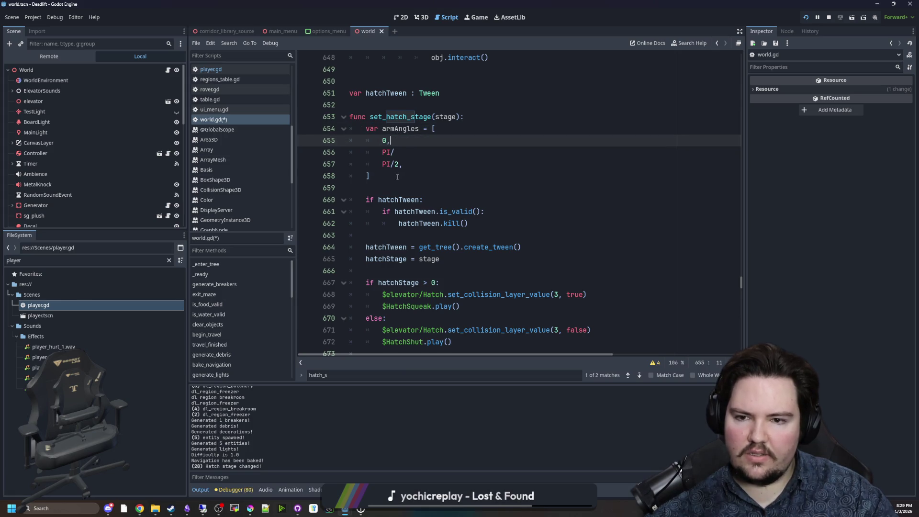
pyautogui.click(404, 156)
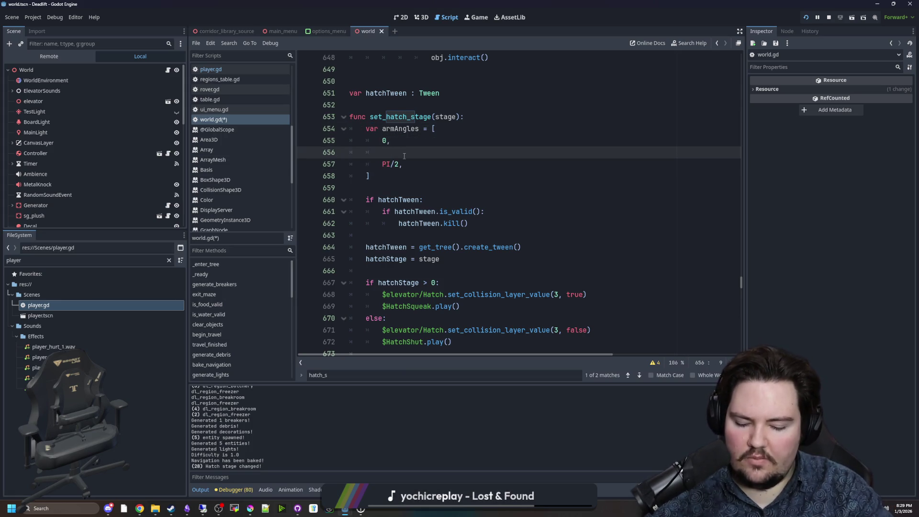
pyautogui.click(408, 161)
pyautogui.press('Return')
pyautogui.write('PI/1.5')
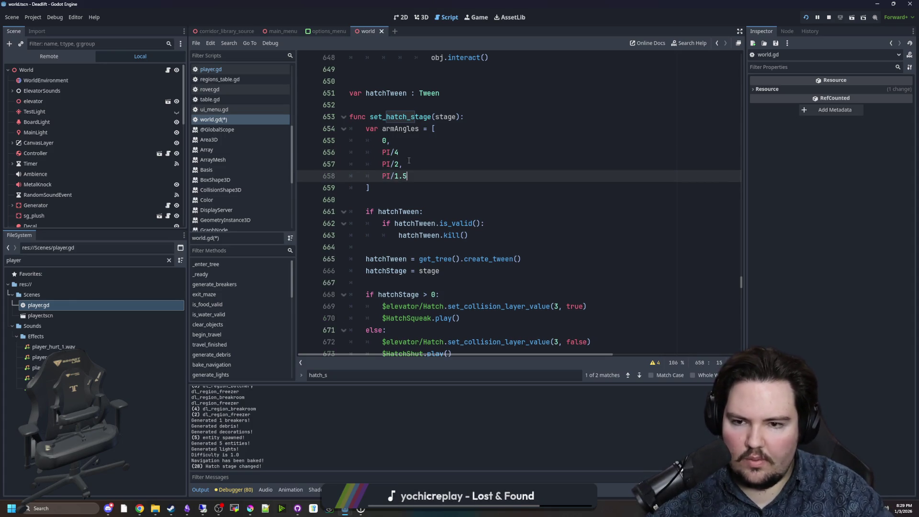
pyautogui.write(',')
pyautogui.click(416, 152)
pyautogui.write(',')
# Step: Save world.gd and run the game
pyautogui.scroll(-4, 417, 192)
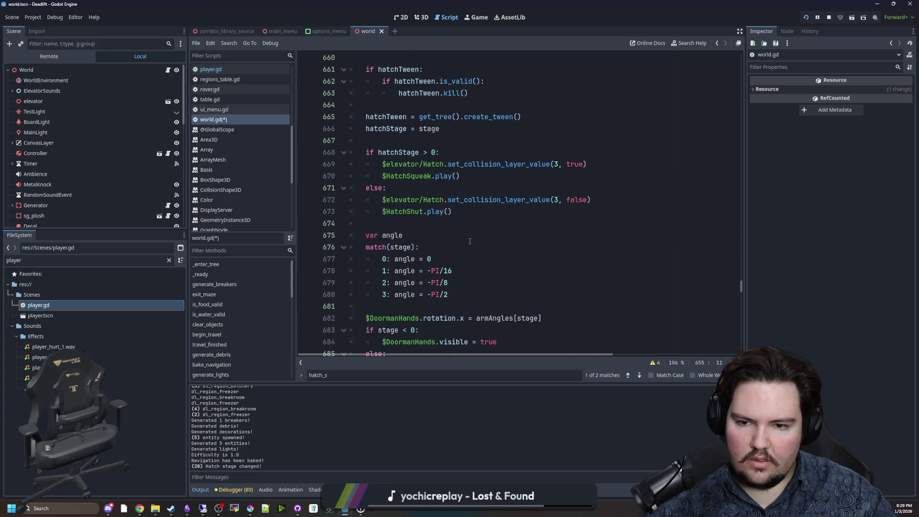
pyautogui.click(404, 235)
pyautogui.hotkey('ctrl', 's')
pyautogui.click(806, 17)
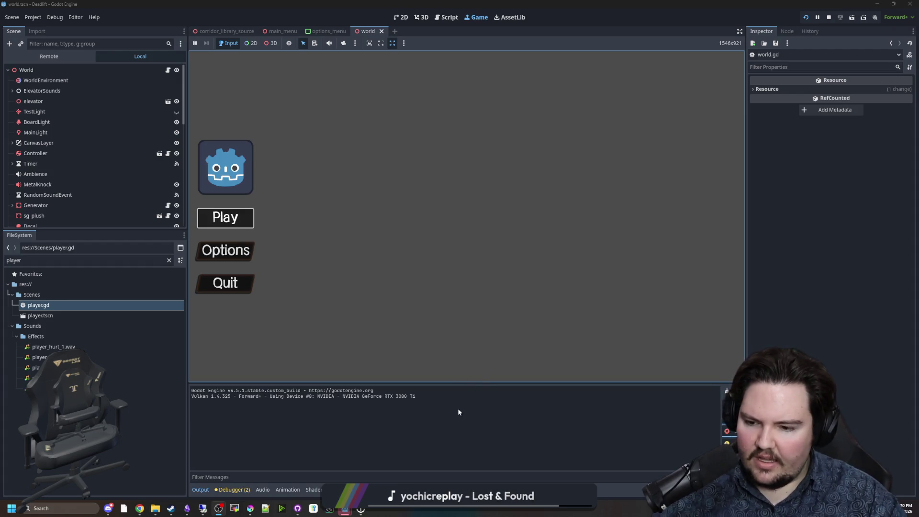
# Step: Open a new browser window over the running game
pyautogui.click(139, 509)
# Step: Search Google for LBP3 and scroll through the results
pyautogui.write('LBP3')
pyautogui.press('Return')
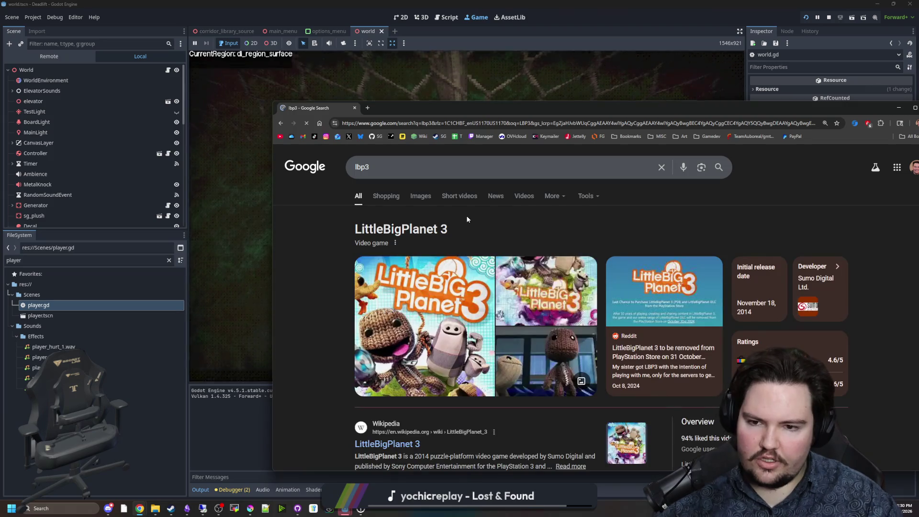
pyautogui.scroll(-3, 467, 219)
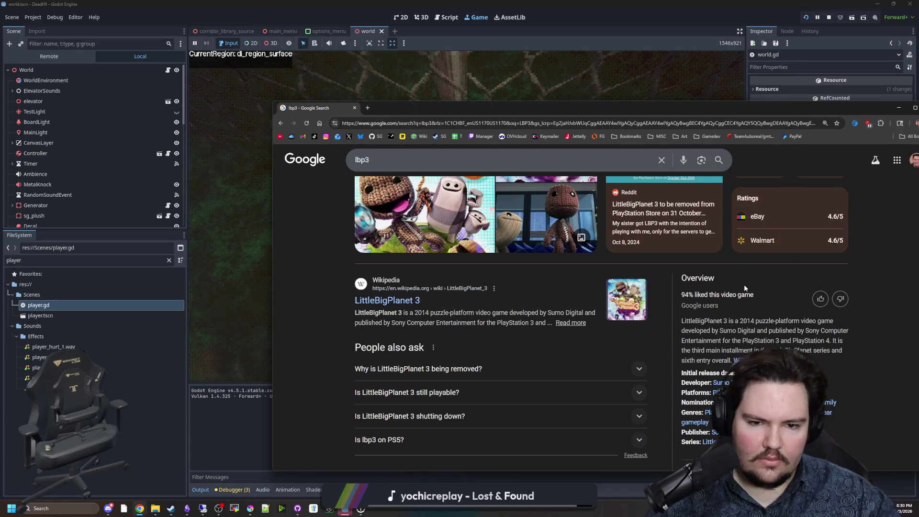
pyautogui.scroll(-2, 746, 275)
pyautogui.scroll(-2, 746, 278)
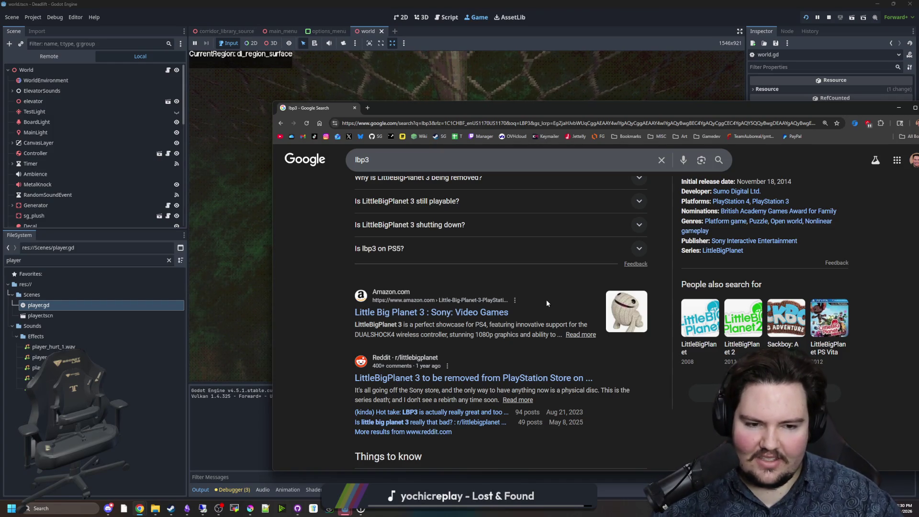
pyautogui.scroll(-3, 550, 302)
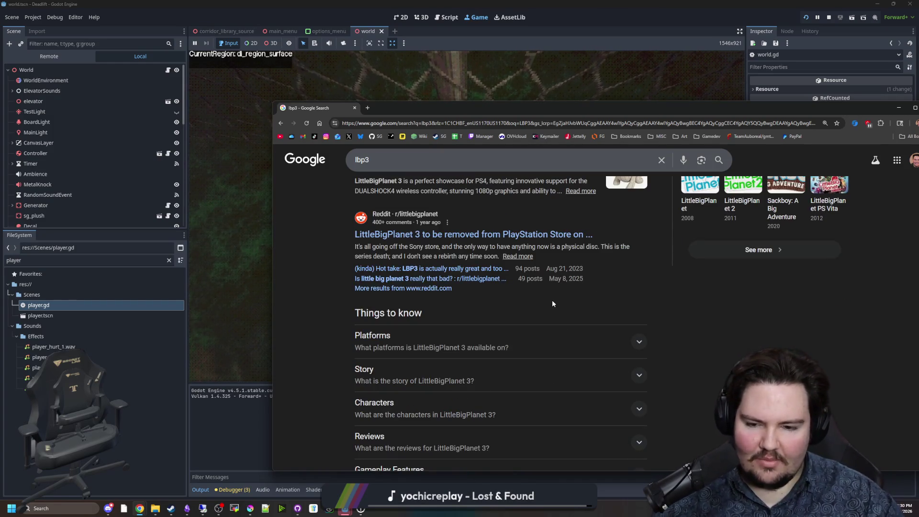
pyautogui.scroll(3, 738, 364)
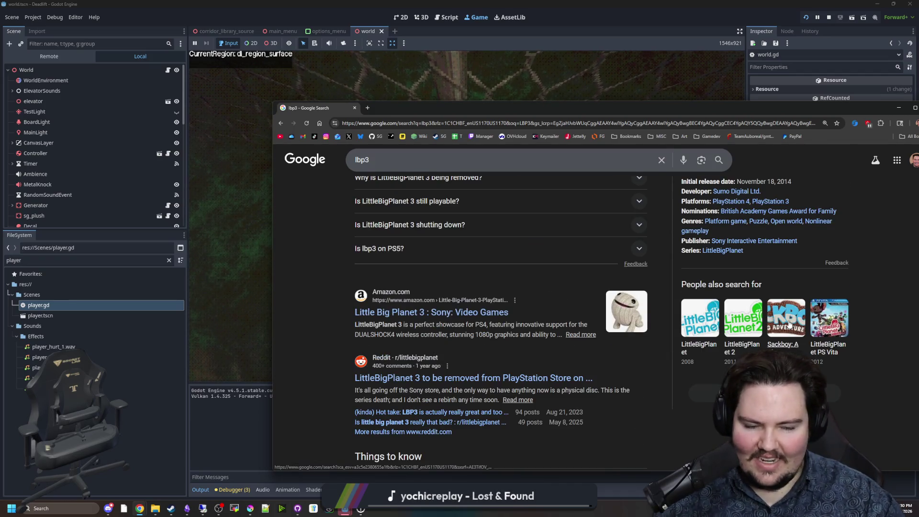
# Step: Open the Sackboy: A Big Adventure results, maximise and browse them, then return to Godot
pyautogui.click(788, 325)
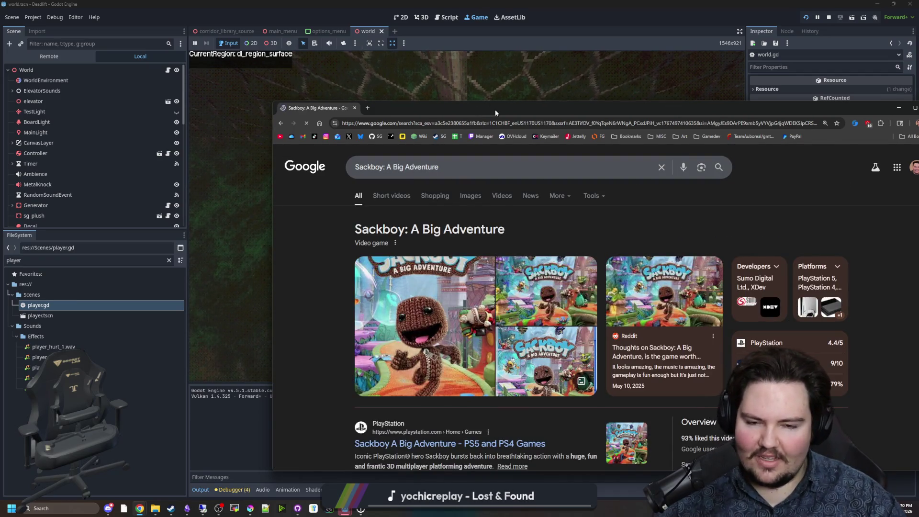
pyautogui.doubleClick(496, 111)
pyautogui.scroll(-2, 533, 285)
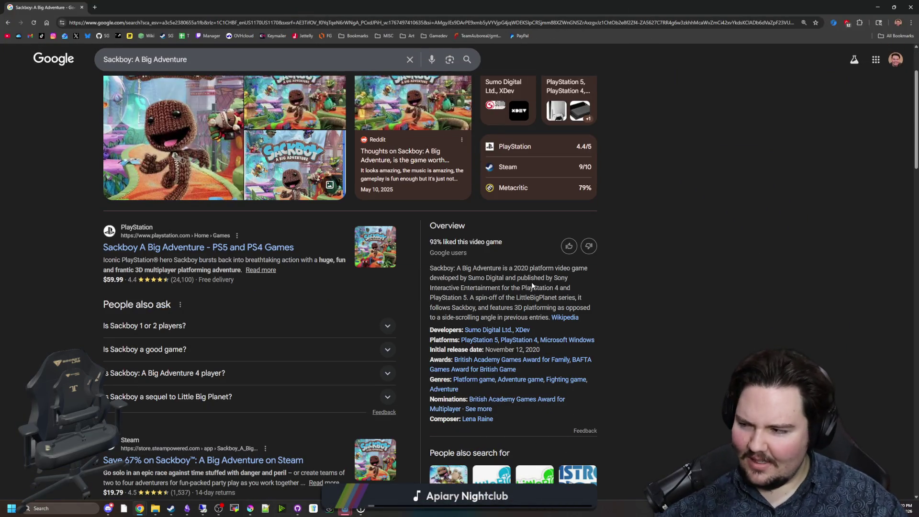
pyautogui.scroll(-4, 533, 286)
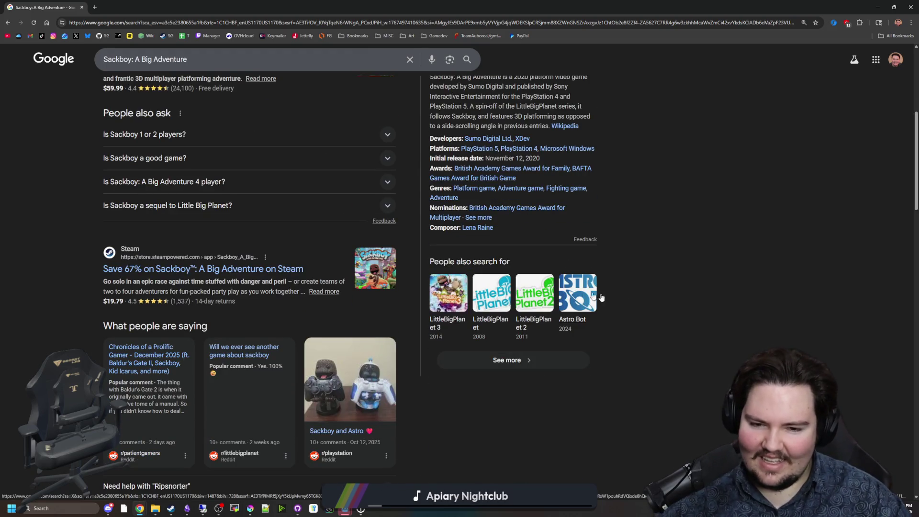
pyautogui.scroll(2, 486, 281)
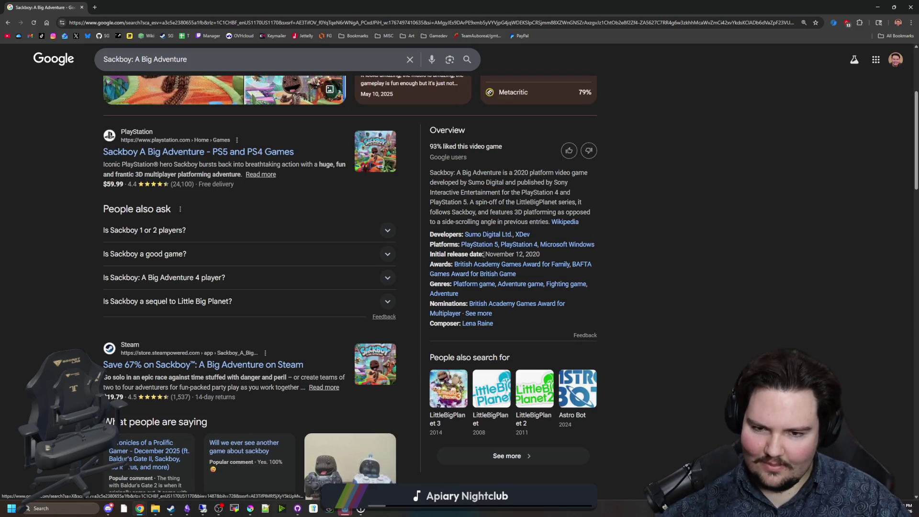
pyautogui.scroll(4, 381, 229)
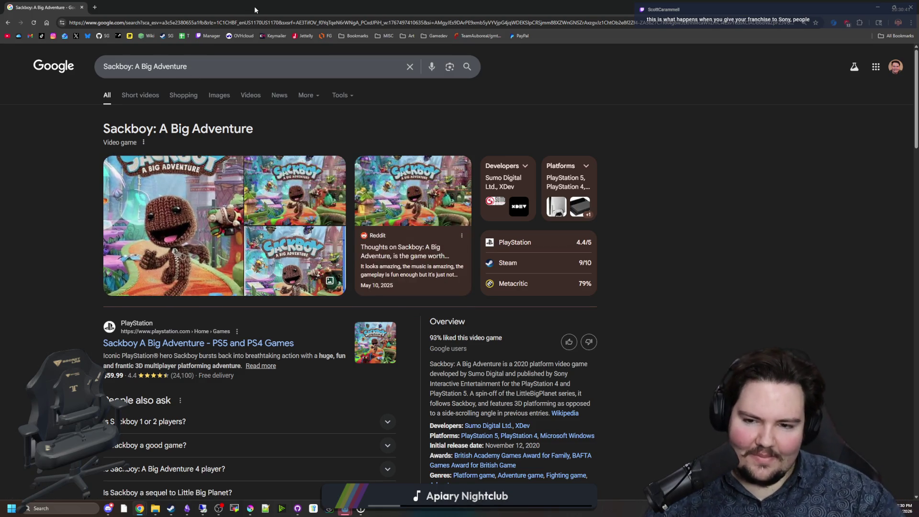
pyautogui.hotkey('alt', 'Tab')
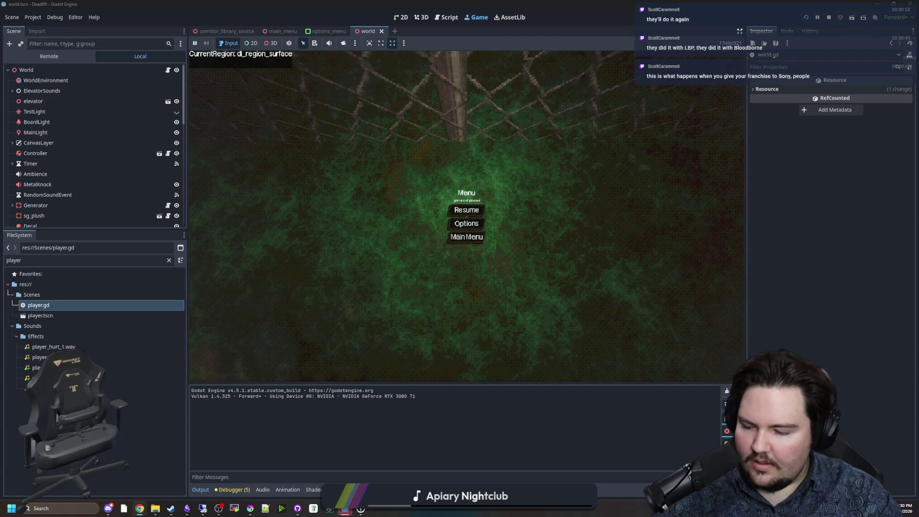
# Step: Resume the game and walk into the elevator to look at the ceiling hatch
pyautogui.click(466, 210)
pyautogui.press('w')
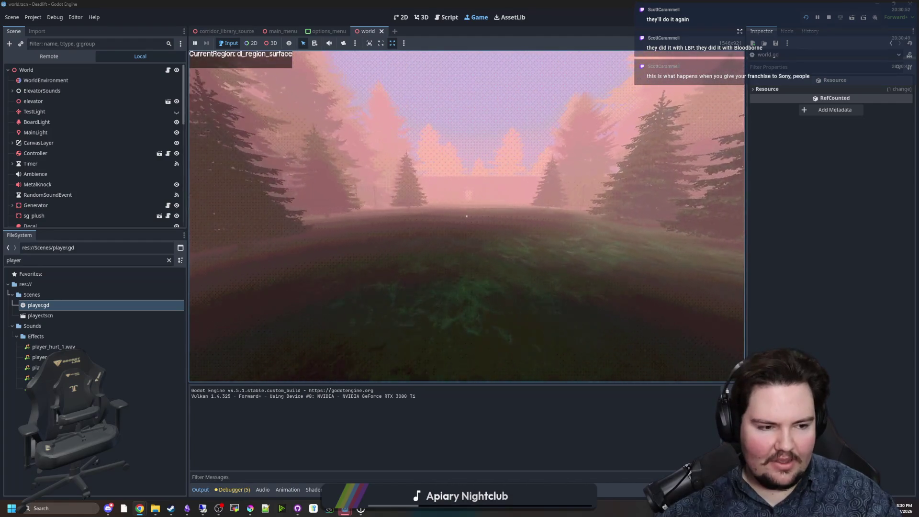
pyautogui.press('w')
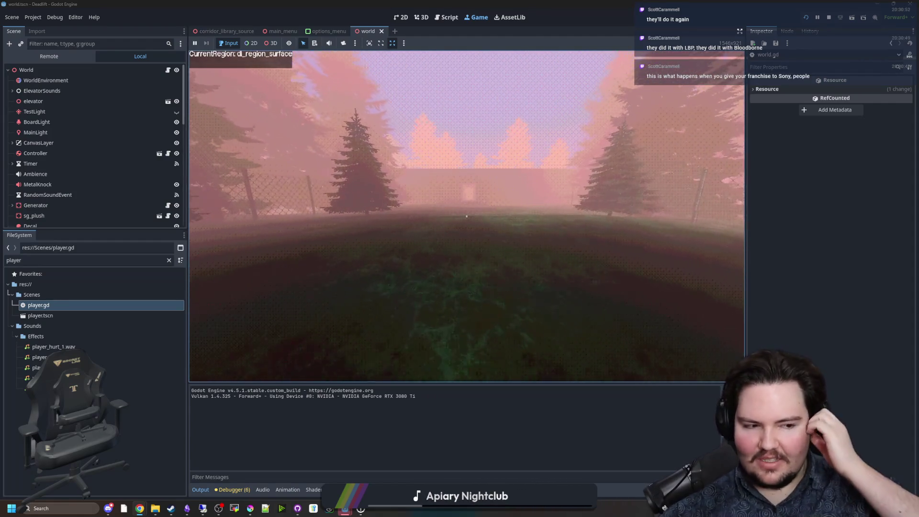
pyautogui.press('w')
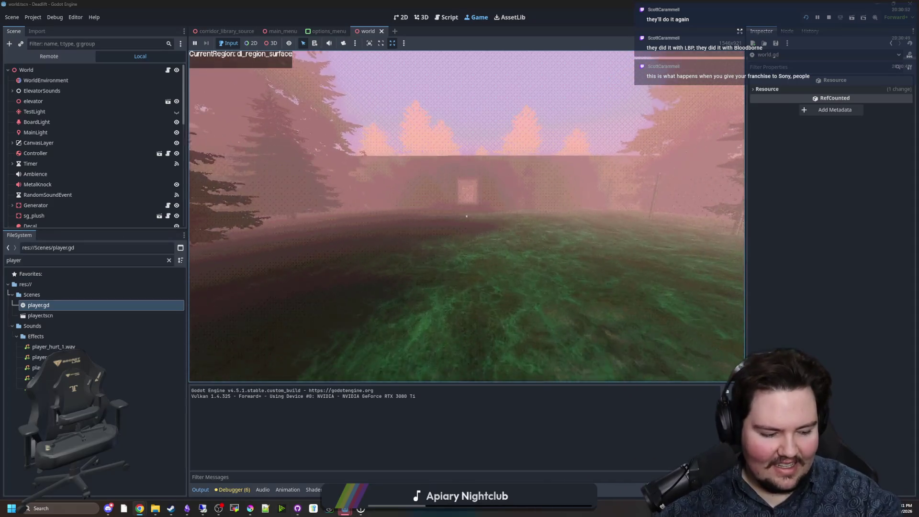
pyautogui.press('w')
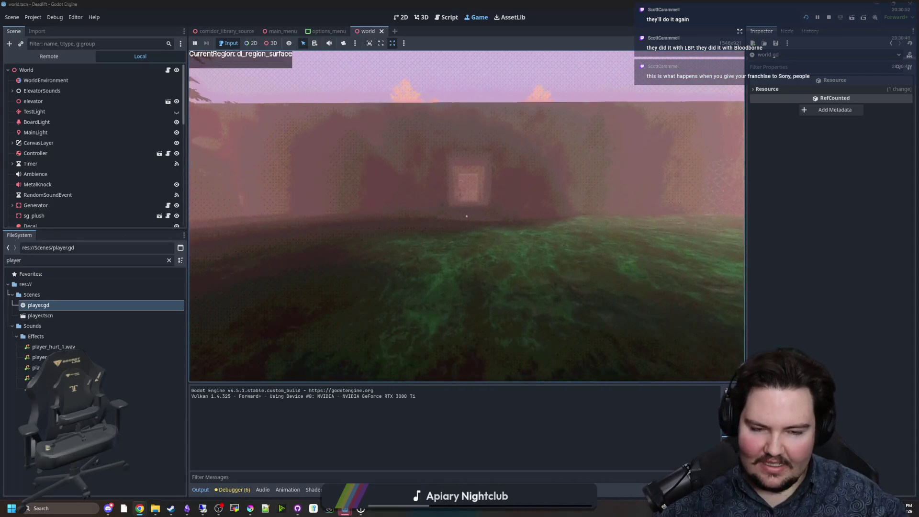
pyautogui.press('w')
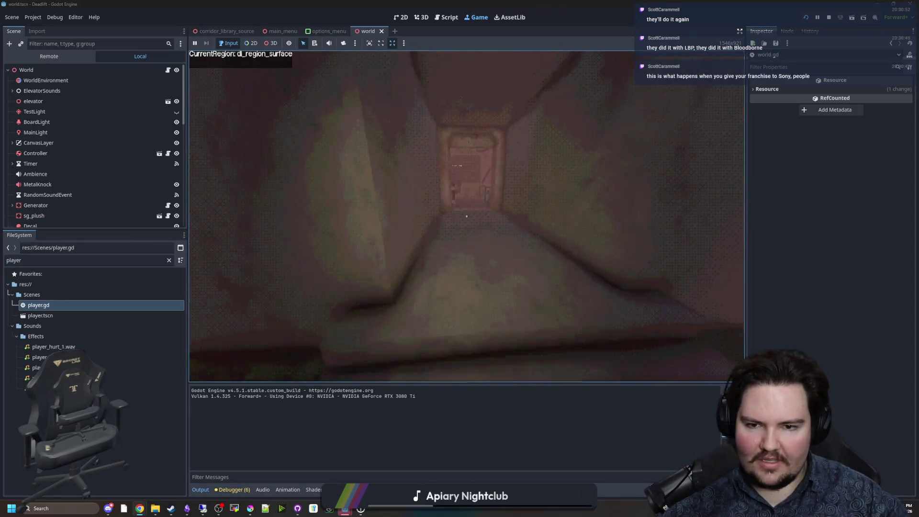
pyautogui.press('w')
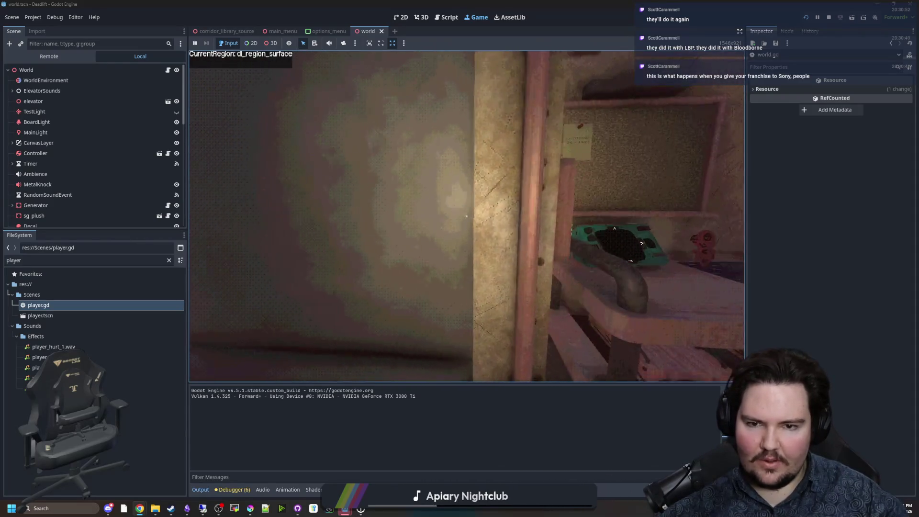
pyautogui.press('w')
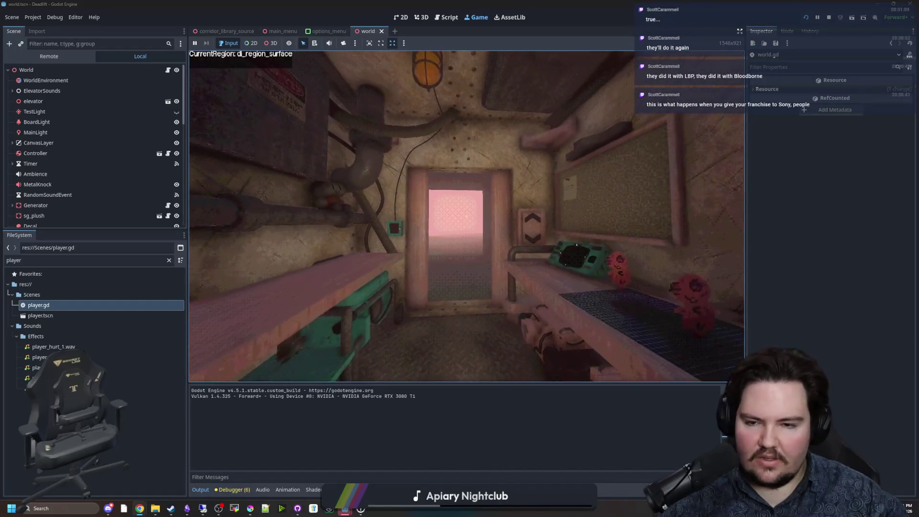
pyautogui.press('w')
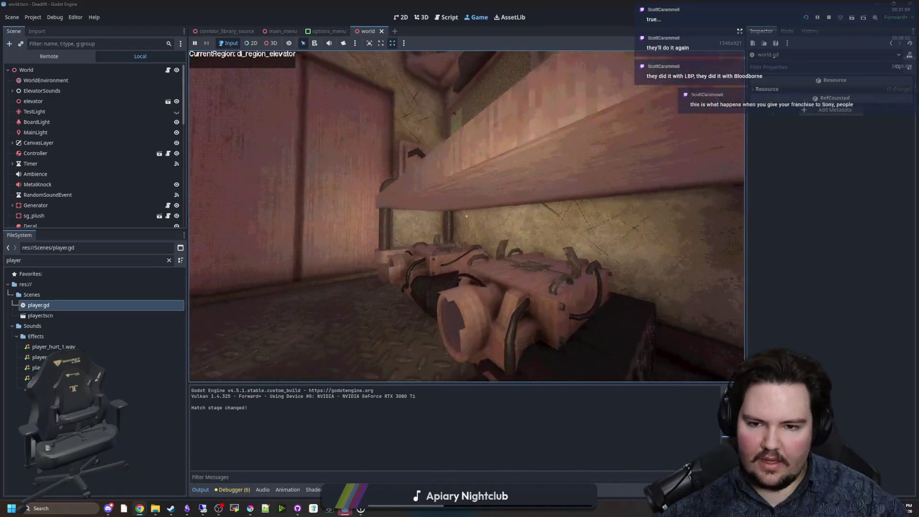
pyautogui.press('w')
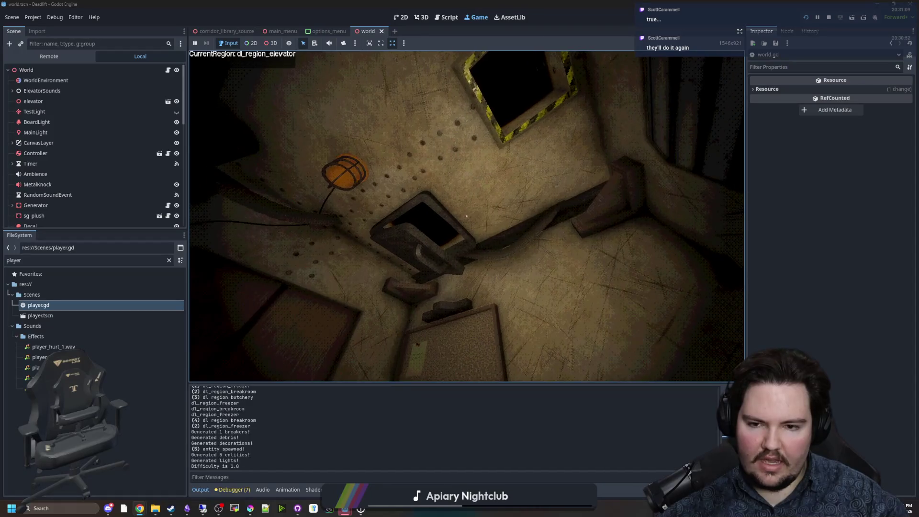
# Step: Pause the game and bring up world.gd at the hatch stage code
pyautogui.press('super')
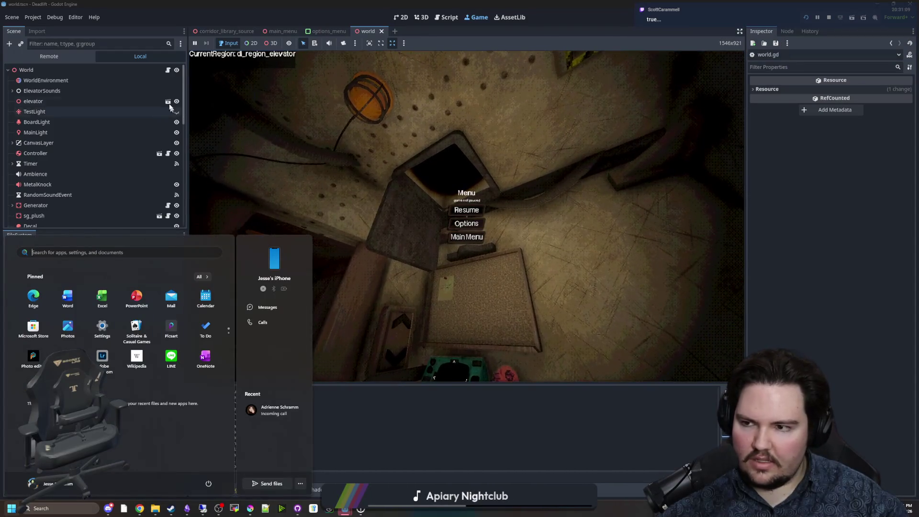
pyautogui.hotkey('ctrl', 'F3')
pyautogui.click(417, 228)
pyautogui.scroll(-2, 415, 239)
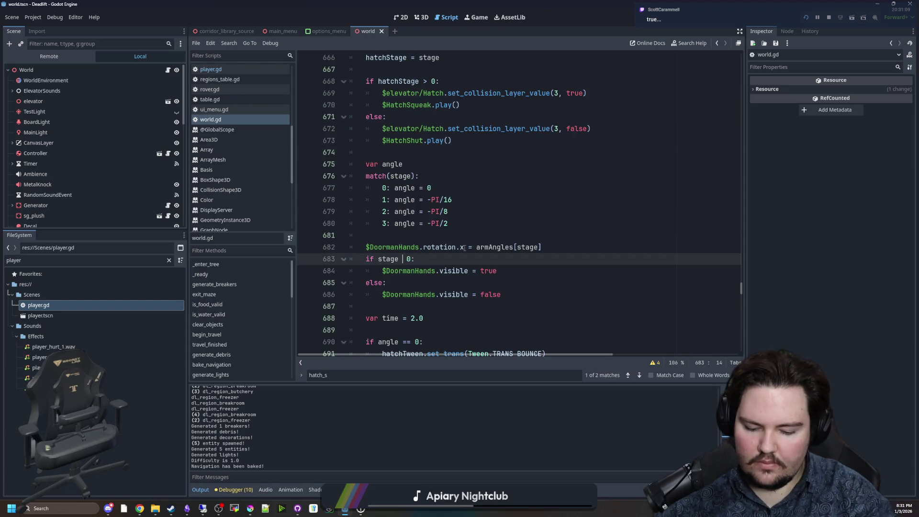
# Step: Change the DoormanHands condition to stage > 0, save, and retest the hatch in the game
pyautogui.write('>')
pyautogui.press('Up')
pyautogui.press('Up')
pyautogui.hotkey('ctrl', 's')
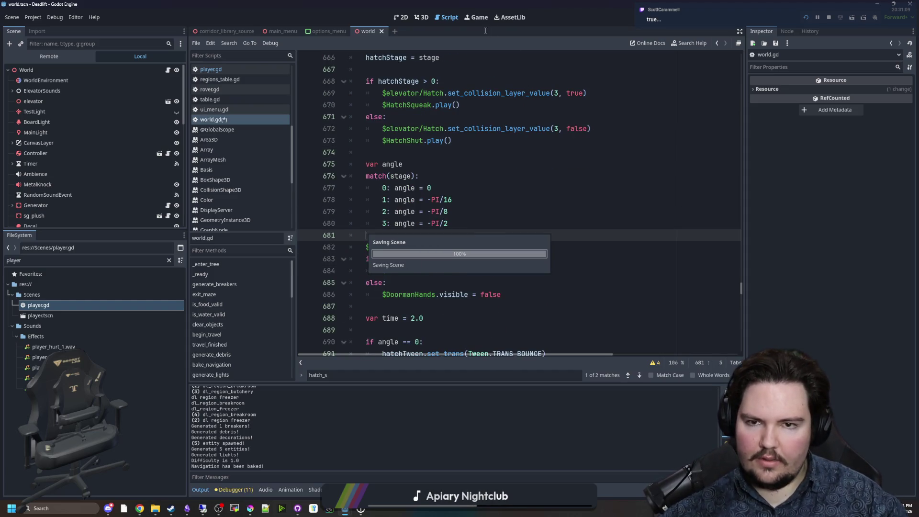
pyautogui.click(477, 17)
pyautogui.press('Escape')
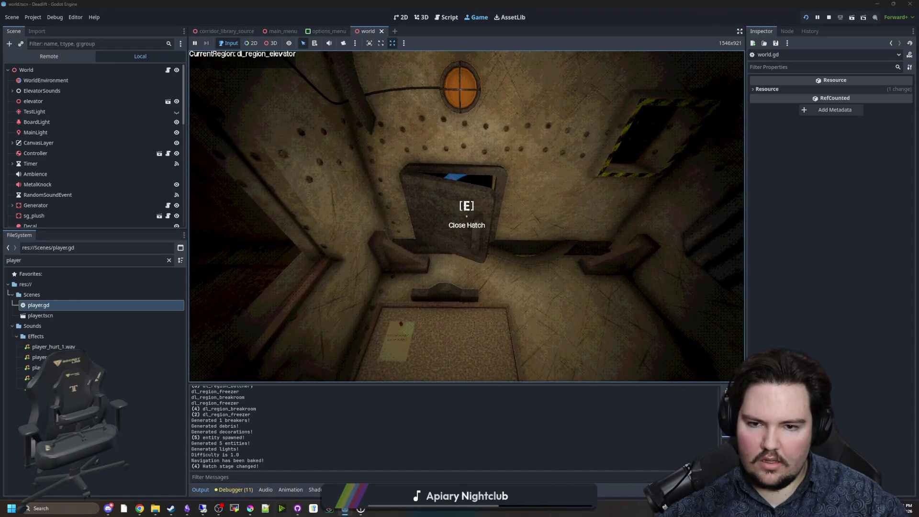
pyautogui.press('super')
pyautogui.press('super')
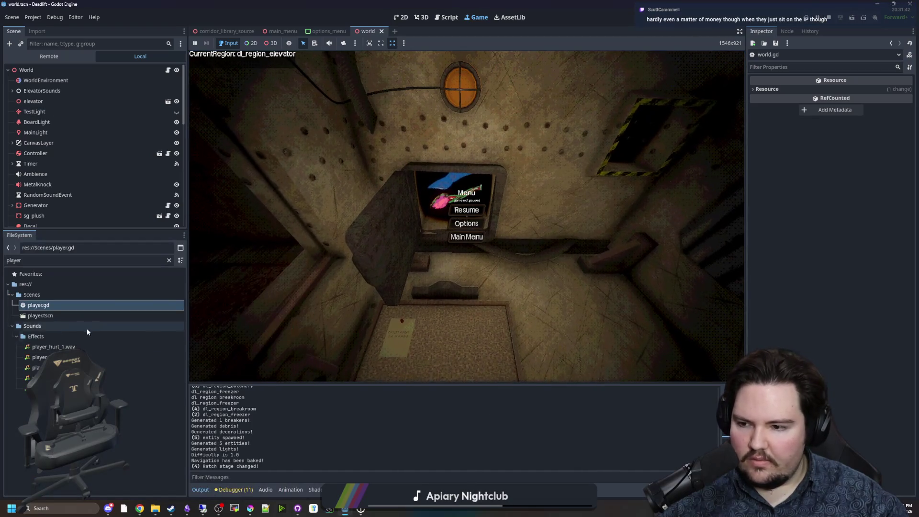
# Step: Briefly open player.gd, then switch back to world.gd
pyautogui.click(68, 309)
pyautogui.doubleClick(68, 310)
pyautogui.scroll(7, 440, 213)
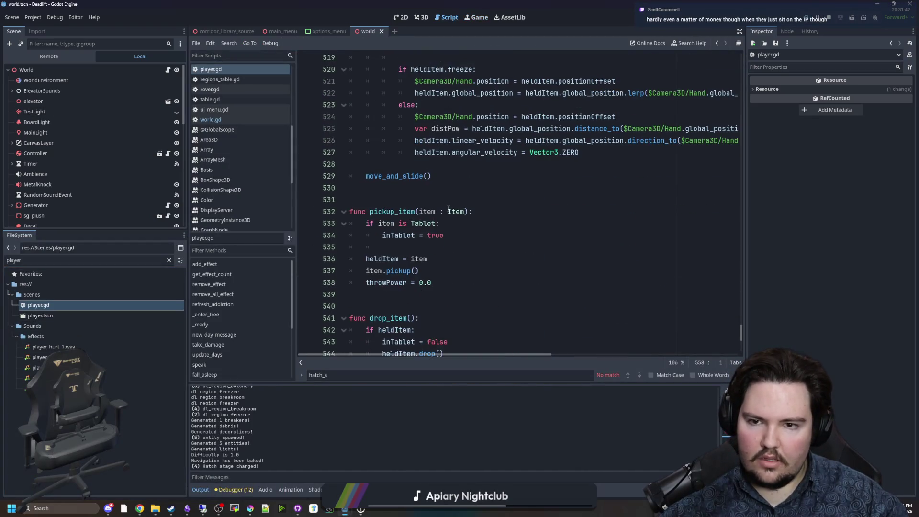
pyautogui.scroll(-12, 474, 226)
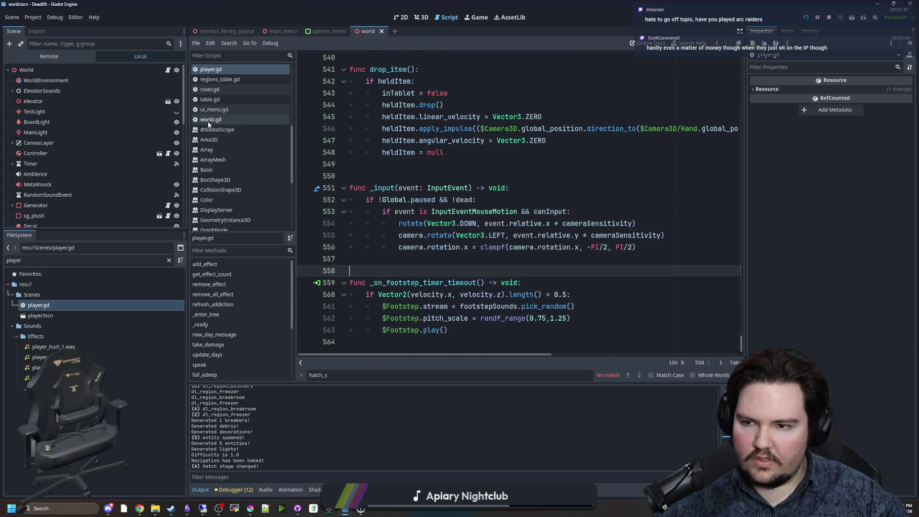
pyautogui.hotkey('alt', 'Left')
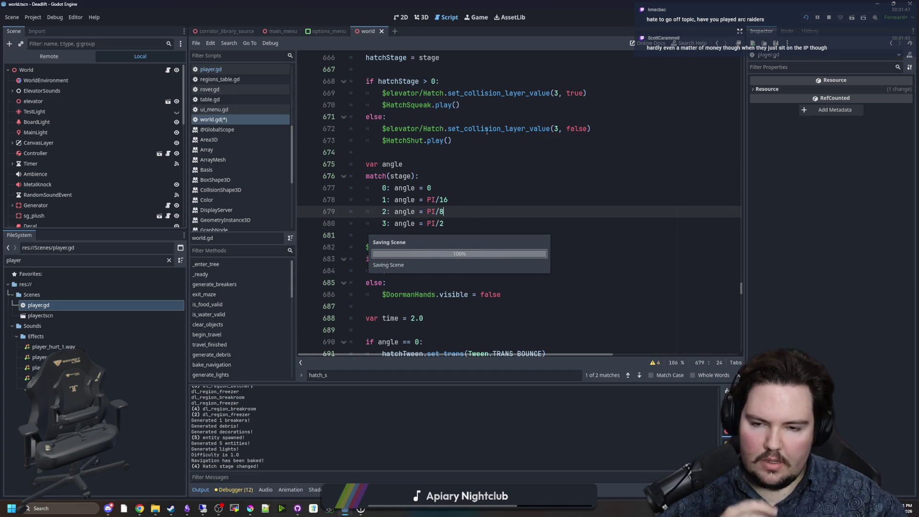
# Step: Run the game, open and close the elevator hatch with E, then pause
pyautogui.click(476, 17)
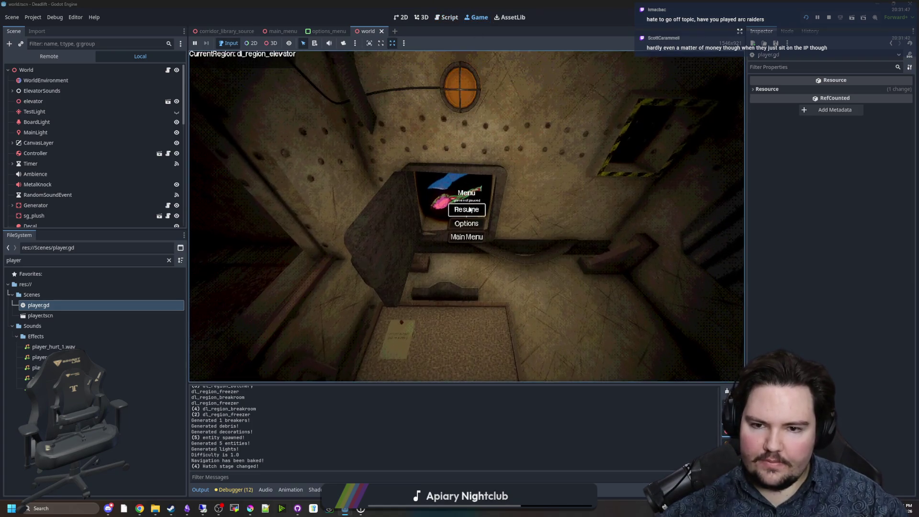
pyautogui.click(468, 207)
pyautogui.press('e')
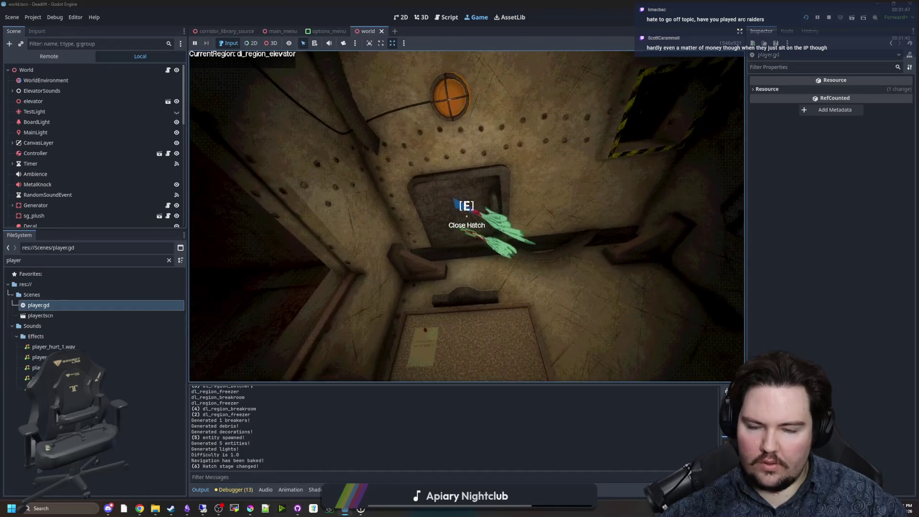
pyautogui.press('e')
pyautogui.press('Escape')
pyautogui.press('super')
pyautogui.press('Escape')
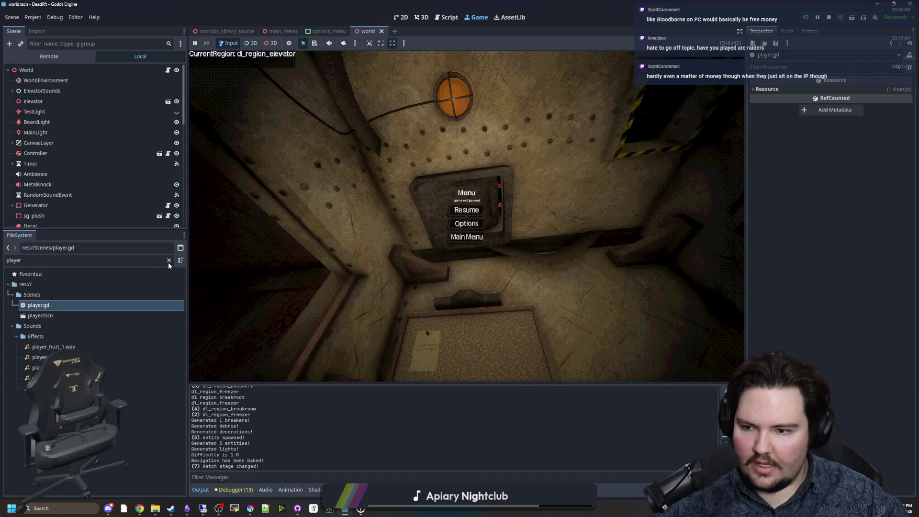
# Step: Filter the FileSystem for 'worl' and open world.gd
pyautogui.click(168, 262)
pyautogui.write('worl')
pyautogui.doubleClick(38, 305)
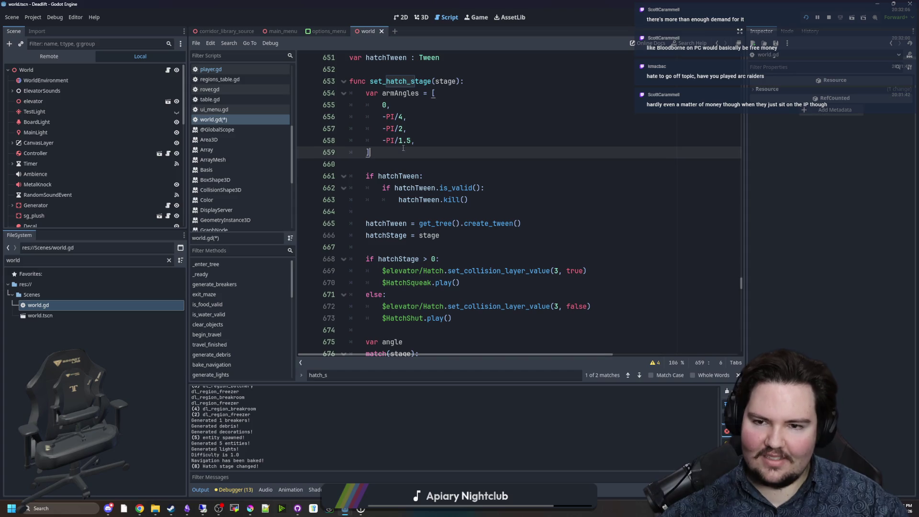
# Step: Run the game to check the arm angles, pause, and reopen world.gd
pyautogui.click(475, 19)
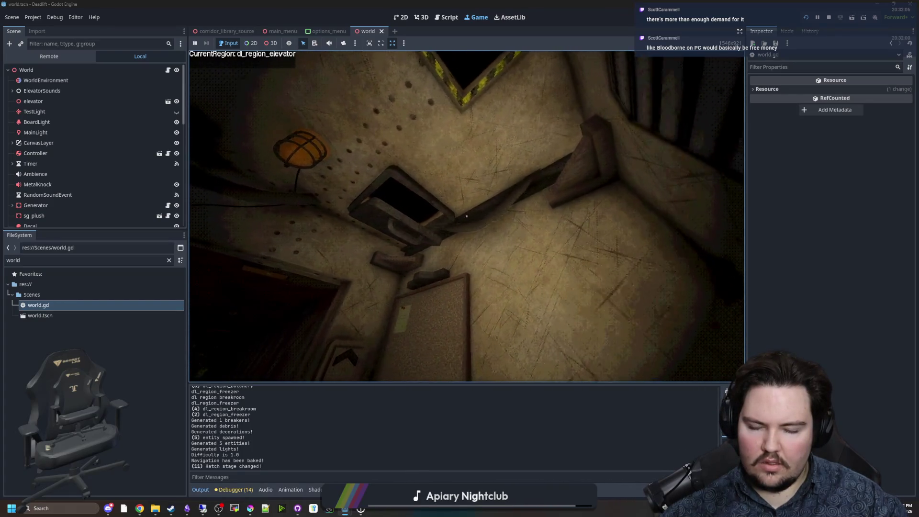
pyautogui.press('Escape')
pyautogui.press('super')
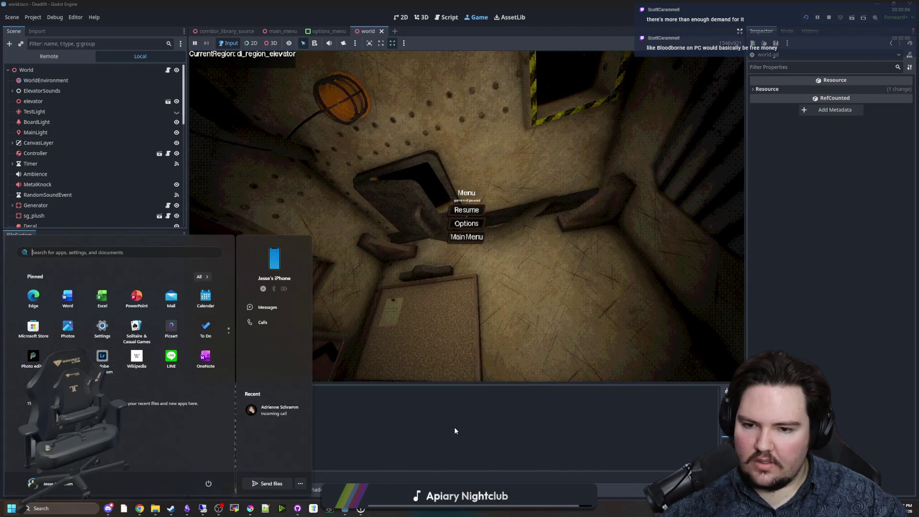
pyautogui.click(456, 431)
pyautogui.doubleClick(38, 305)
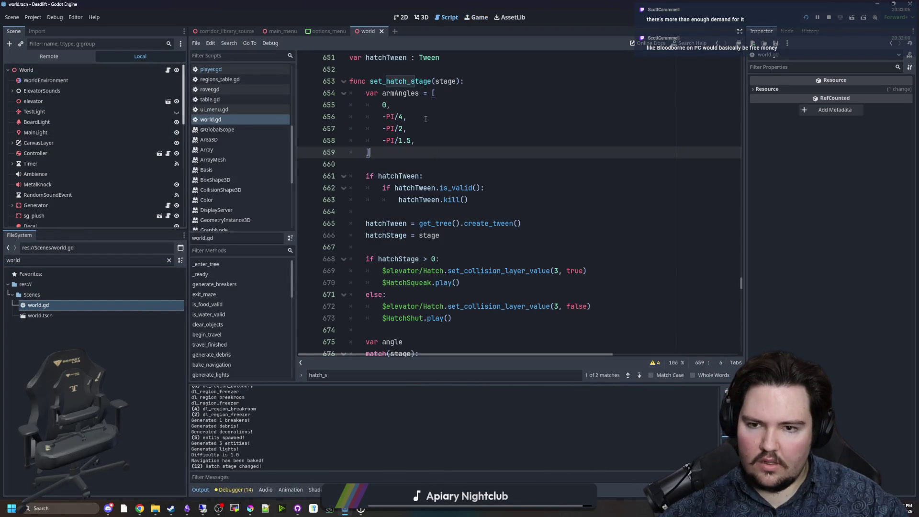
# Step: Add + PI to each armAngles entry and rerun the game
pyautogui.click(404, 117)
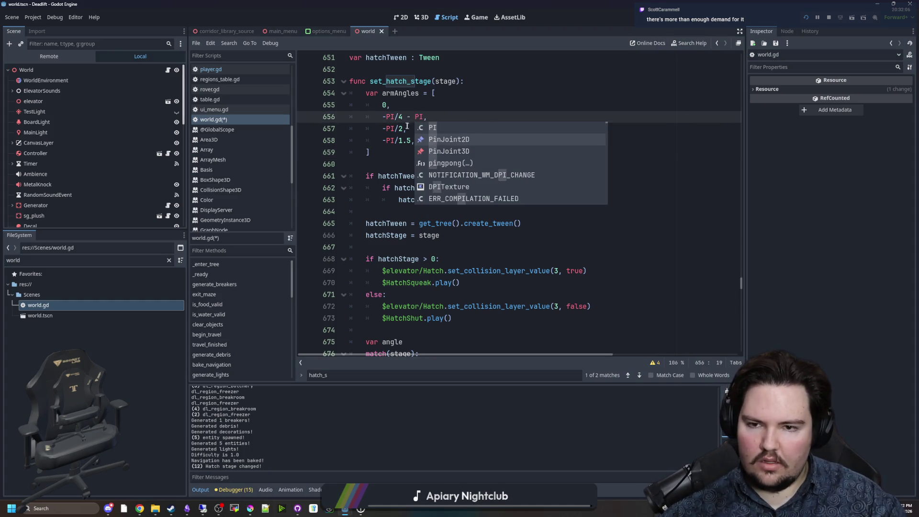
pyautogui.click(404, 127)
pyautogui.write('+')
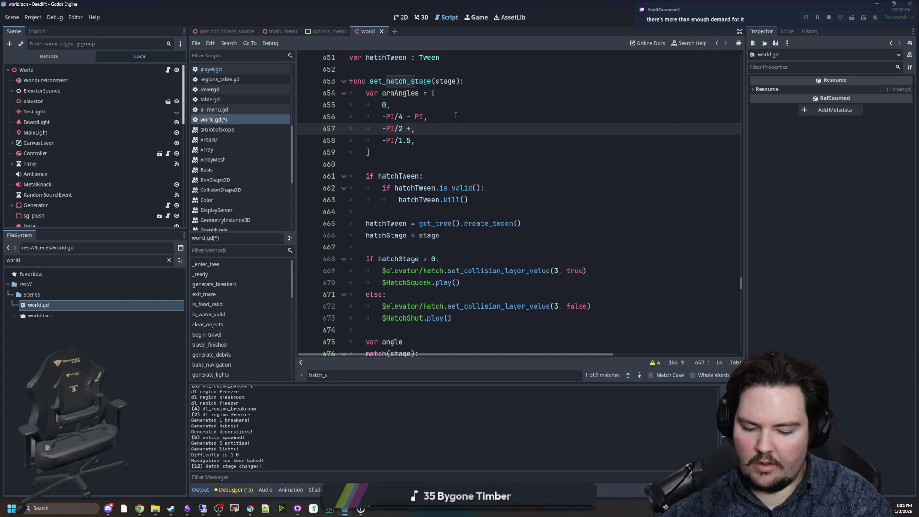
pyautogui.press('BackSpace')
pyautogui.press('BackSpace')
pyautogui.write('PI')
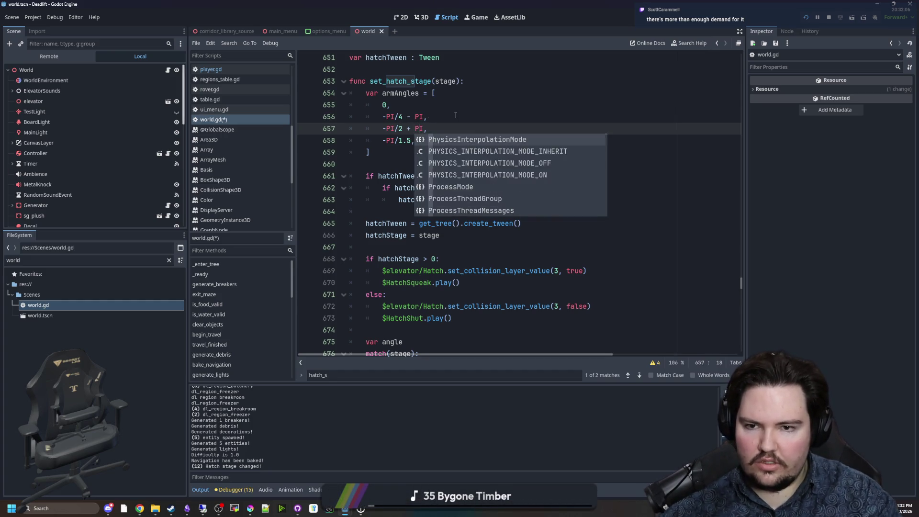
pyautogui.press('Left')
pyautogui.press('Up')
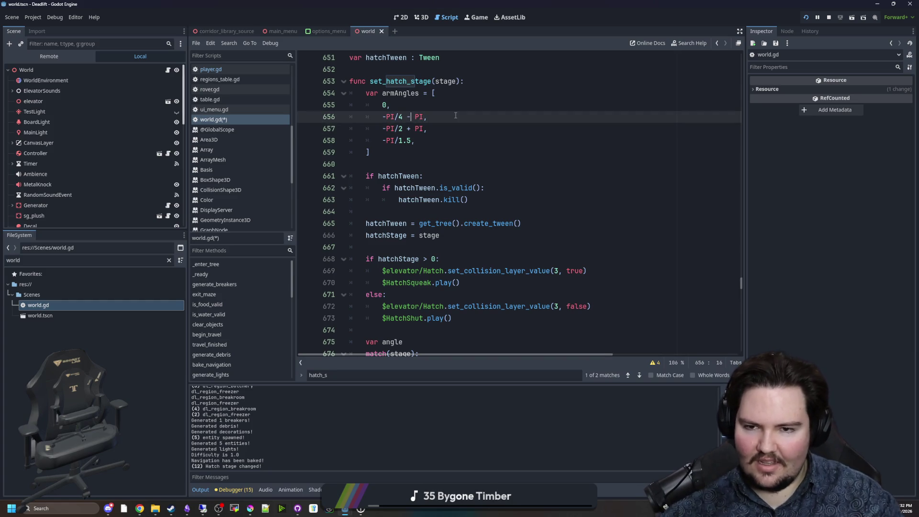
pyautogui.write('+')
pyautogui.press('Up')
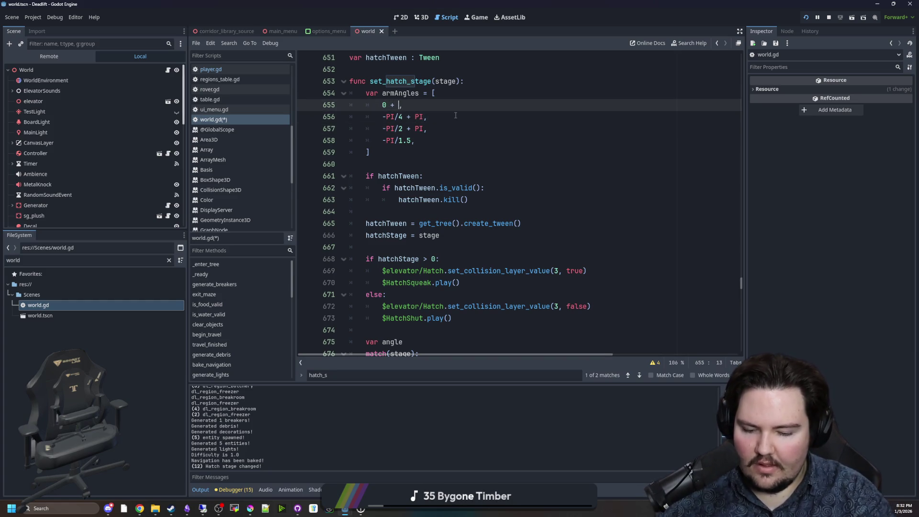
pyautogui.hotkey('ctrl', 'space')
pyautogui.click(477, 98)
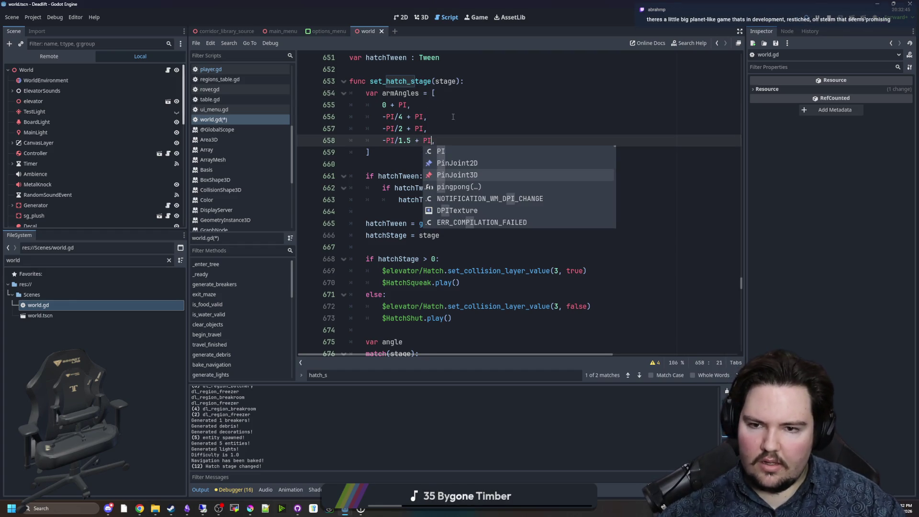
pyautogui.click(479, 17)
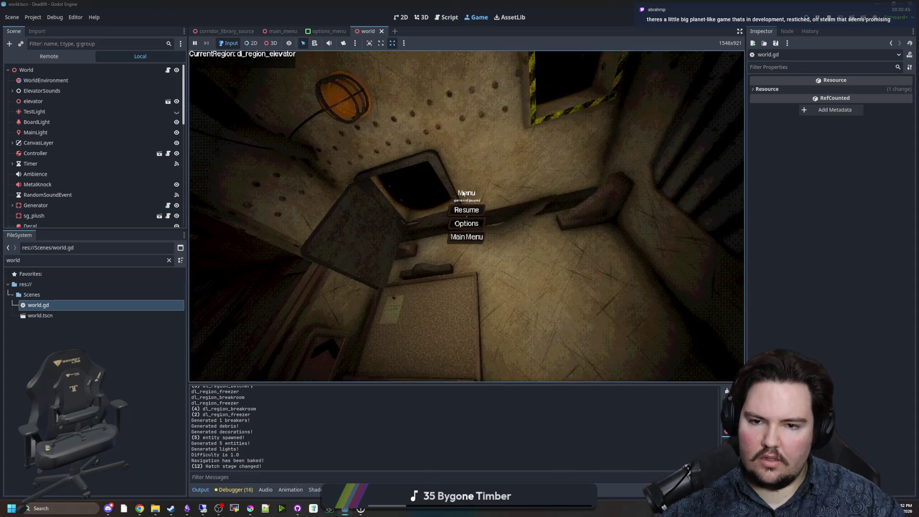
# Step: Open the hatch in the running game to check the PI-offset doorman hands, then go back to world.gd
pyautogui.press('Escape')
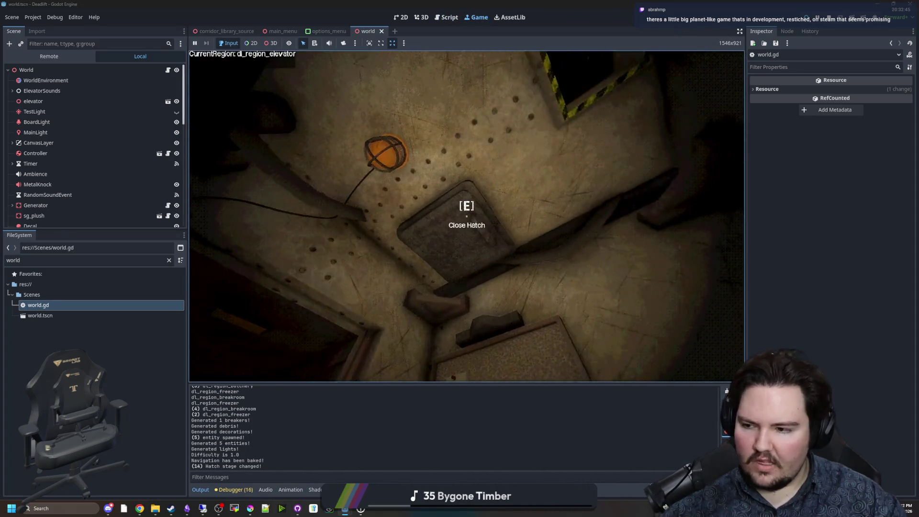
pyautogui.press('e')
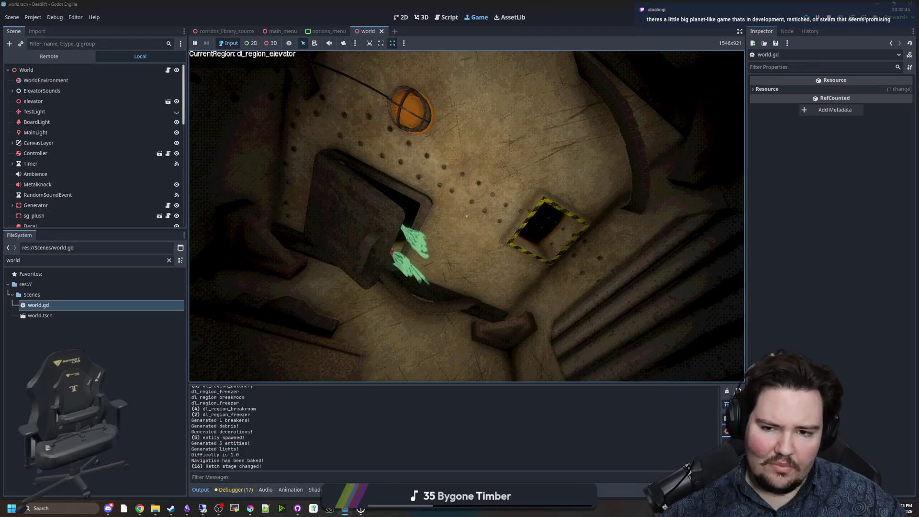
pyautogui.press('super')
pyautogui.press('Escape')
pyautogui.doubleClick(60, 306)
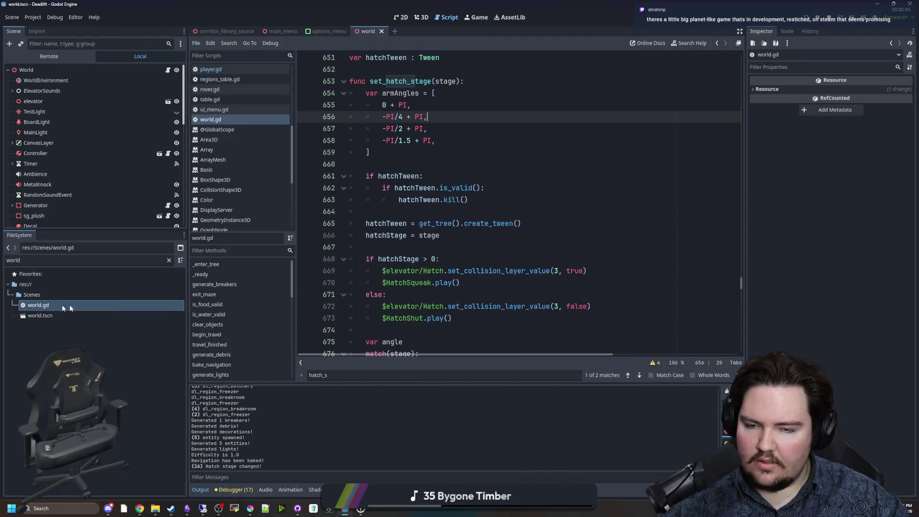
# Step: Offset every armAngles entry by PI/2 instead of PI, then close the hatch in game to check the hands
pyautogui.click(468, 155)
pyautogui.scroll(2, 401, 167)
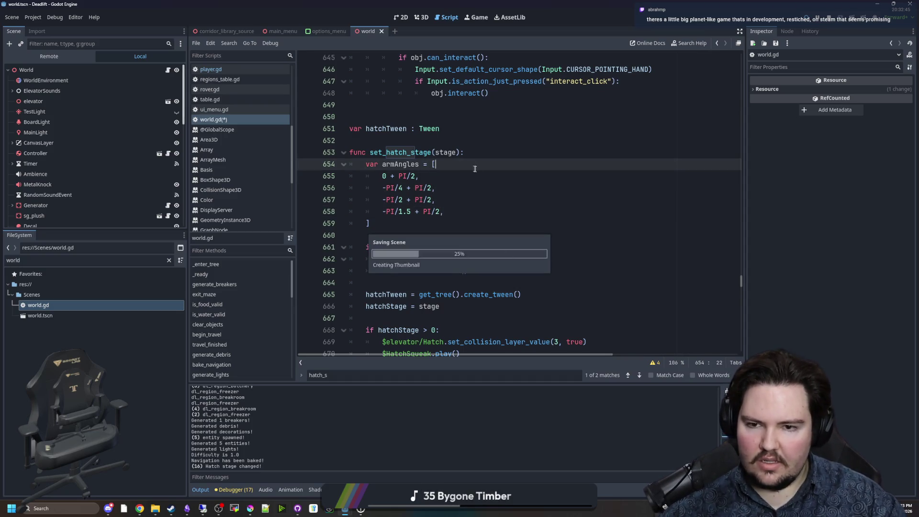
pyautogui.click(476, 17)
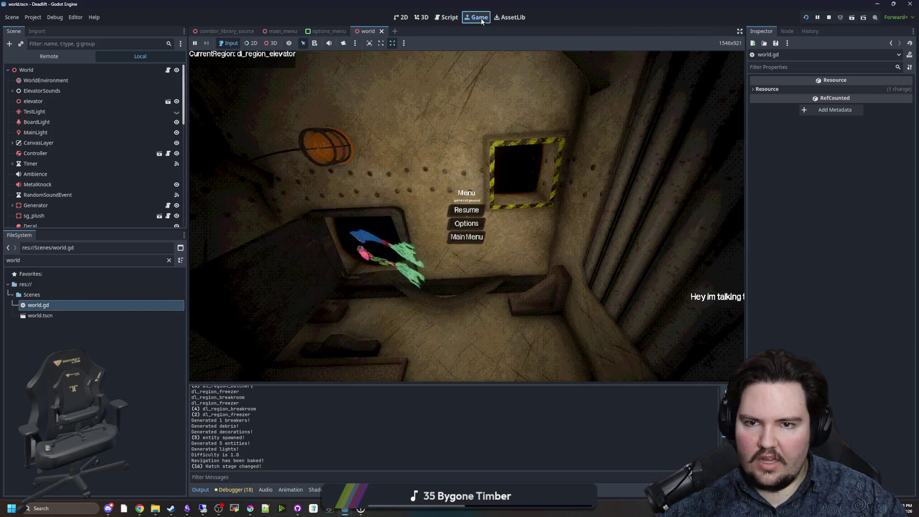
pyautogui.press('e')
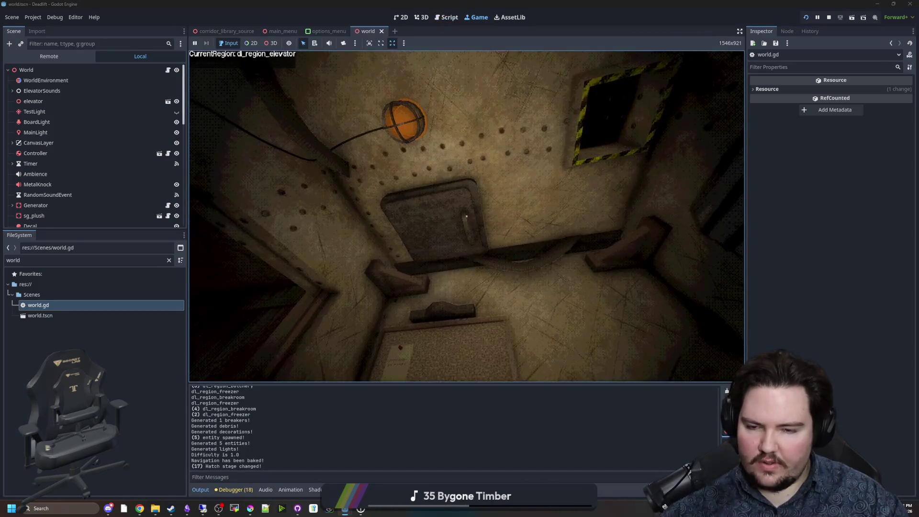